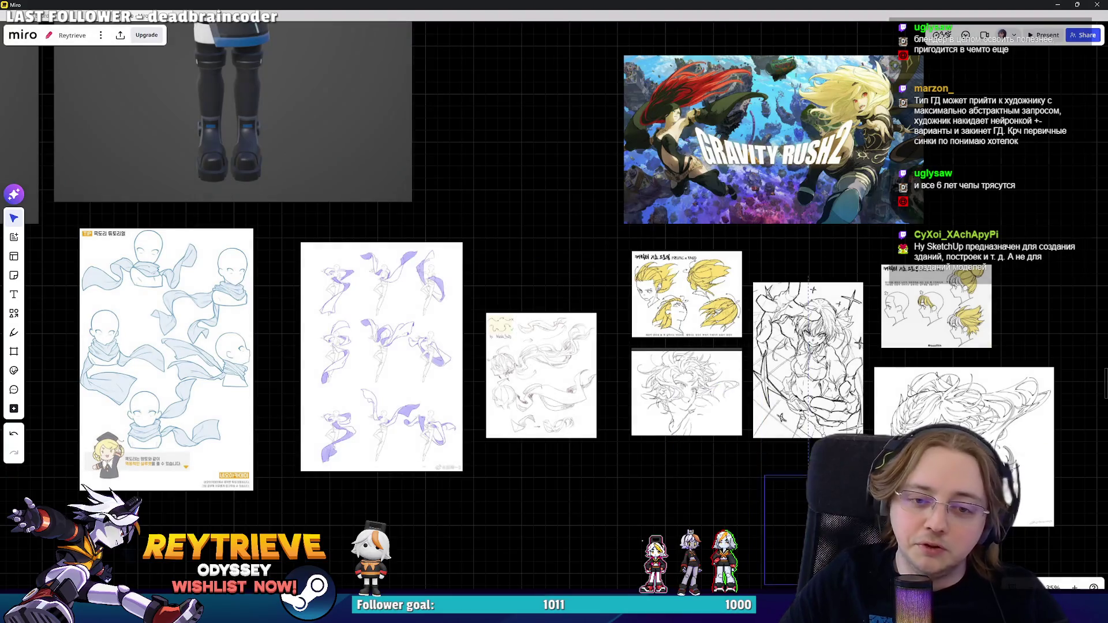
- Paste the sheet of sketched character faces onto the Miro board, then paste another reference image
scroll(716, 410, "down", 2)
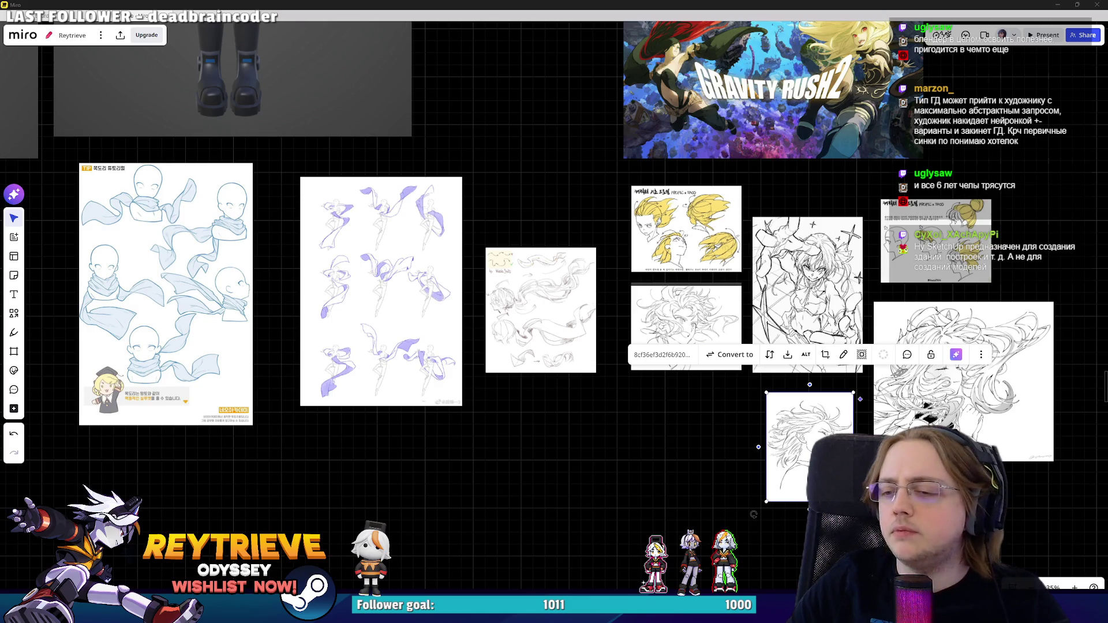
key("ctrl+v")
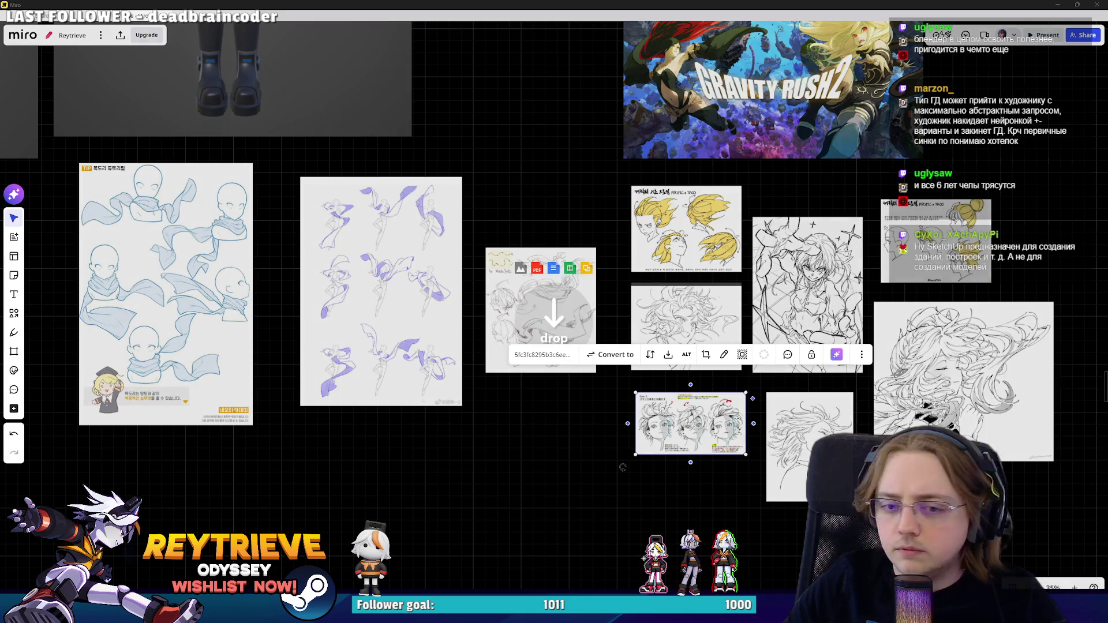
key("Escape")
left_click(1018, 501)
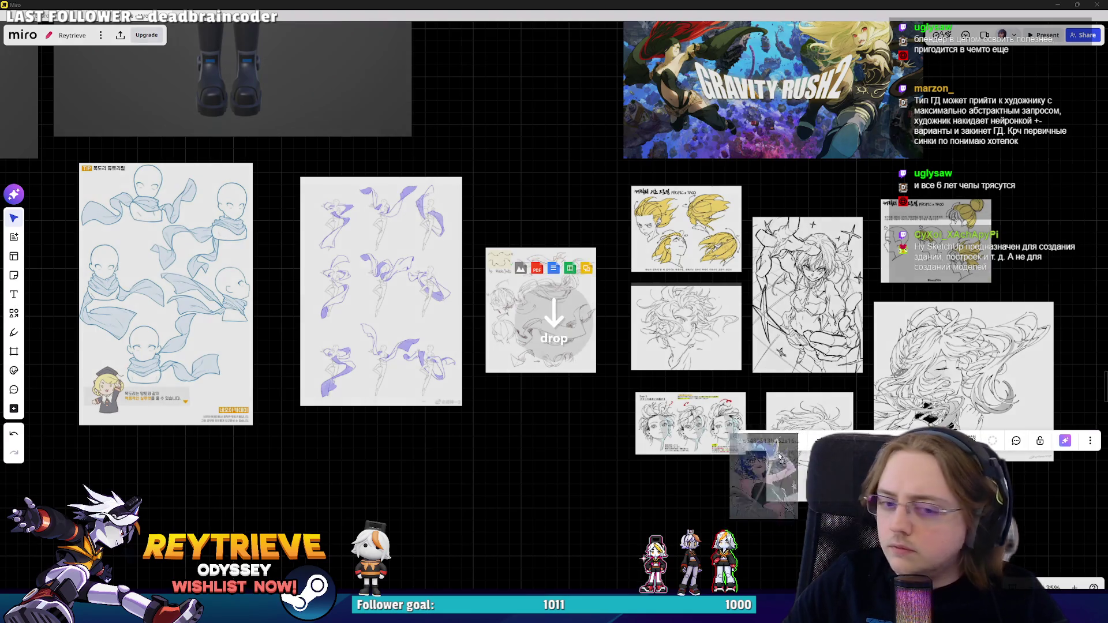
key("ctrl+v")
scroll(833, 333, "down", 3)
- Move the colourful character image beside the small sketches and drop a hair-sketch reference on the right
mouse_move(832, 333)
left_mouse_down()
mouse_move(1099, 378)
mouse_move(755, 373)
mouse_move(701, 357)
left_mouse_up()
scroll(700, 358, "down", 5)
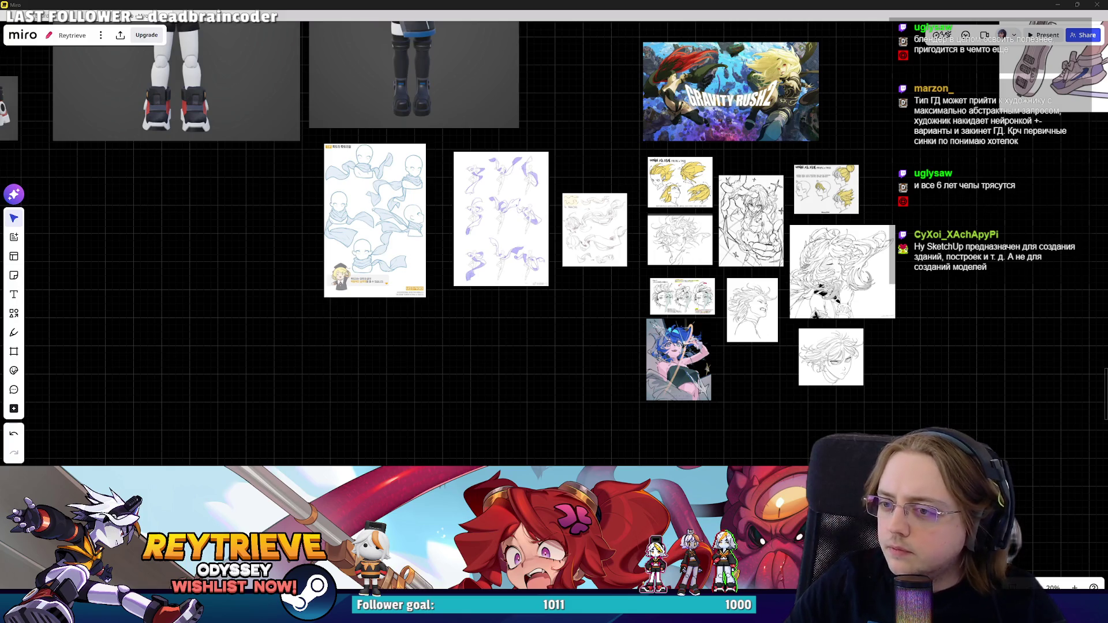
mouse_move(927, 334)
left_mouse_down()
mouse_move(944, 335)
mouse_move(942, 267)
left_mouse_up()
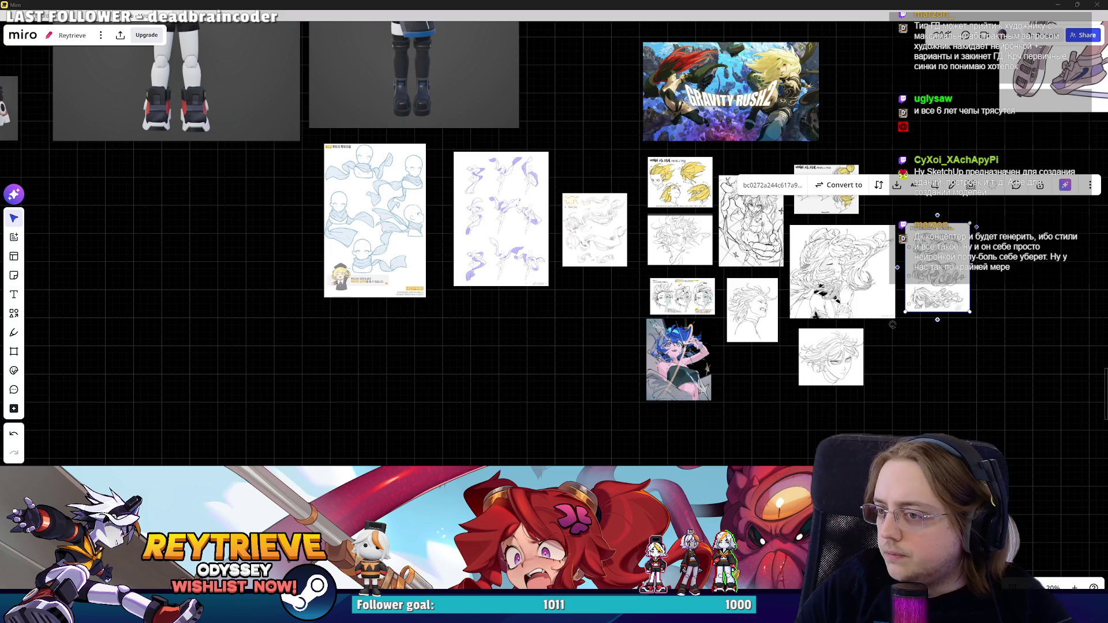
mouse_move(981, 323)
left_mouse_down()
mouse_move(554, 301)
mouse_move(981, 323)
left_mouse_up()
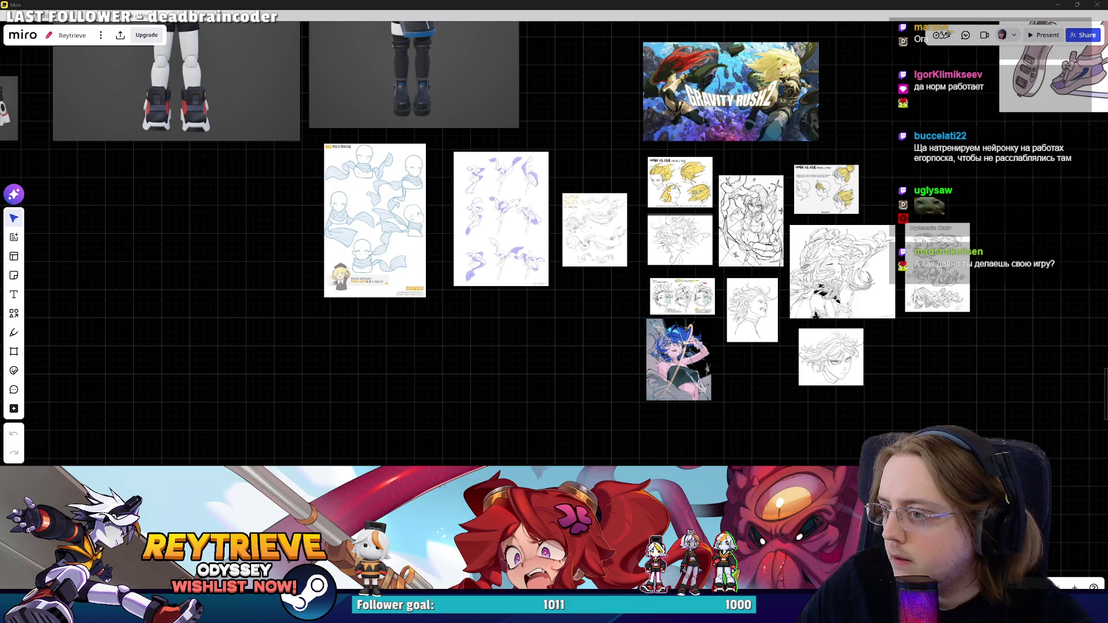
left_click_drag(1101, 323, 959, 360)
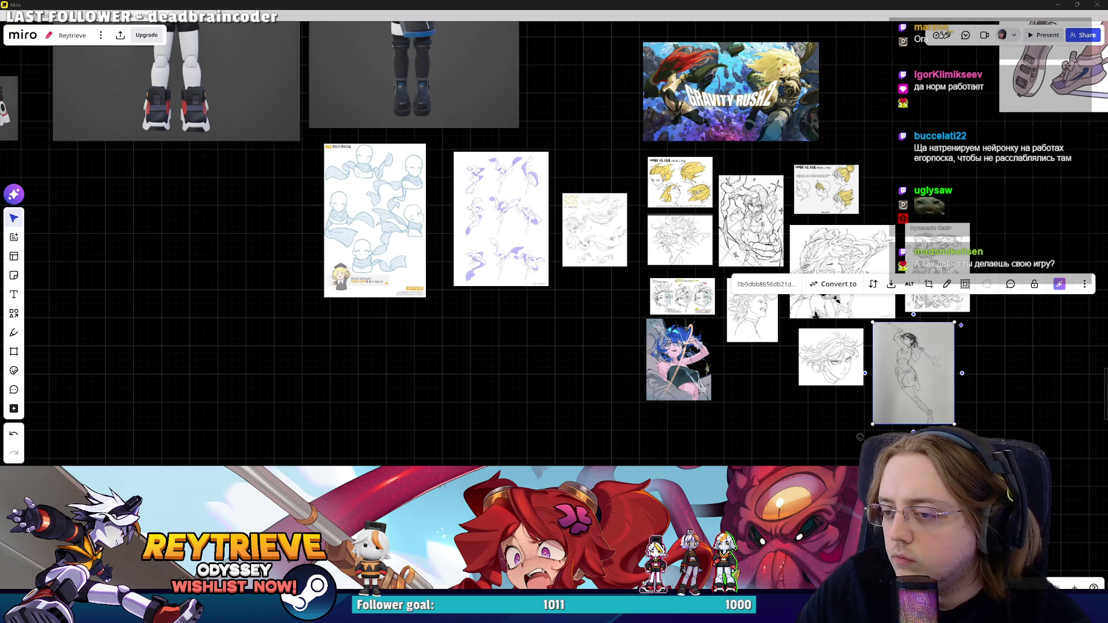
- Drop the grey action sketch onto the Miro board and return to the Photoshop drawing
left_click_drag(859, 436, 1002, 370)
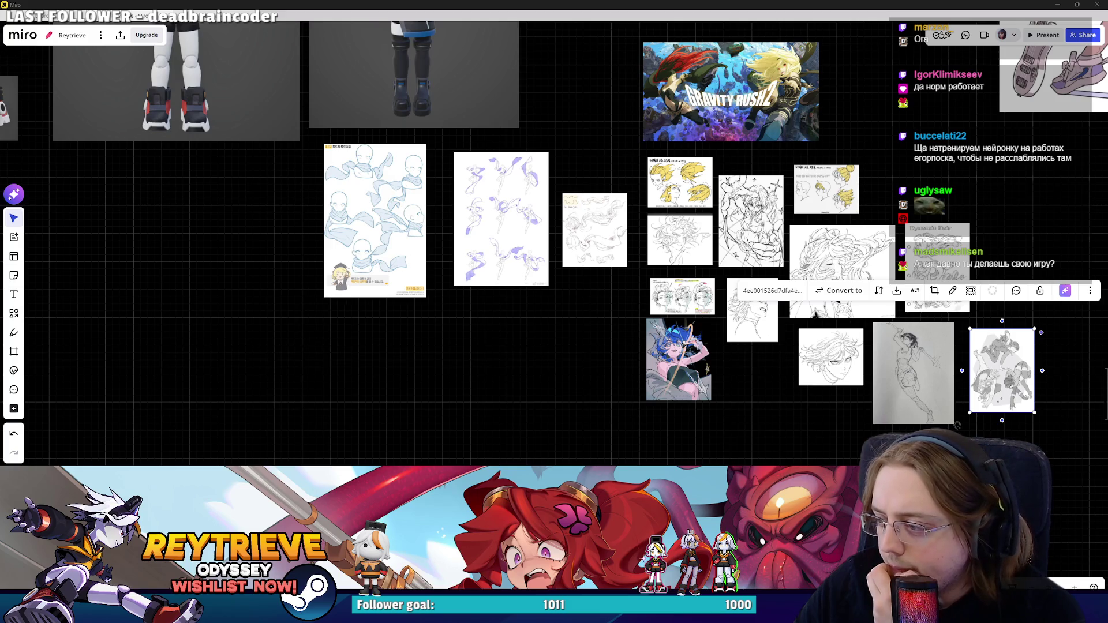
key("alt+Tab")
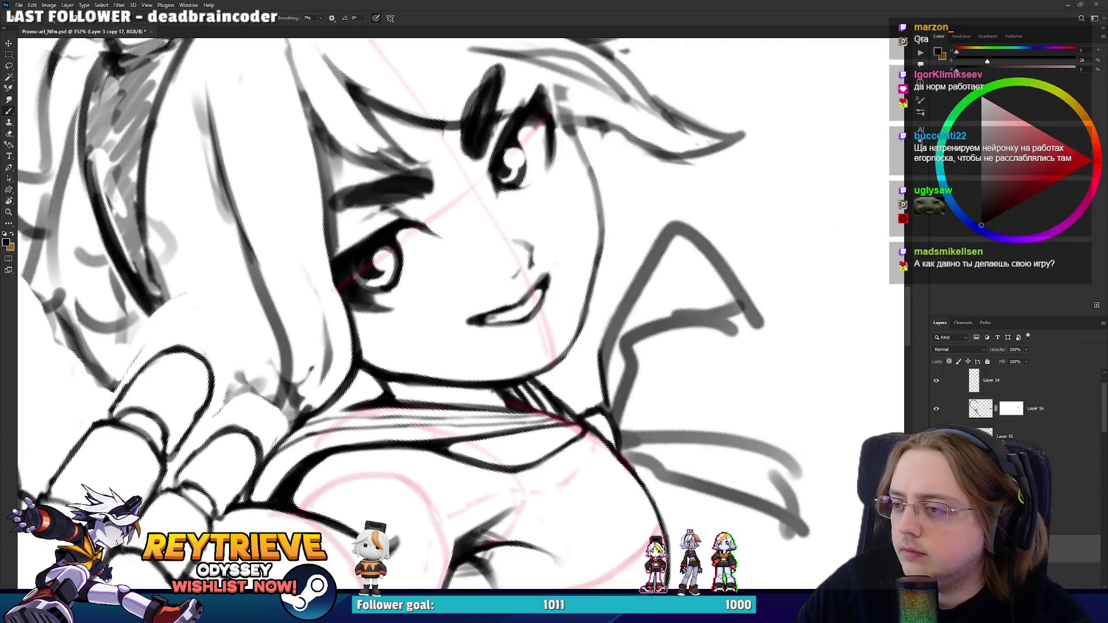
- Rotate the view and ink cleaner lines along the flap's edge and upper-left edge
scroll(647, 304, "down", 5)
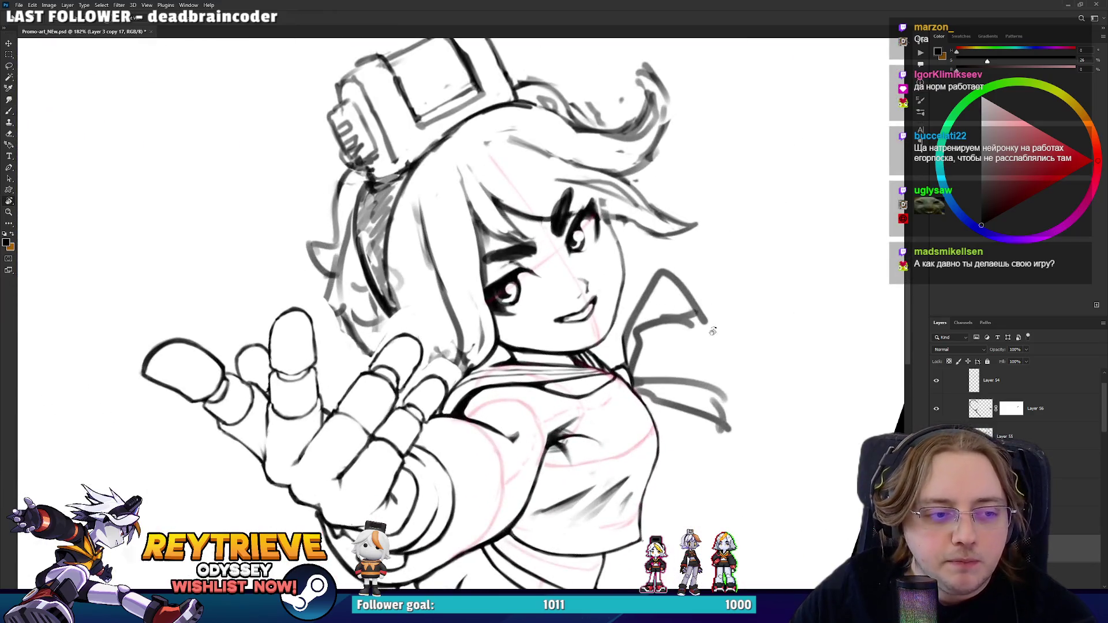
scroll(647, 304, "up", 3)
left_click_drag(719, 282, 706, 352)
key("b")
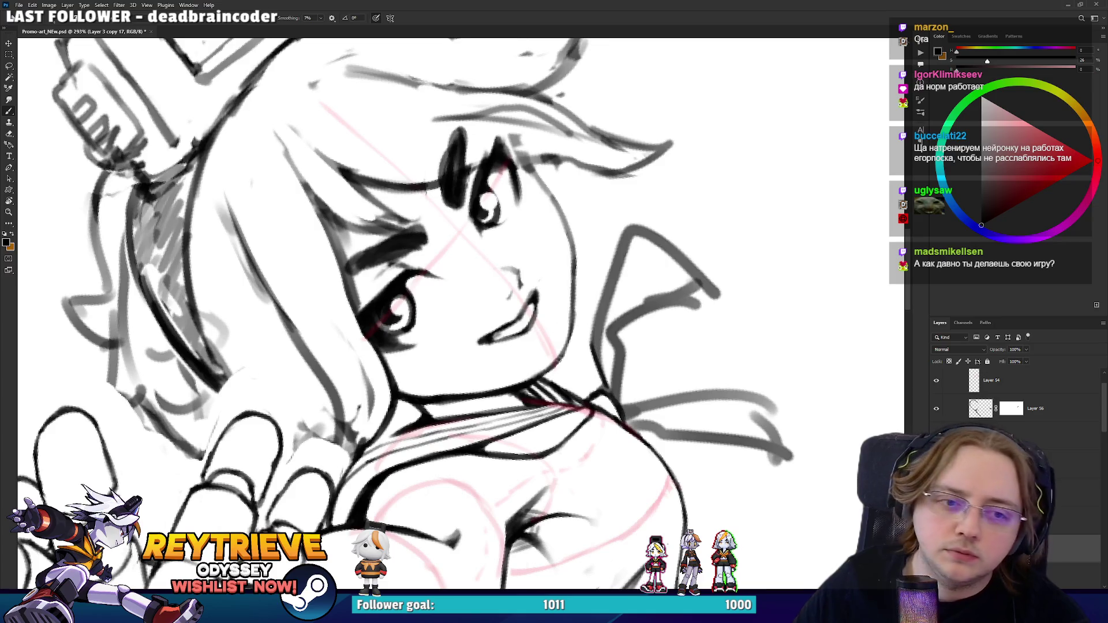
key("e")
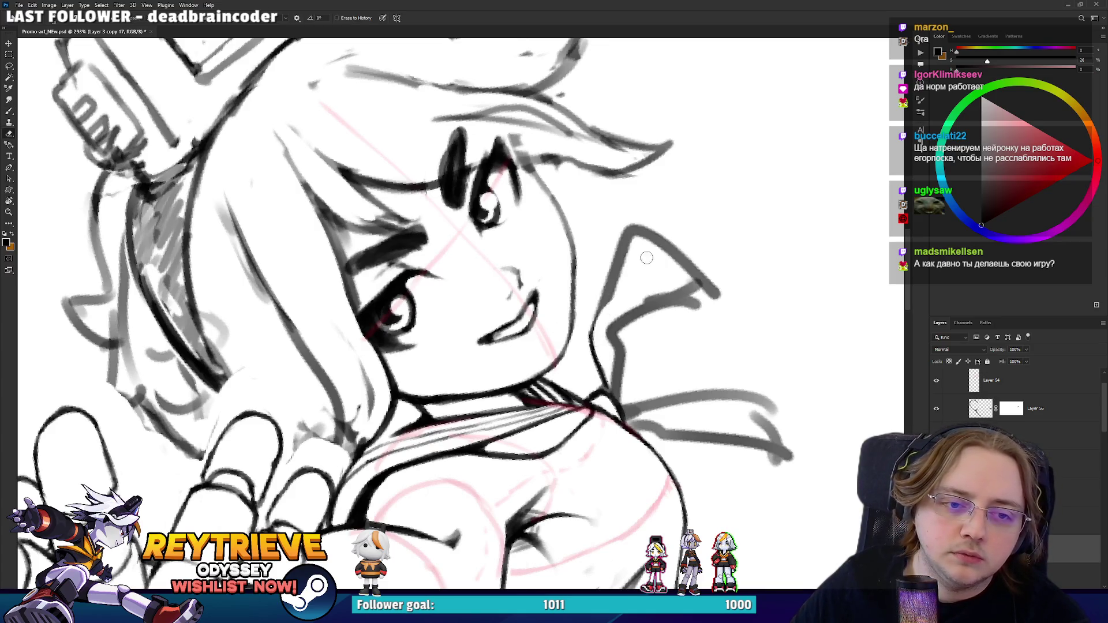
key("b")
mouse_move(609, 331)
left_mouse_down()
mouse_move(615, 383)
mouse_move(621, 314)
mouse_move(715, 298)
left_mouse_up()
key("e")
mouse_move(596, 307)
left_mouse_down()
mouse_move(623, 211)
mouse_move(600, 320)
left_mouse_up()
key("b")
mouse_move(657, 219)
left_mouse_down()
mouse_move(614, 294)
mouse_move(638, 237)
mouse_move(730, 261)
left_mouse_up()
- Erase the flap's rough outer strokes and lighten the stroke ends at its bottom
key("ctrl+z")
key("e")
mouse_move(646, 246)
left_mouse_down()
mouse_move(681, 257)
mouse_move(690, 248)
left_mouse_up()
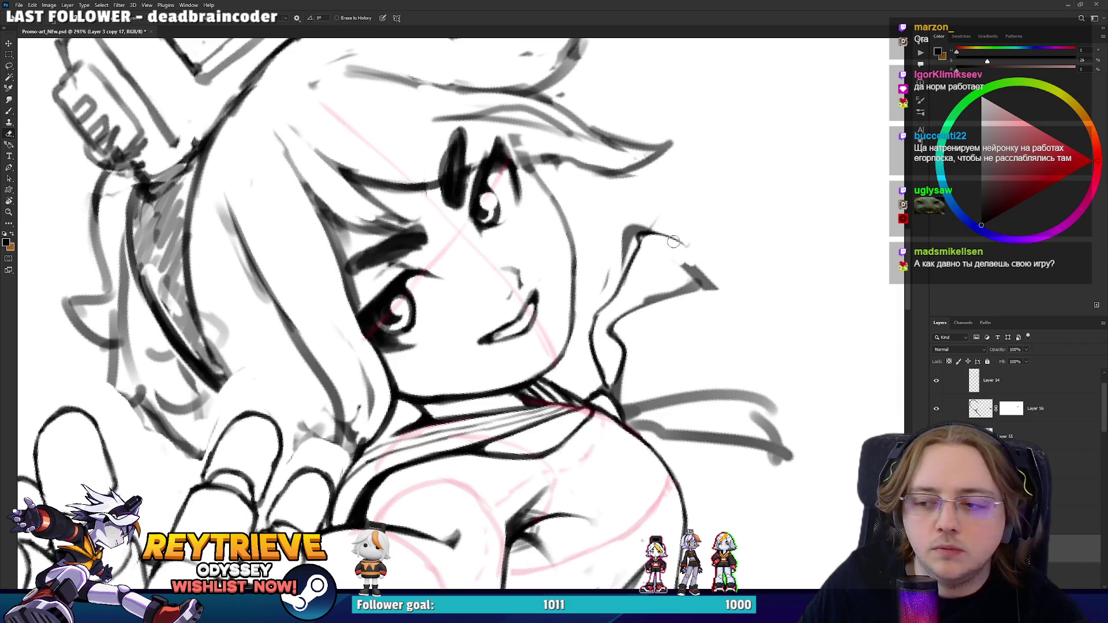
mouse_move(619, 255)
left_mouse_down()
mouse_move(619, 234)
mouse_move(611, 248)
mouse_move(700, 232)
mouse_move(596, 357)
mouse_move(621, 364)
left_mouse_up()
key("b")
key("e")
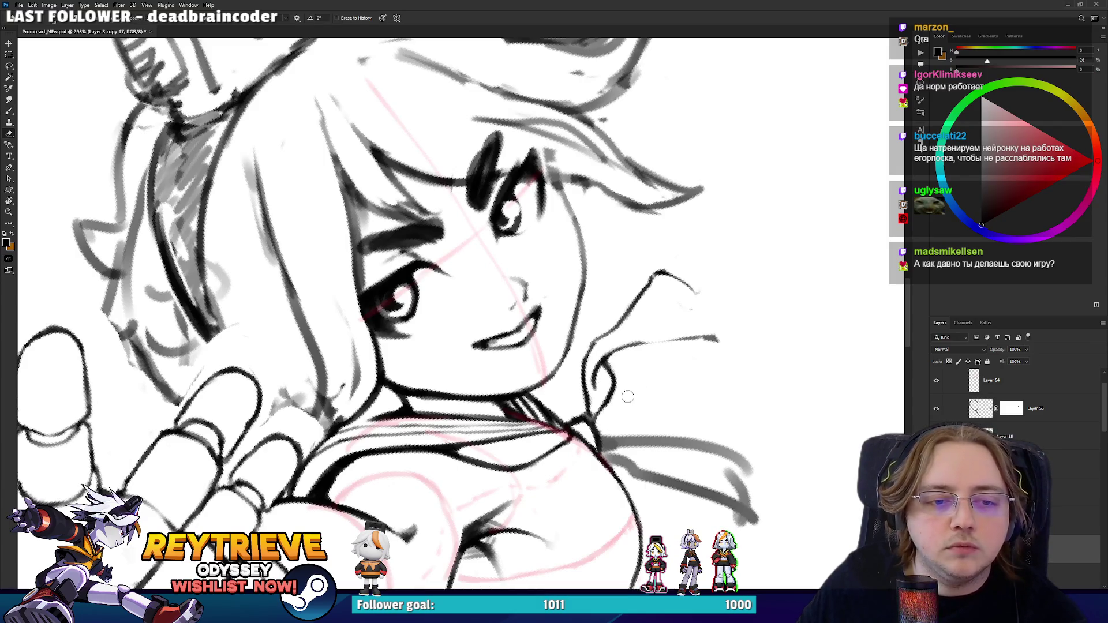
mouse_move(596, 412)
left_mouse_down()
mouse_move(608, 394)
mouse_move(596, 415)
mouse_move(568, 418)
left_mouse_up()
- Extend the collar's top edge and darken its lower and right edges
key("b")
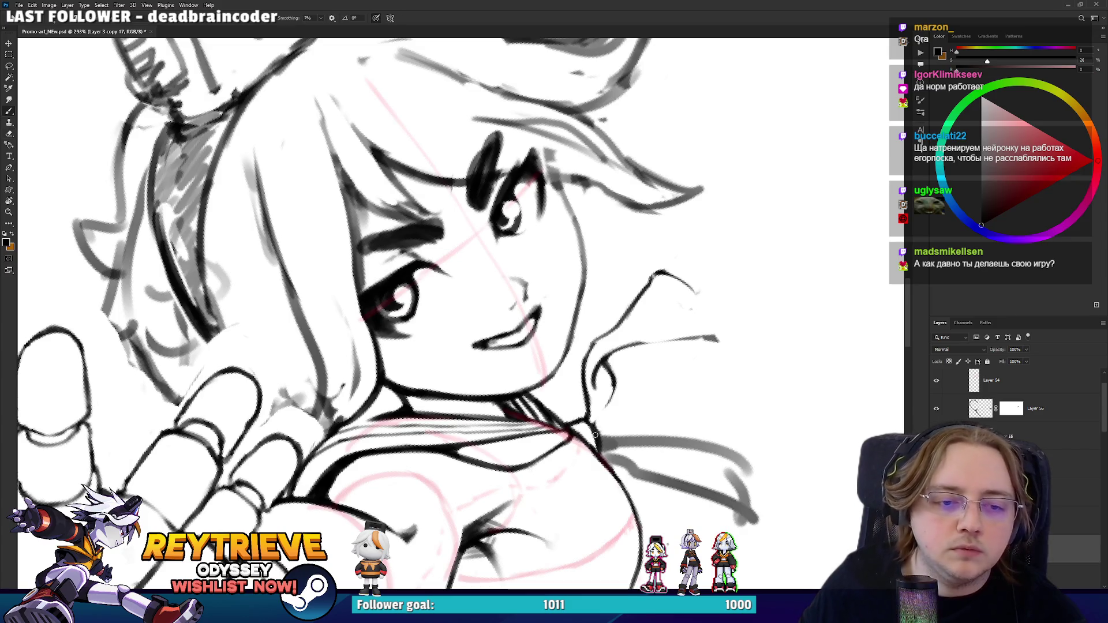
key("r")
left_click_drag(617, 378, 639, 300)
key("b")
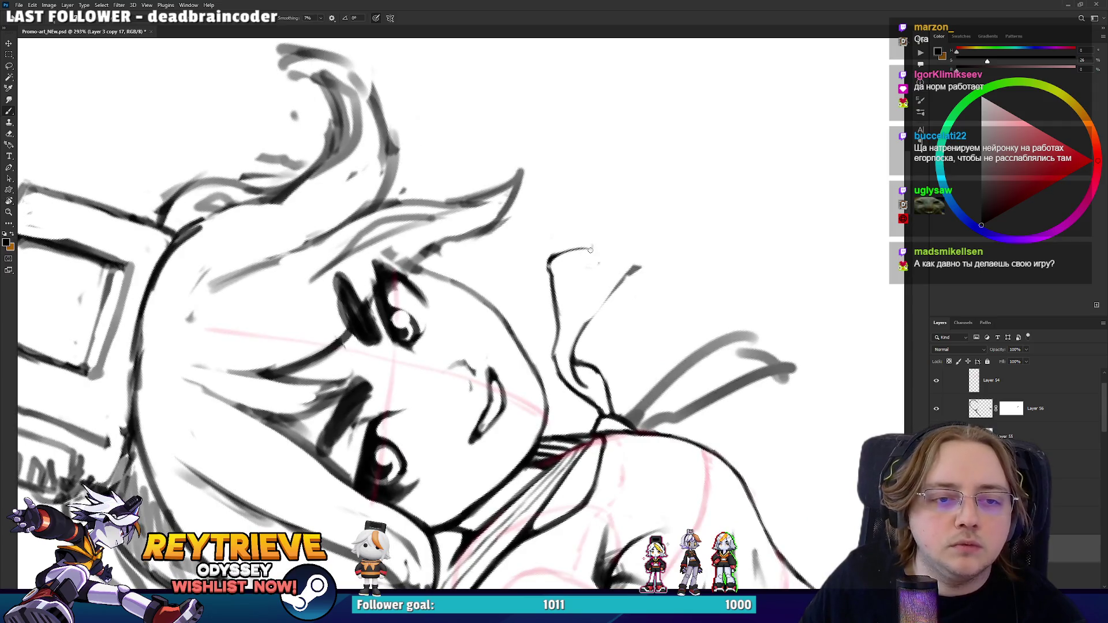
mouse_move(598, 250)
left_mouse_down()
mouse_move(613, 276)
mouse_move(592, 321)
left_mouse_up()
left_click_drag(615, 278, 582, 329)
key("r")
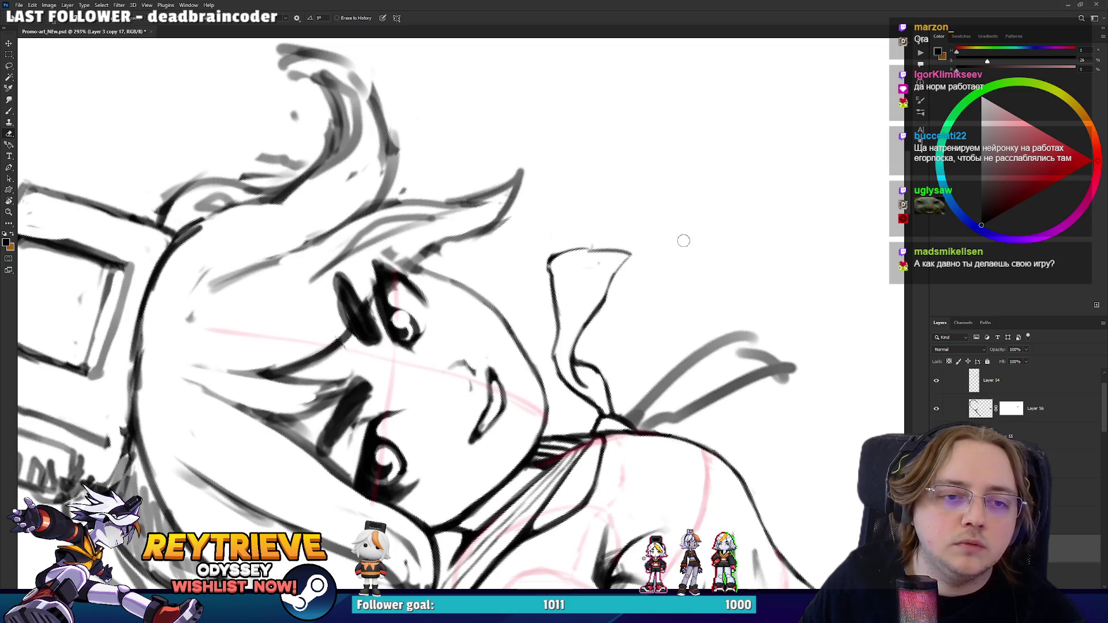
key("Escape")
key("b")
mouse_move(483, 456)
left_mouse_down()
mouse_move(534, 483)
mouse_move(529, 442)
left_mouse_up()
- Ink and clean the neckerchief bow lines with the view turned sideways
key("e")
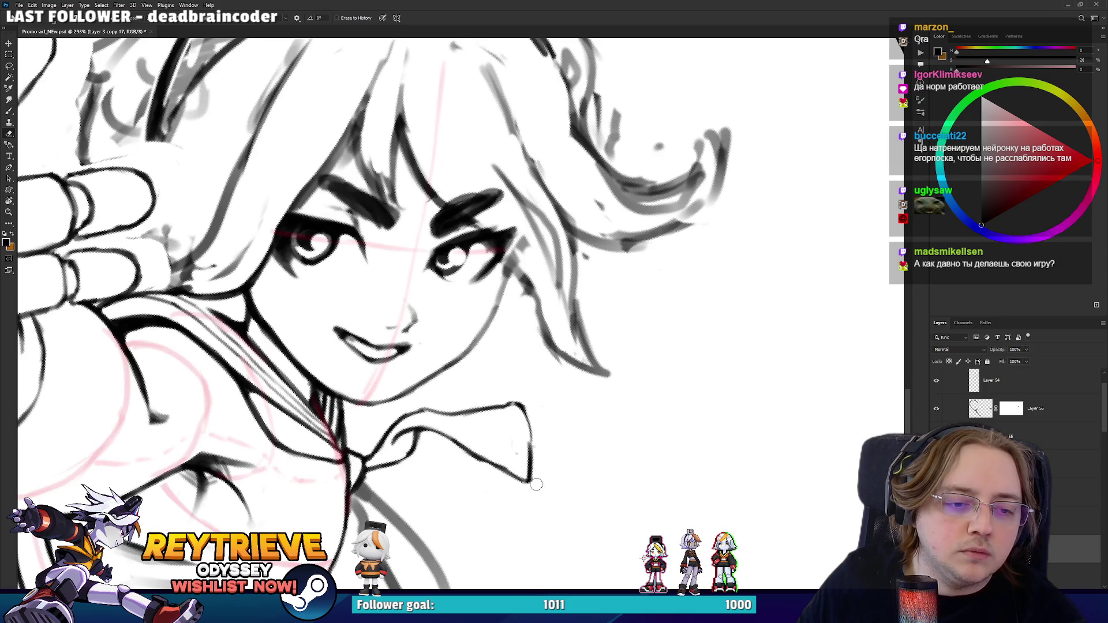
key("r")
left_click_drag(535, 460, 571, 279)
key("b")
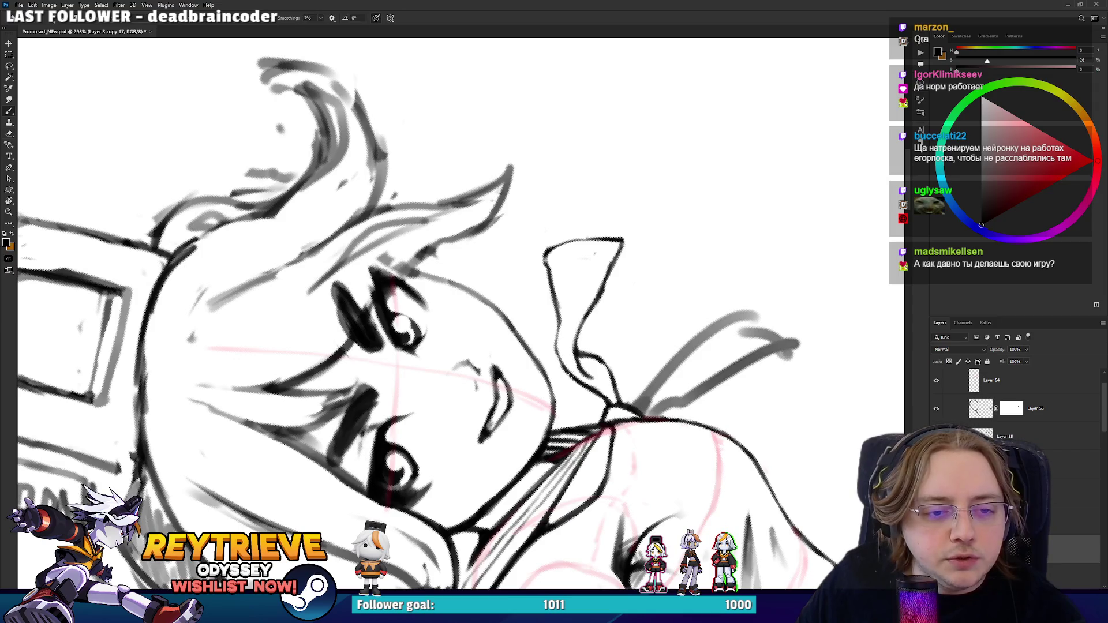
key("e")
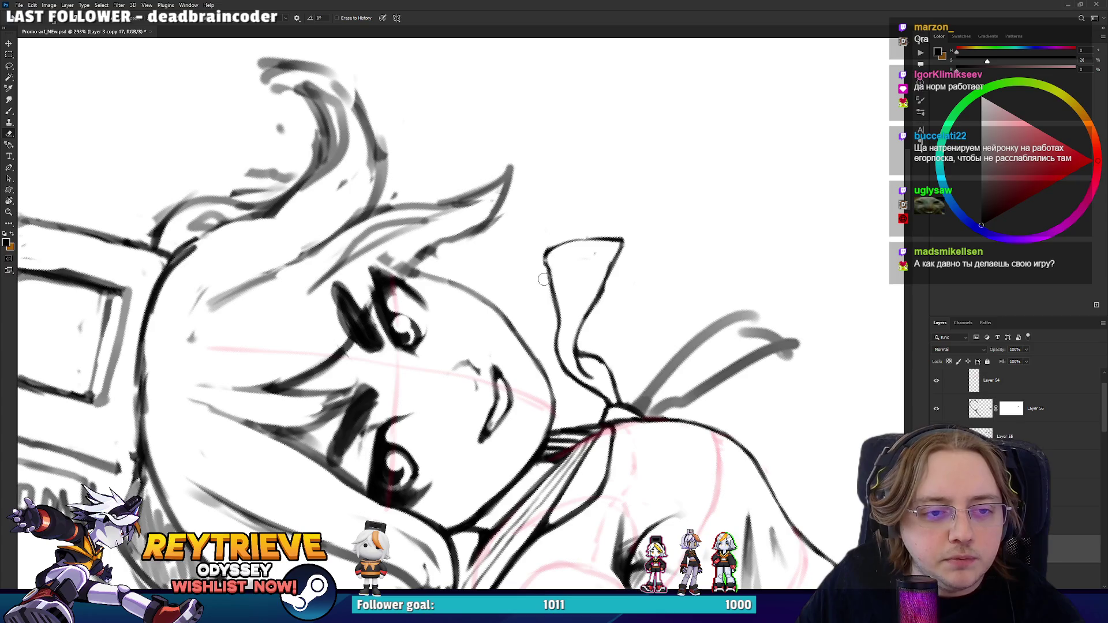
key("r")
left_click_drag(576, 237, 574, 232)
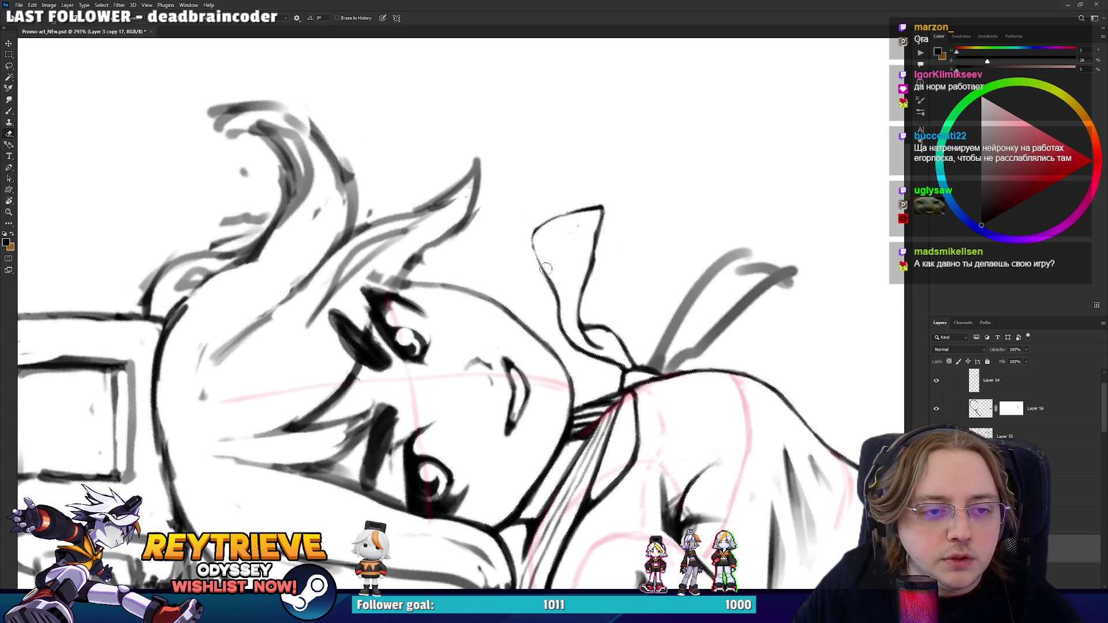
key("b")
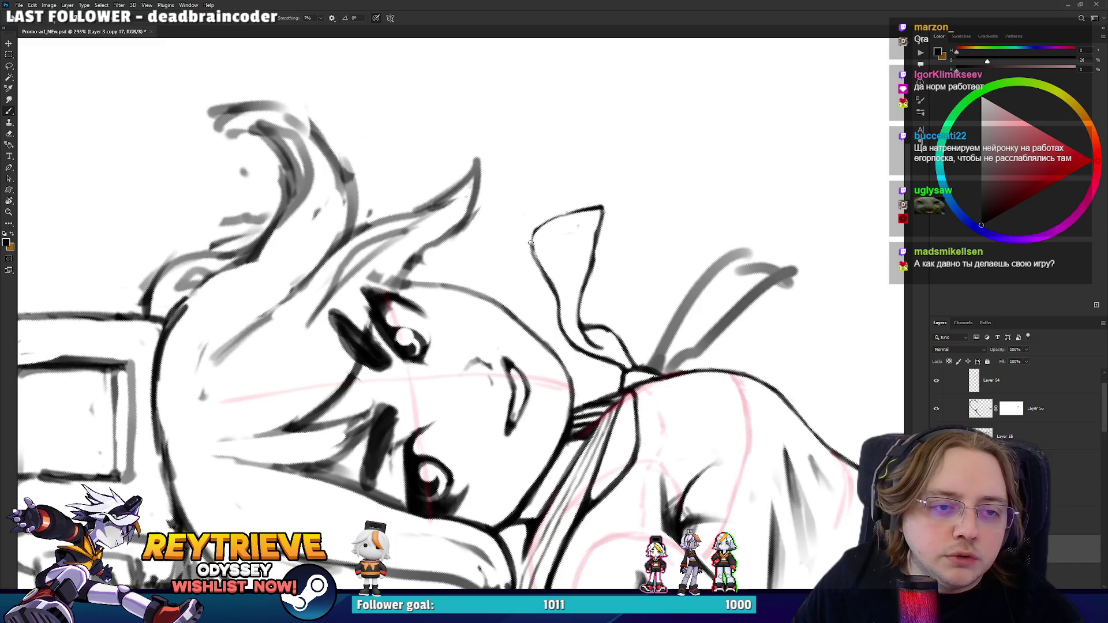
left_click_drag(536, 256, 488, 212)
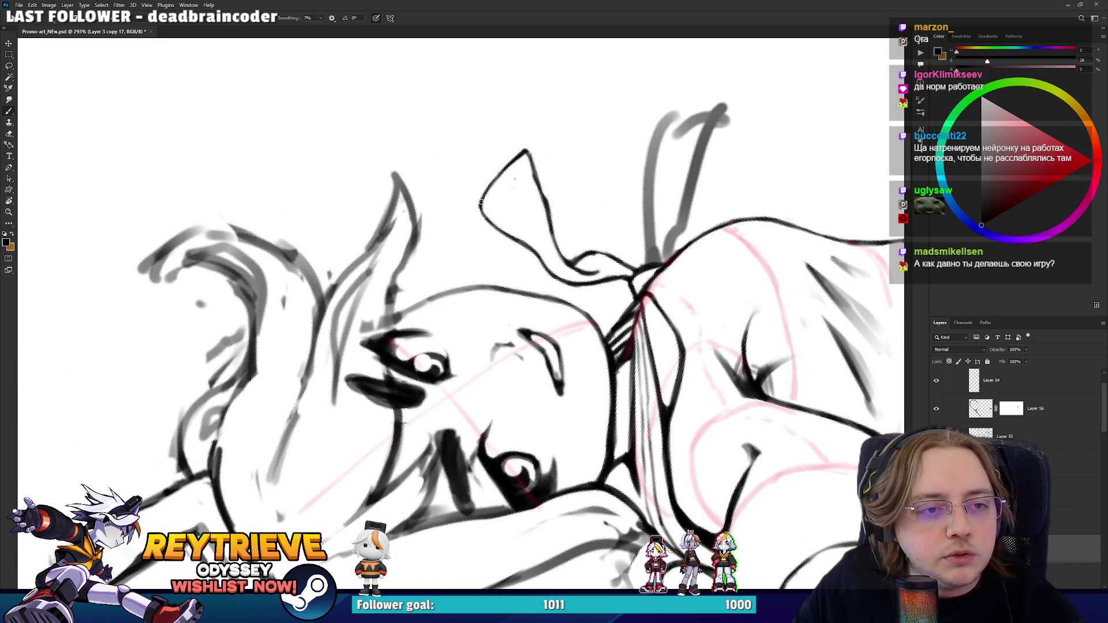
key("r")
mouse_move(581, 213)
left_mouse_down()
mouse_move(610, 267)
mouse_move(315, 261)
left_mouse_up()
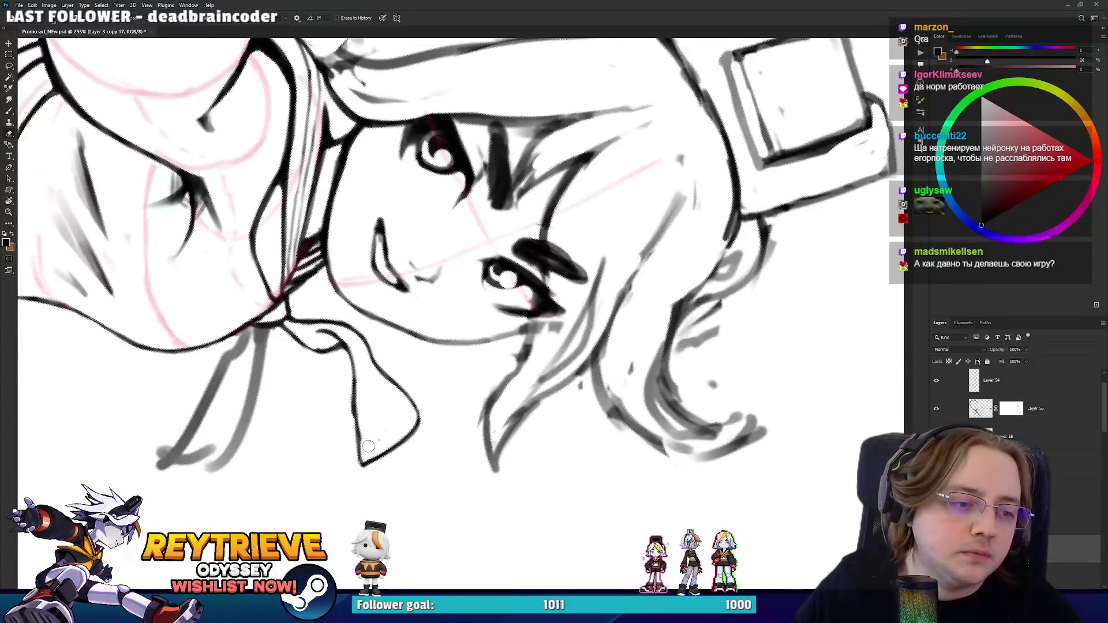
left_click_drag(364, 470, 405, 483)
key("Escape")
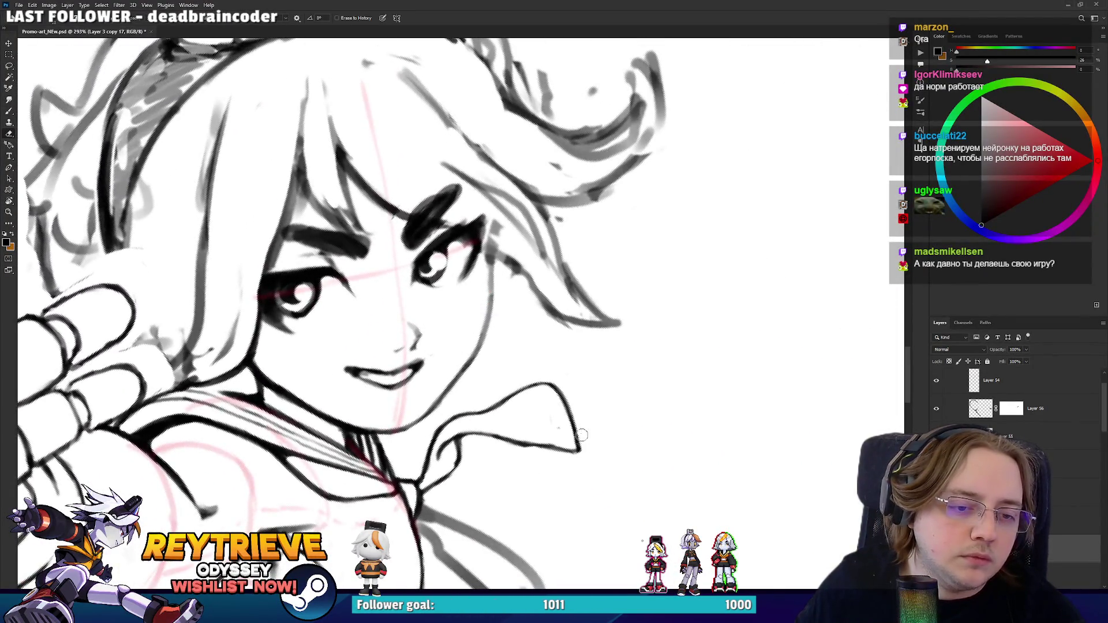
- Thicken the ink at the collar tip
mouse_move(577, 437)
left_mouse_down()
mouse_move(567, 463)
mouse_move(556, 446)
mouse_move(581, 462)
left_mouse_up()
key("e")
left_click_drag(583, 429, 385, 453)
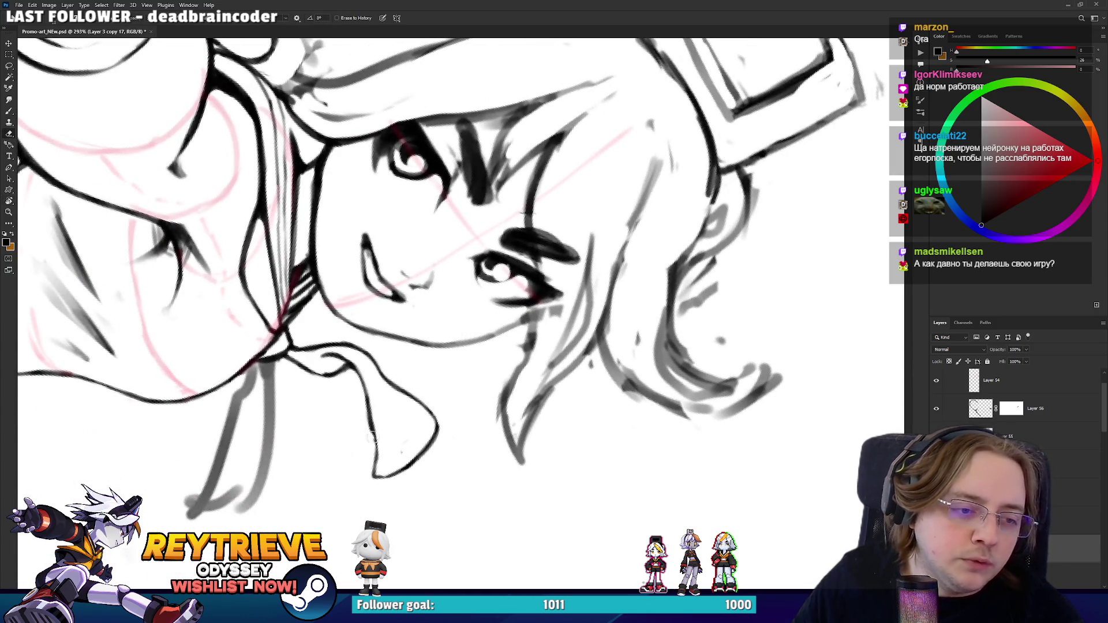
mouse_move(362, 443)
left_mouse_down()
mouse_move(687, 368)
mouse_move(588, 346)
left_mouse_up()
key("b")
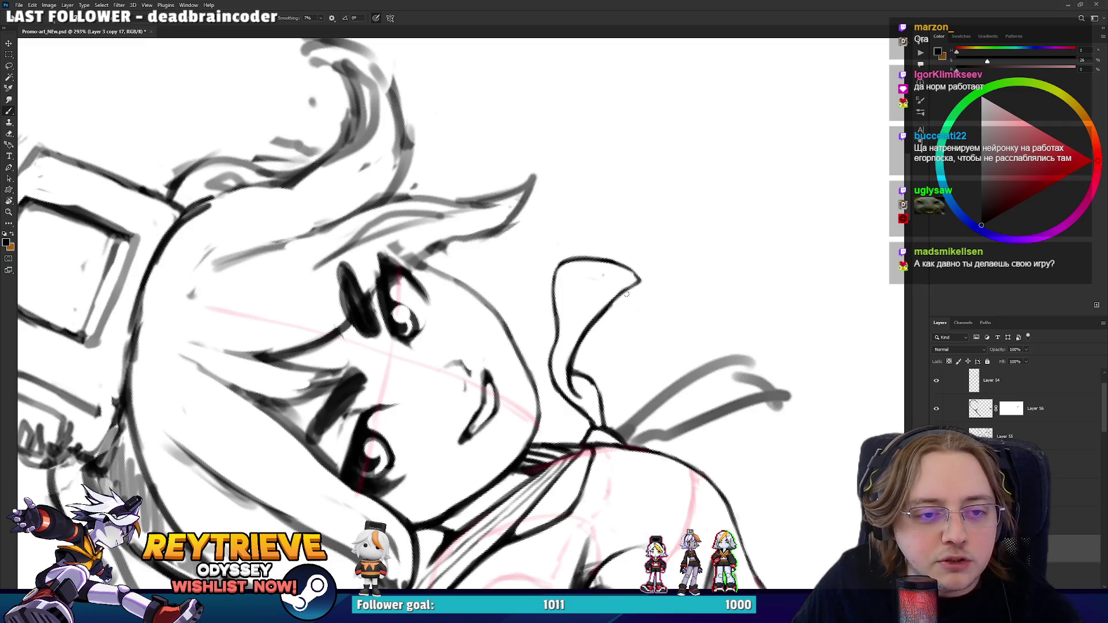
- Touch up lines near the face, then zoom out with a level view to check the drawing
key("e")
mouse_move(659, 287)
left_mouse_down()
mouse_move(406, 460)
mouse_move(658, 310)
left_mouse_up()
key("b")
key("r")
key("b")
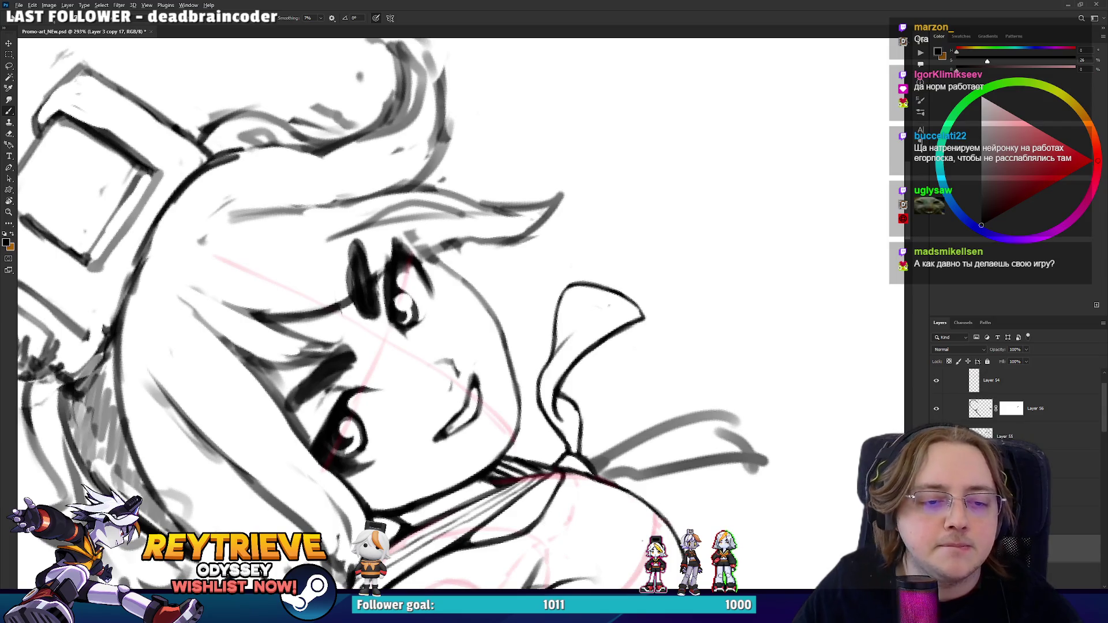
key("r")
scroll(577, 340, "down", 6)
key("Escape")
scroll(649, 329, "up", 5)
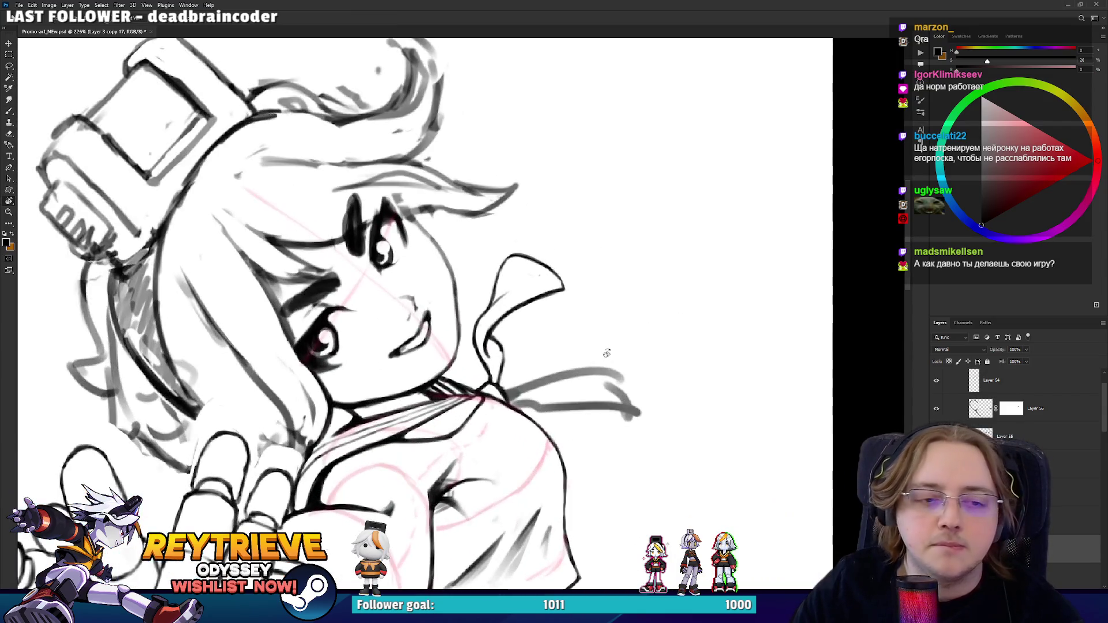
- Ink the bow's right loop and erase stray strokes around it
mouse_move(649, 329)
left_mouse_down()
mouse_move(687, 163)
mouse_move(677, 228)
left_mouse_up()
key("b")
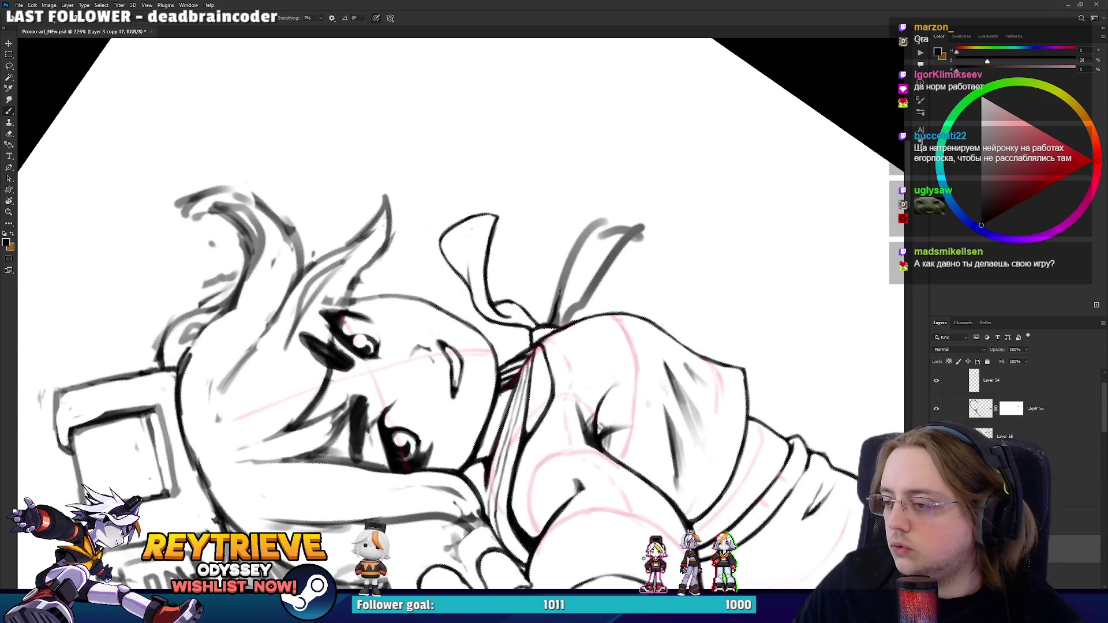
mouse_move(564, 291)
left_mouse_down()
mouse_move(564, 259)
mouse_move(592, 224)
mouse_move(611, 215)
mouse_move(620, 244)
mouse_move(591, 281)
mouse_move(620, 223)
mouse_move(638, 231)
mouse_move(577, 254)
mouse_move(594, 231)
mouse_move(610, 249)
mouse_move(604, 230)
mouse_move(634, 236)
mouse_move(576, 289)
mouse_move(549, 286)
mouse_move(559, 274)
mouse_move(547, 318)
left_mouse_up()
key("e")
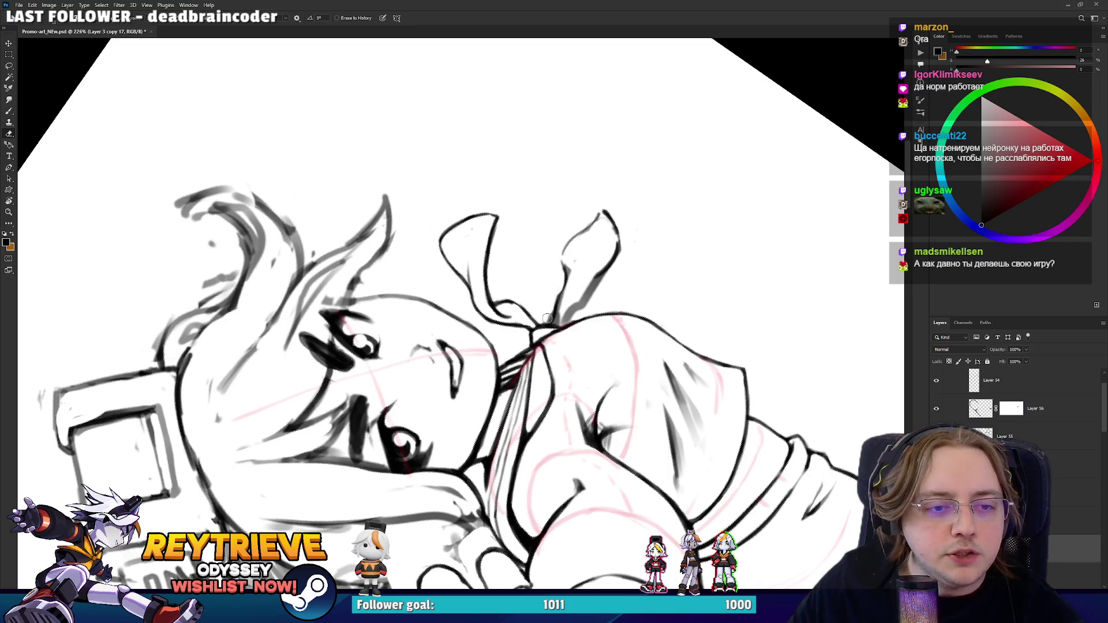
key("Escape")
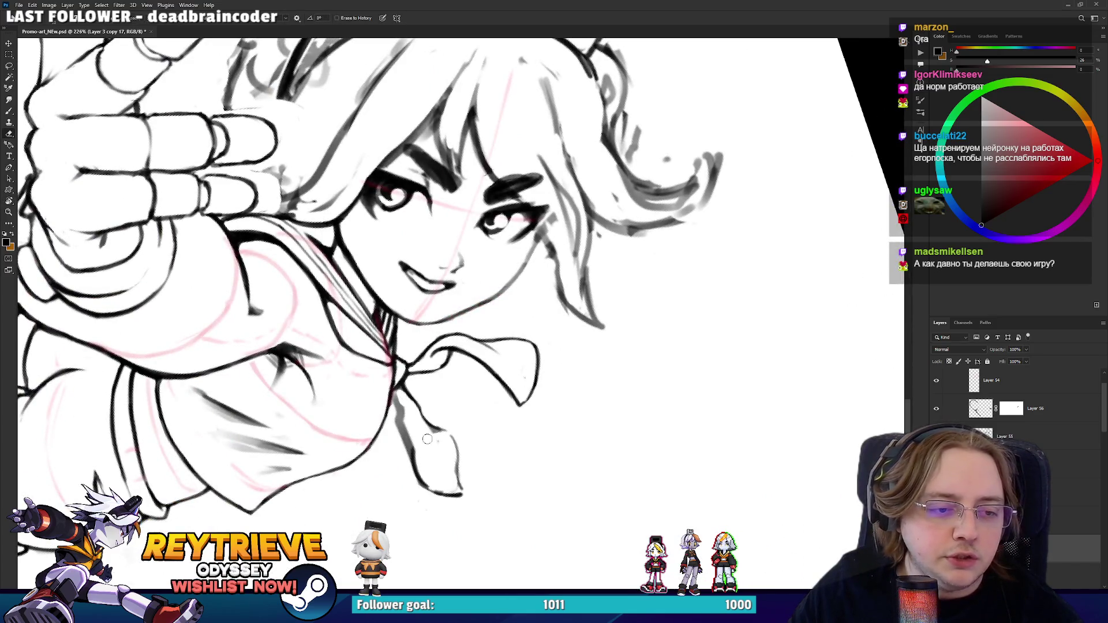
key("b")
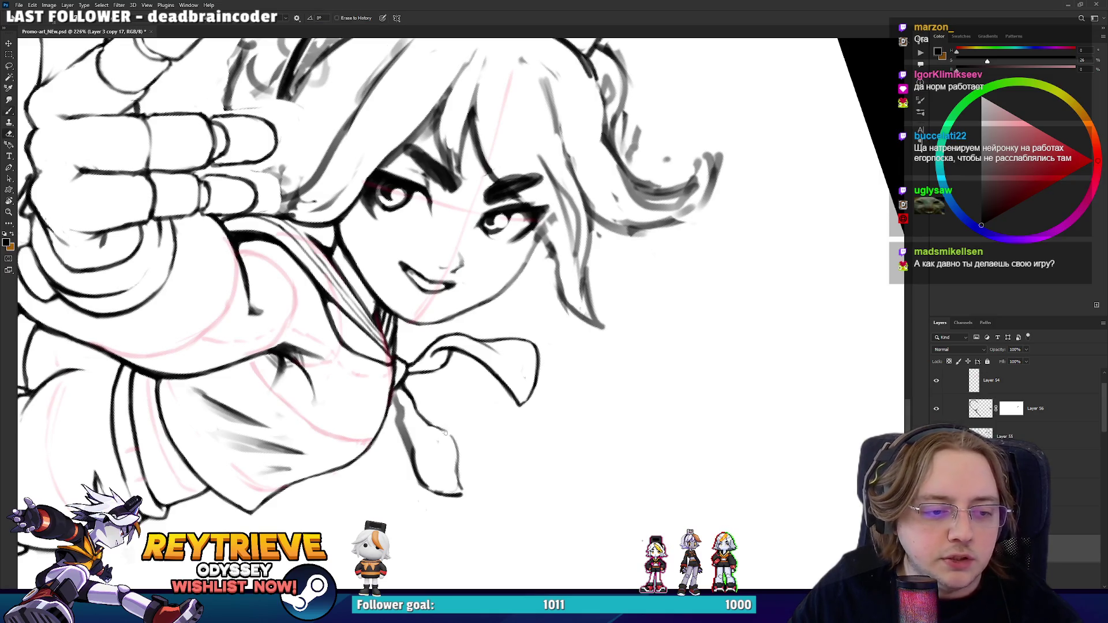
key("e")
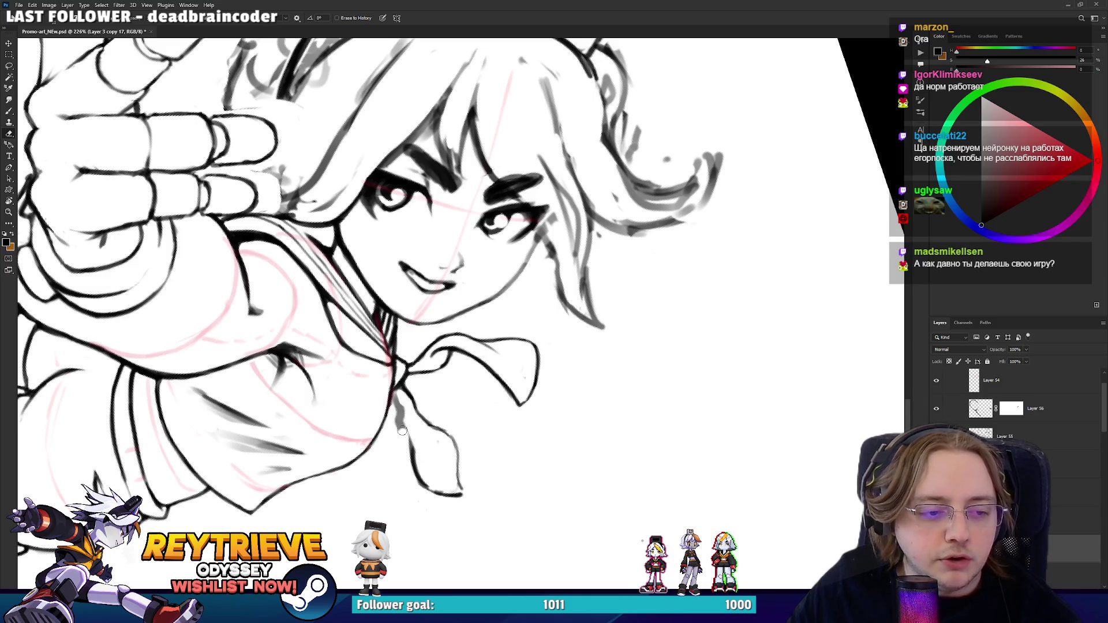
- Add a short stroke at the bow knot and erase the ribbon's left edge
key("r")
left_click_drag(399, 434, 569, 281)
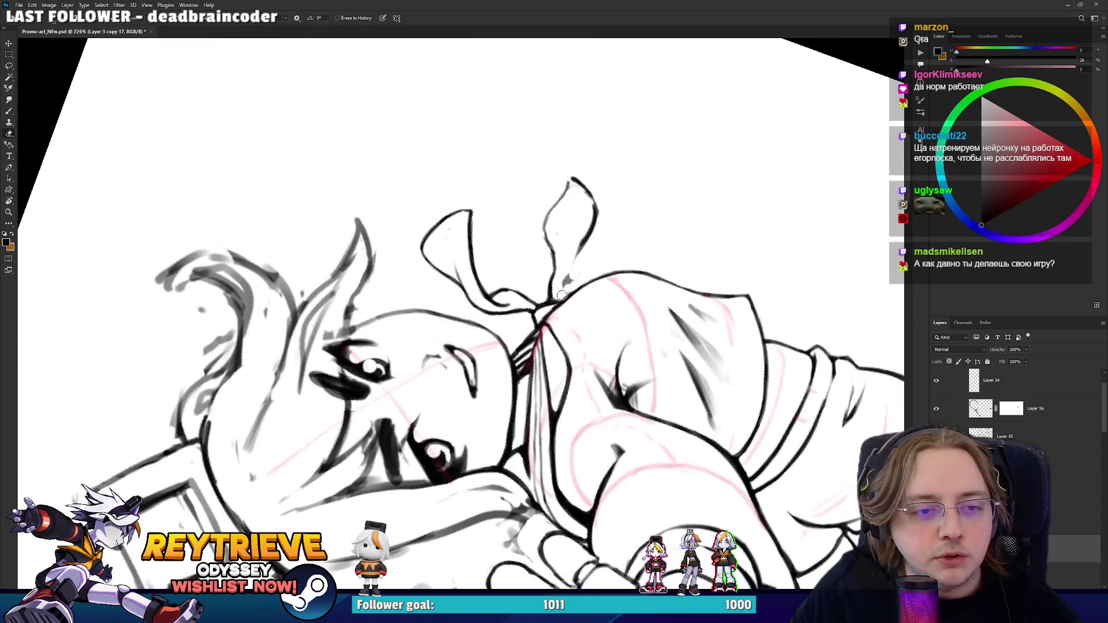
key("b")
left_click_drag(556, 300, 564, 278)
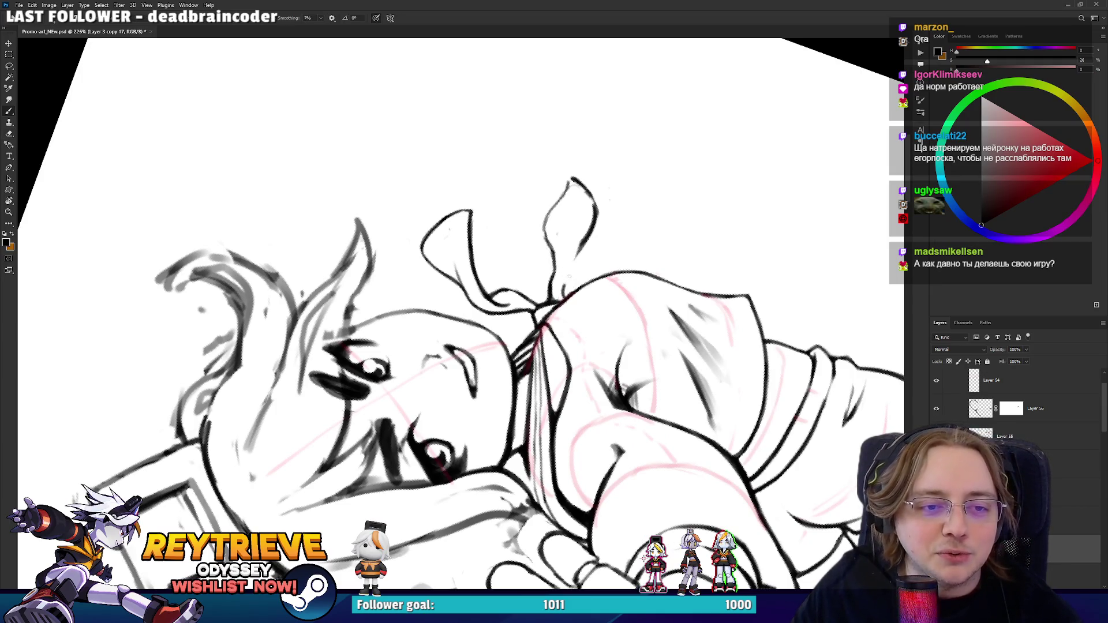
mouse_move(628, 229)
left_mouse_down()
mouse_move(404, 462)
mouse_move(385, 399)
mouse_move(354, 446)
mouse_move(620, 262)
left_mouse_up()
key("e")
- Retry a stroke on the ribbon loop, undo it and erase the upper loop lines
key("r")
left_click_drag(638, 217, 620, 274)
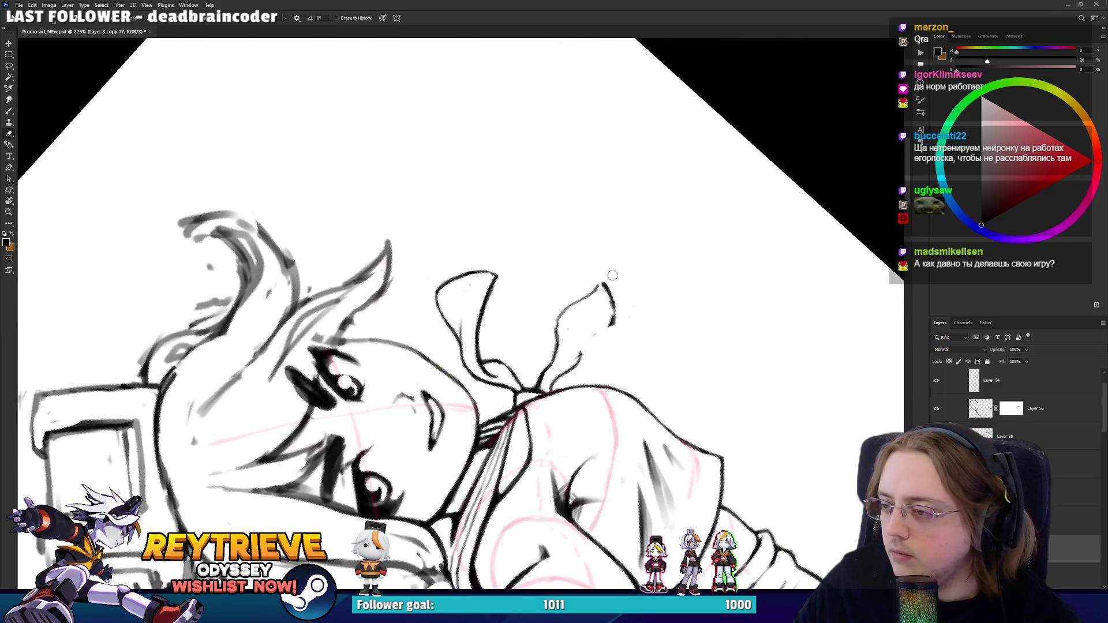
key("b")
mouse_move(552, 300)
left_mouse_down()
mouse_move(582, 307)
mouse_move(585, 340)
mouse_move(599, 285)
left_mouse_up()
key("ctrl+z")
key("ctrl+z")
key("e")
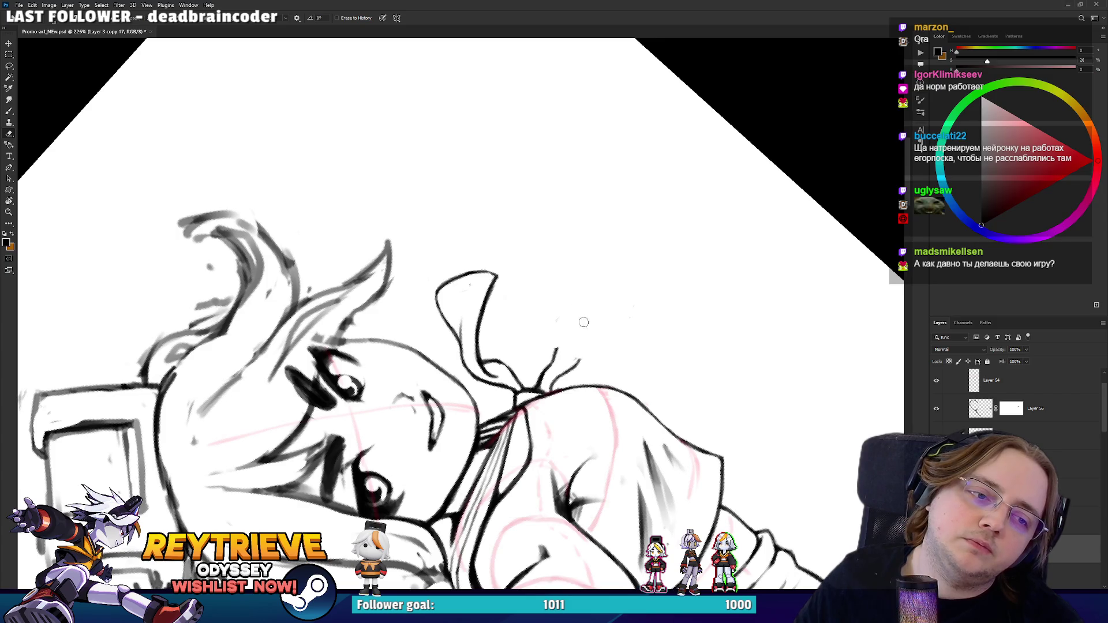
left_click_drag(582, 324, 460, 413)
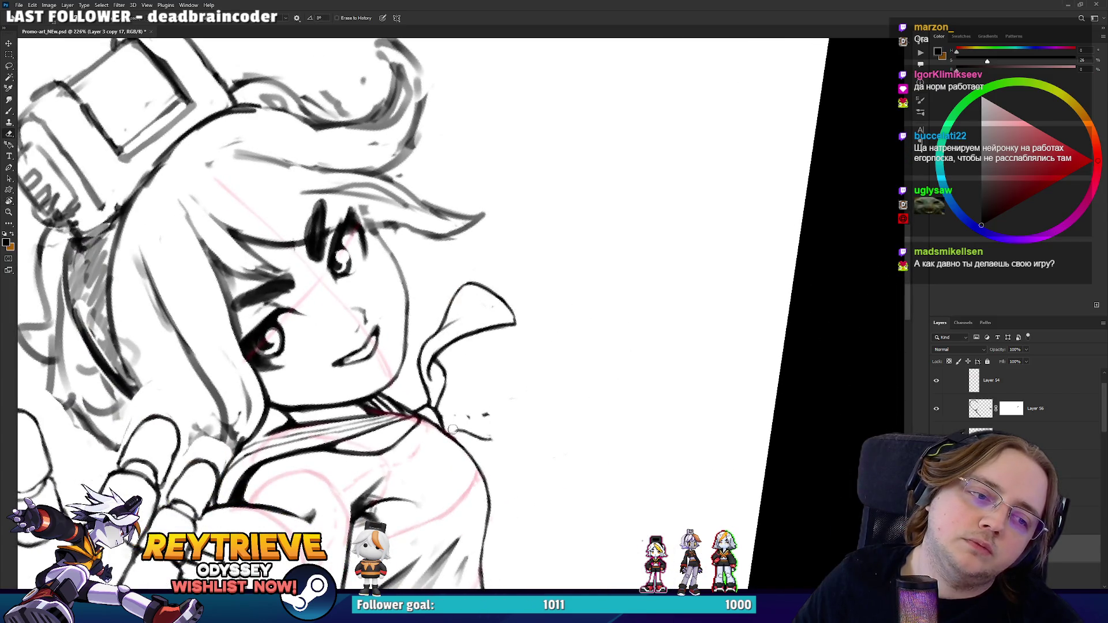
- Redraw the ribbon's long curved outline rising from the ear
key("r")
left_click_drag(555, 416, 542, 344)
key("b")
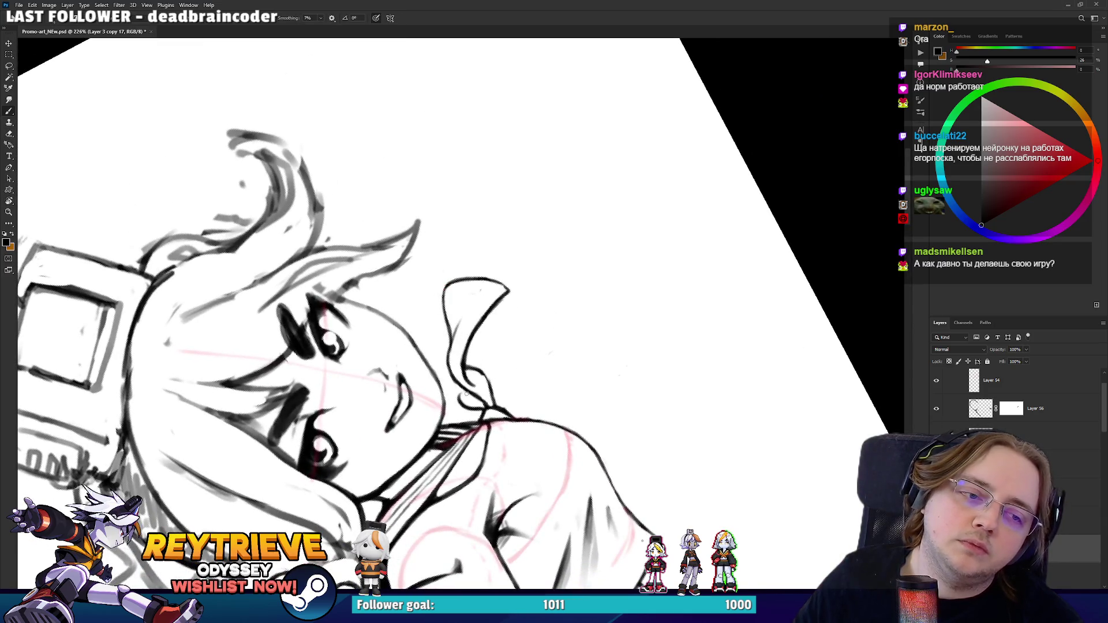
left_click_drag(471, 364, 529, 311)
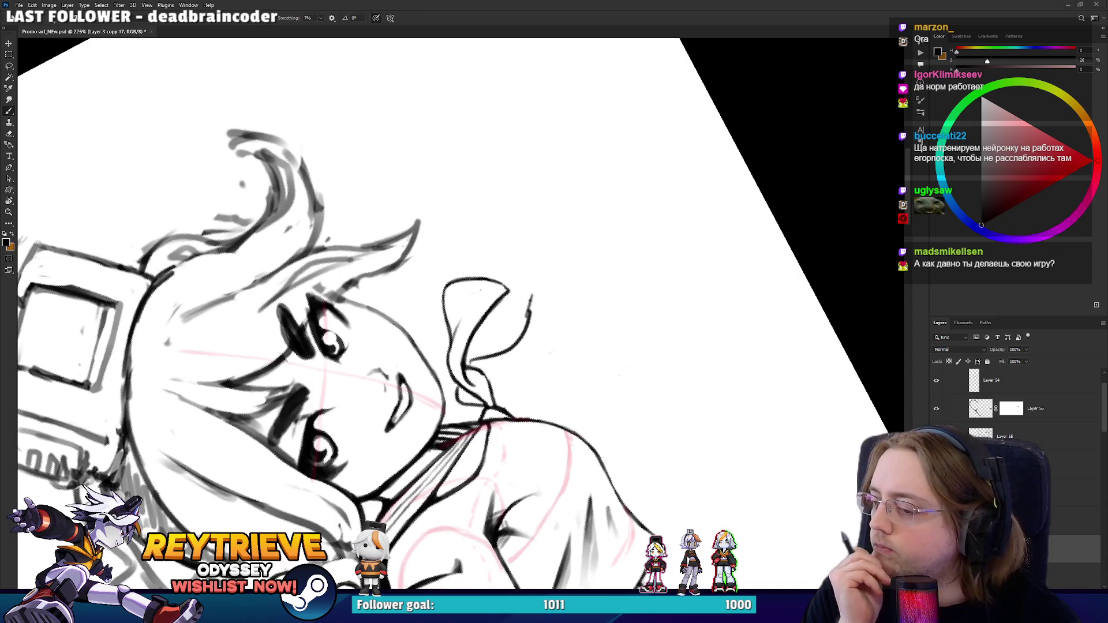
key("r")
mouse_move(577, 438)
left_mouse_down()
mouse_move(497, 456)
mouse_move(445, 442)
mouse_move(427, 433)
mouse_move(420, 381)
mouse_move(400, 407)
mouse_move(380, 347)
mouse_move(426, 382)
left_mouse_up()
key("ctrl+z")
key("ctrl+z")
left_click_drag(372, 407, 408, 311)
key("ctrl+z")
mouse_move(375, 411)
left_mouse_down()
mouse_move(407, 299)
mouse_move(528, 260)
mouse_move(564, 222)
mouse_move(575, 263)
left_mouse_up()
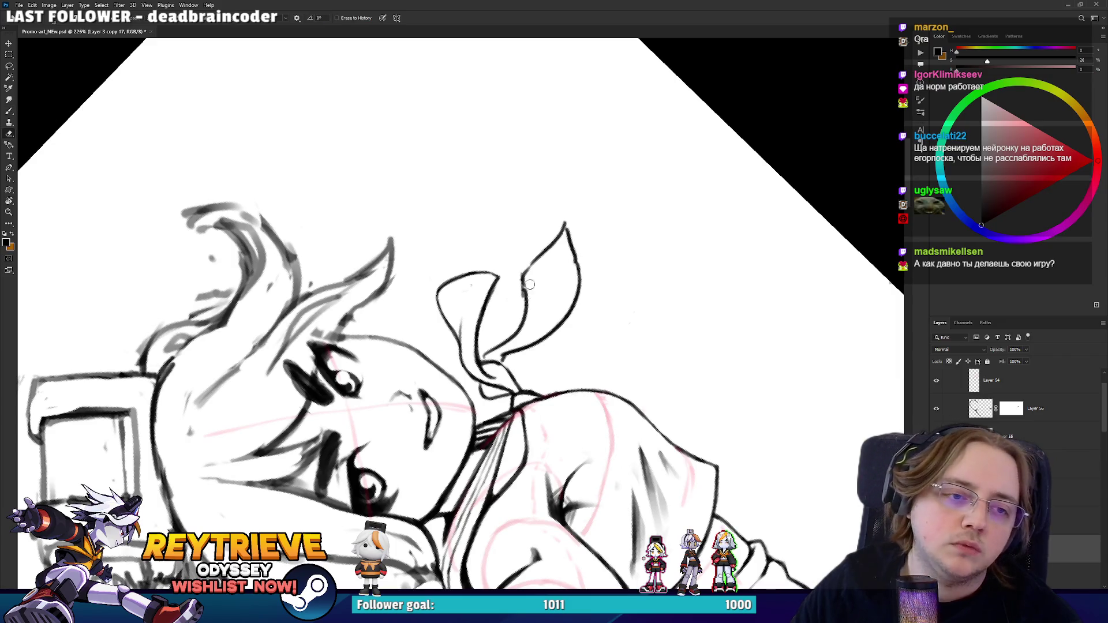
- Turn the view back toward upright and erase leftover ribbon lines
mouse_move(523, 275)
left_mouse_down()
mouse_move(430, 365)
mouse_move(456, 347)
mouse_move(438, 460)
mouse_move(410, 331)
left_mouse_up()
key("r")
key("e")
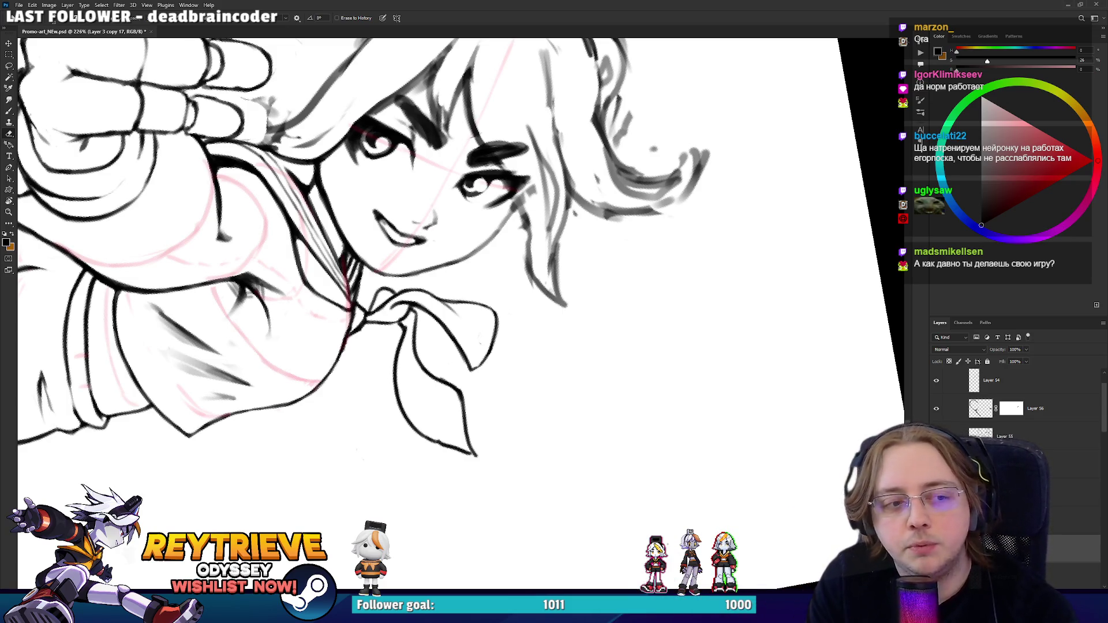
key("r")
mouse_move(577, 173)
left_mouse_down()
mouse_move(635, 259)
mouse_move(606, 300)
mouse_move(564, 313)
left_mouse_up()
- Zoom to the neckerchief, tilt the view so the scarf lies sideways, and undo the first edge stroke
scroll(606, 283, "down", 6)
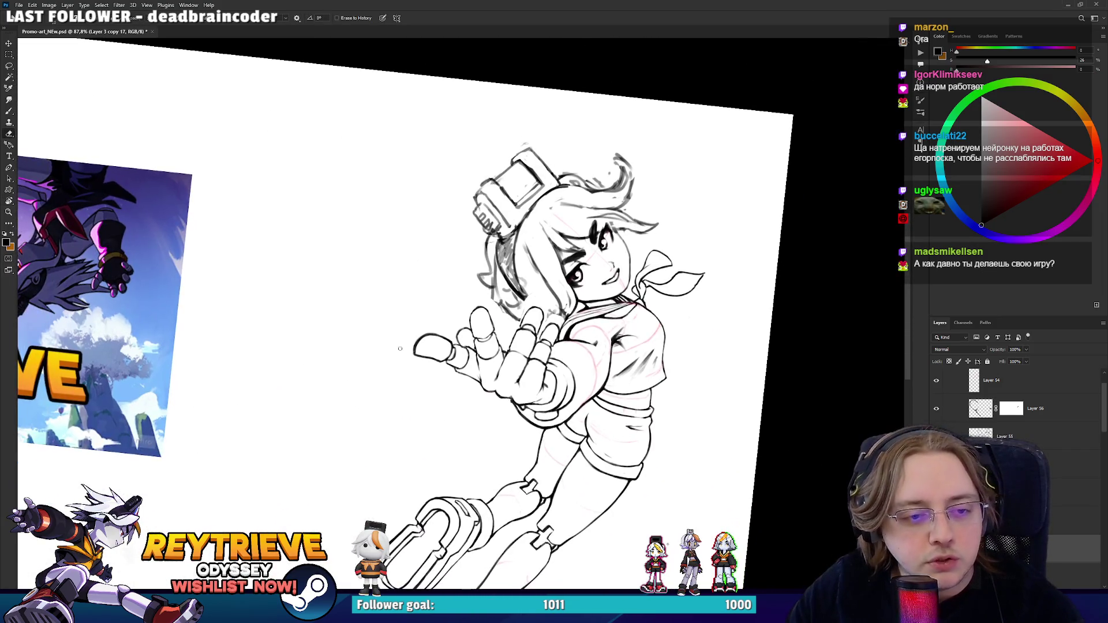
scroll(591, 320, "down", 2)
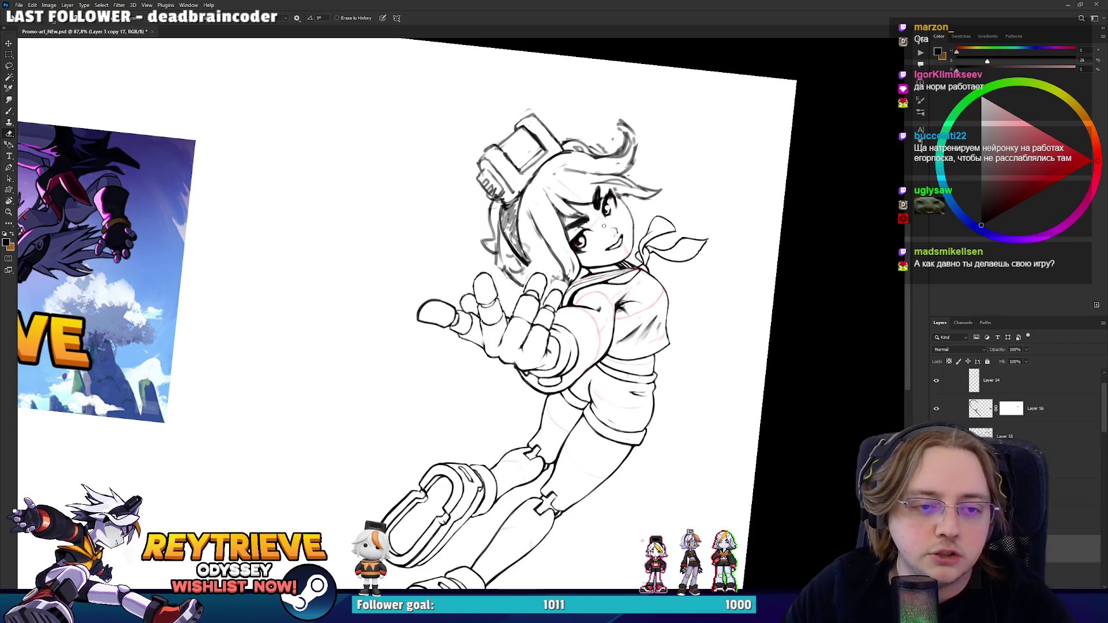
scroll(702, 228, "up", 6)
key("b")
key("r")
mouse_move(439, 243)
left_mouse_down()
mouse_move(403, 323)
mouse_move(416, 351)
mouse_move(438, 363)
mouse_move(449, 323)
mouse_move(526, 287)
mouse_move(444, 368)
left_mouse_up()
key("e")
key("r")
key("b")
key("ctrl+z")
- Ink a thin line inside the upper ribbon loop, redrawing it after one failed try
key("r")
mouse_move(461, 329)
left_mouse_down()
mouse_move(496, 303)
mouse_move(519, 312)
mouse_move(530, 293)
mouse_move(525, 228)
left_mouse_up()
left_click_drag(542, 158, 519, 254)
key("ctrl+z")
mouse_move(536, 189)
left_mouse_down()
mouse_move(525, 249)
mouse_move(462, 305)
mouse_move(468, 350)
mouse_move(459, 324)
left_mouse_up()
- Redraw the short ink stroke on the scarf, erase part of it, and undo the knot stroke
key("r")
key("e")
key("b")
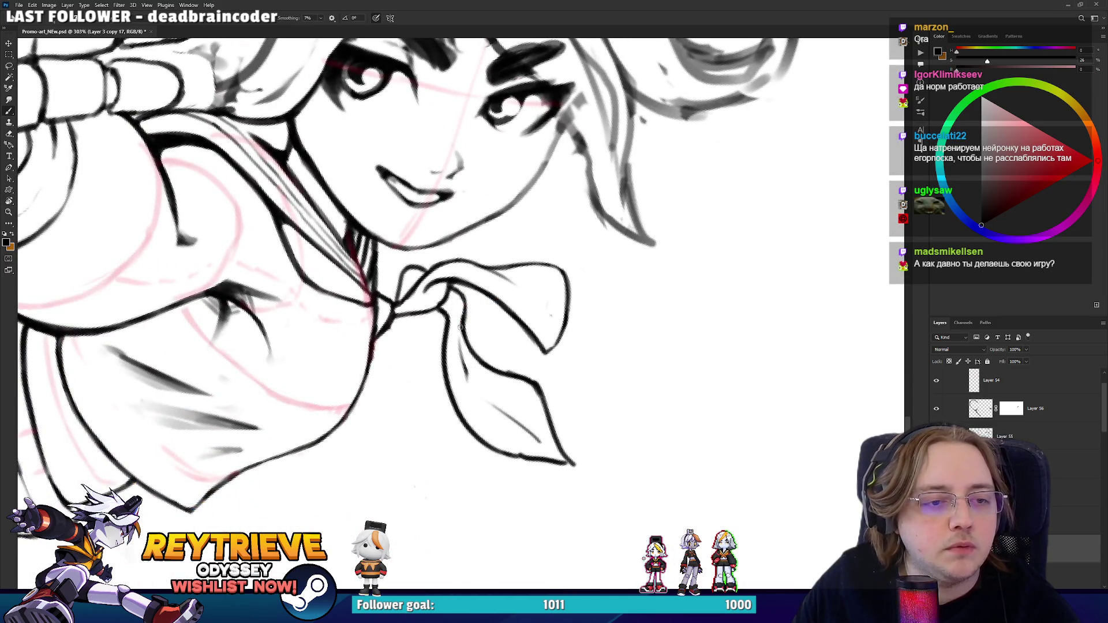
key("ctrl+z")
left_click_drag(466, 377, 460, 330)
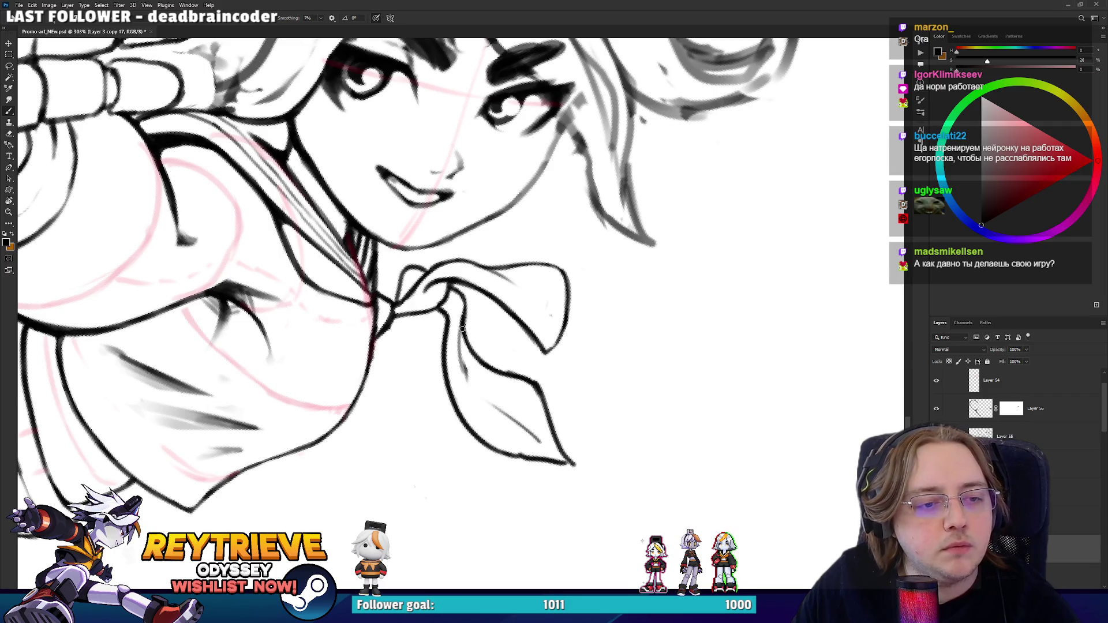
key("e")
left_click_drag(470, 398, 461, 344)
key("b")
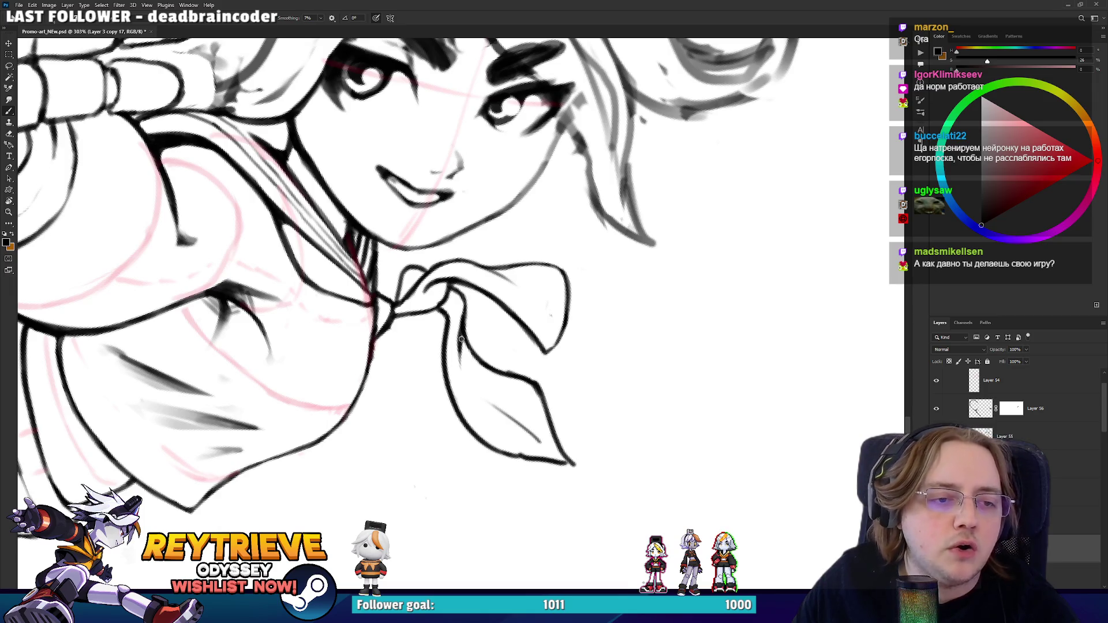
mouse_move(471, 312)
left_mouse_down()
mouse_move(456, 314)
mouse_move(482, 309)
left_mouse_up()
key("ctrl+z")
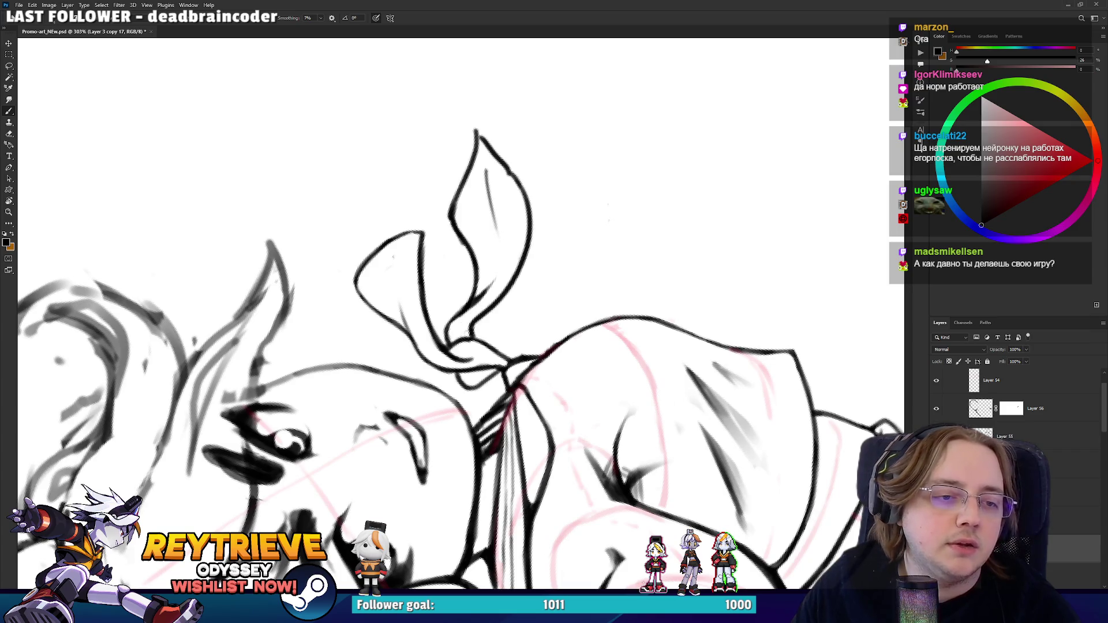
- Straighten the view, rotate it about 40 degrees, and draw a small fold line inside the scarf
key("e")
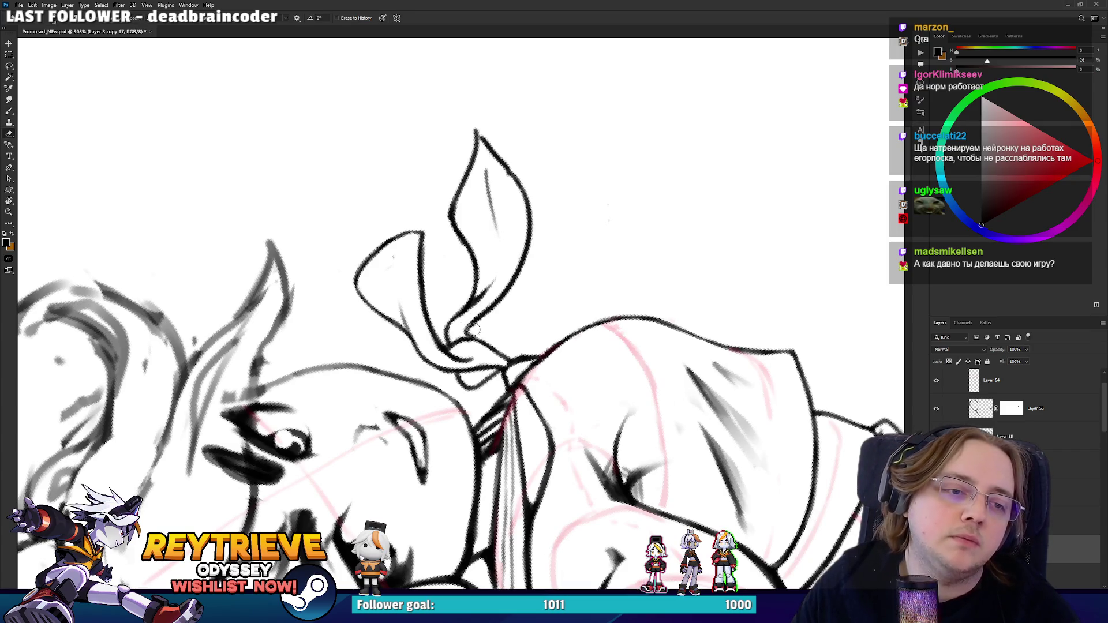
key("b")
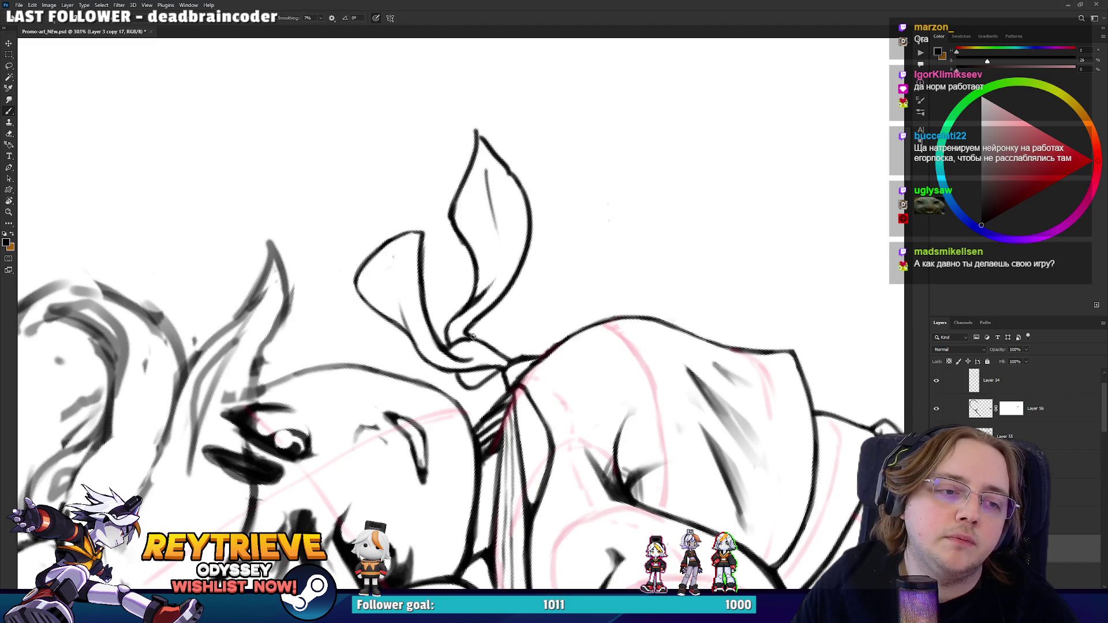
key("e")
key("b")
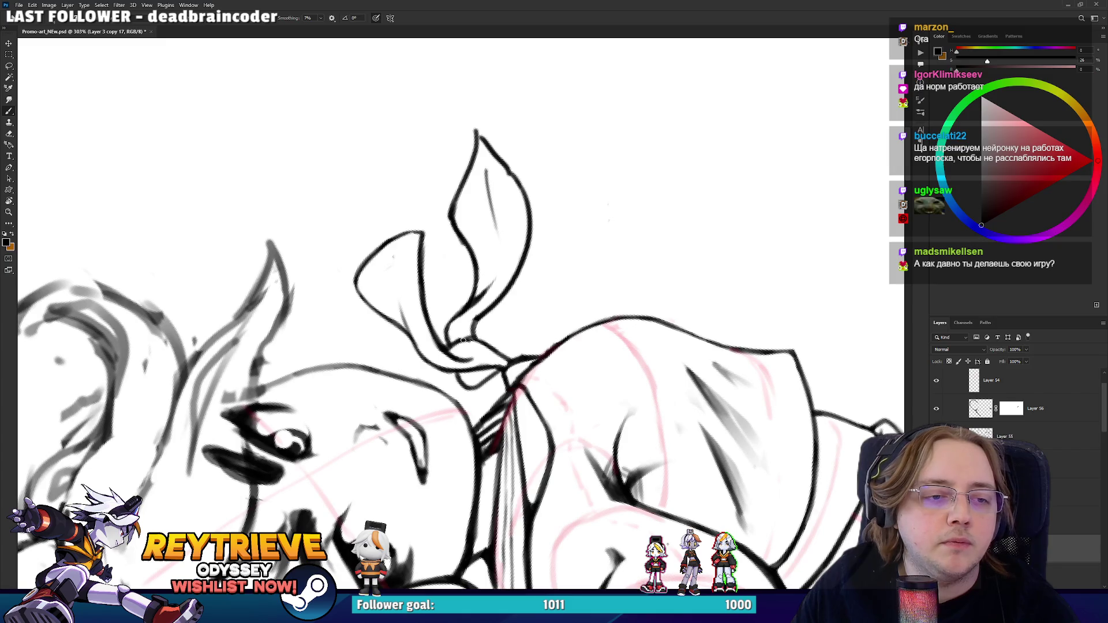
scroll(498, 332, "down", 5)
key("r")
scroll(498, 332, "down", 5)
mouse_move(498, 332)
left_mouse_down()
mouse_move(542, 323)
mouse_move(576, 333)
left_mouse_up()
scroll(542, 340, "up", 5)
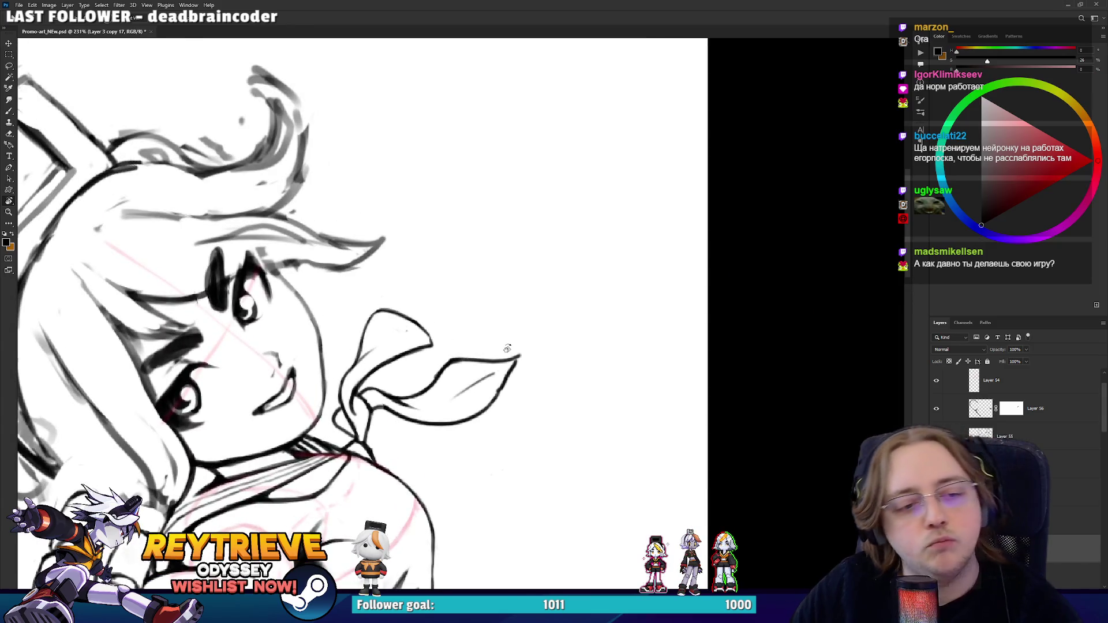
left_click_drag(506, 349, 506, 323)
key("b")
left_click_drag(488, 398, 508, 342)
key("ctrl+z")
mouse_move(485, 392)
left_mouse_down()
mouse_move(519, 329)
mouse_move(404, 404)
mouse_move(508, 427)
mouse_move(496, 418)
left_mouse_up()
- Try a fold line down the scarf tail, then darken the fold line inside the scarf
key("r")
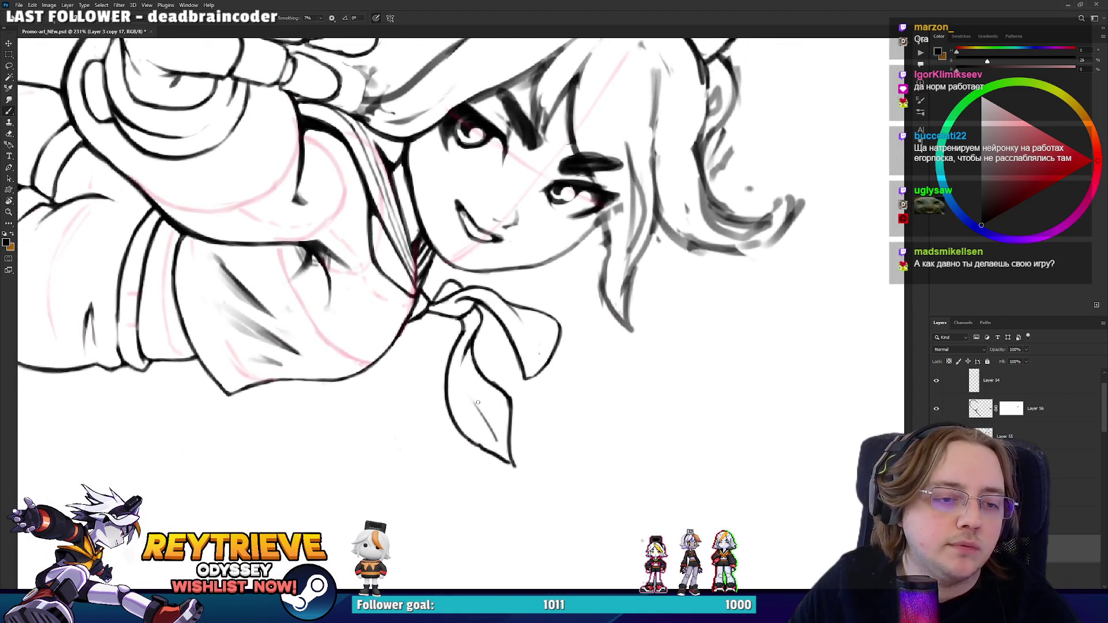
left_click_drag(471, 345, 479, 401)
key("ctrl+z")
mouse_move(467, 341)
left_mouse_down()
mouse_move(470, 379)
mouse_move(505, 440)
left_mouse_up()
key("ctrl+z")
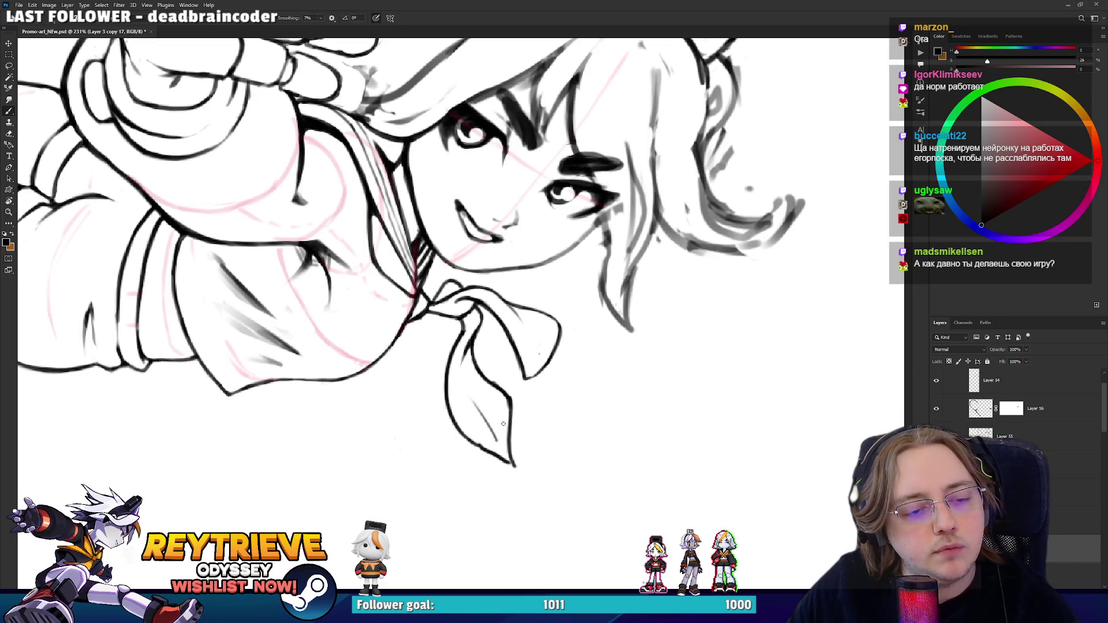
key("r")
left_click_drag(492, 398, 543, 289)
key("e")
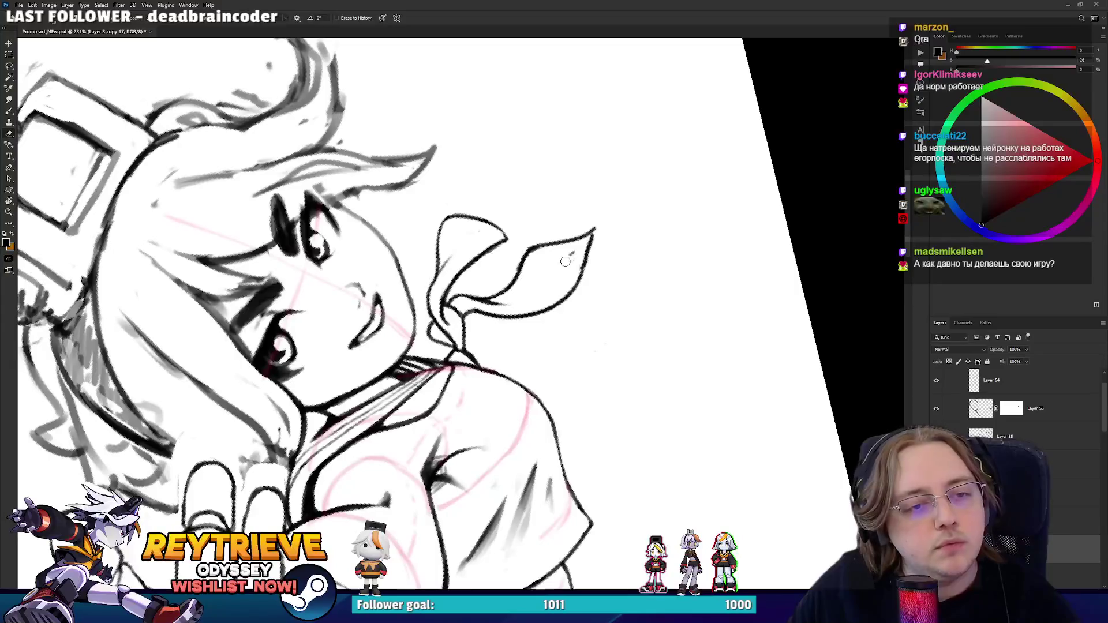
key("b")
left_click_drag(530, 298, 553, 285)
scroll(559, 300, "down", 8)
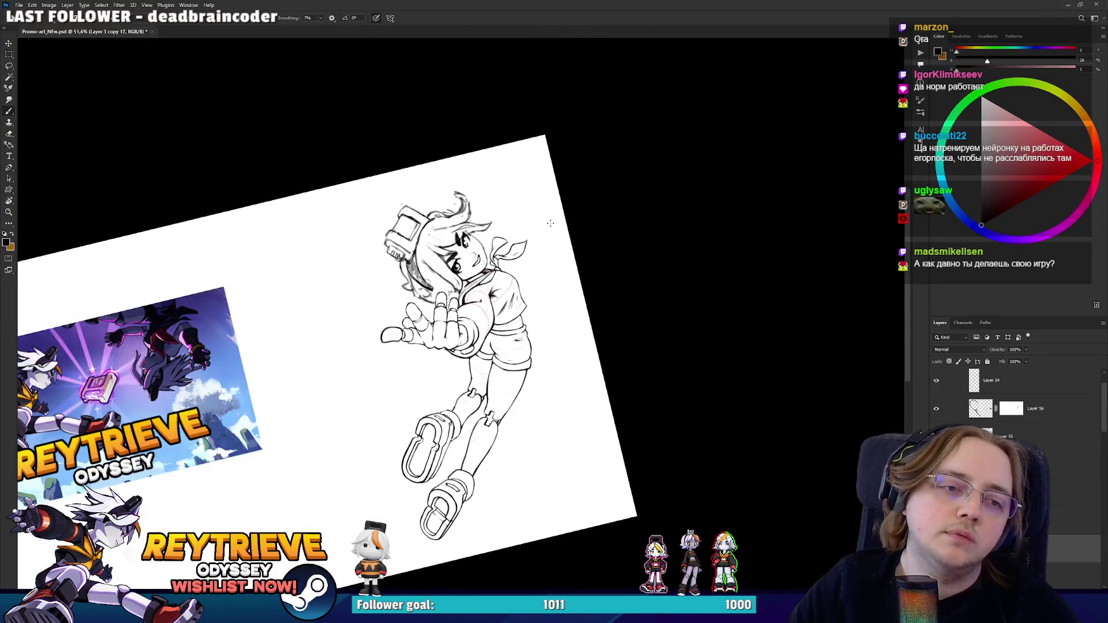
- Rotate the view 90 degrees, lighten the scarf's lower line and draw a new line on it
key("r")
key("Escape")
scroll(565, 274, "up", 6)
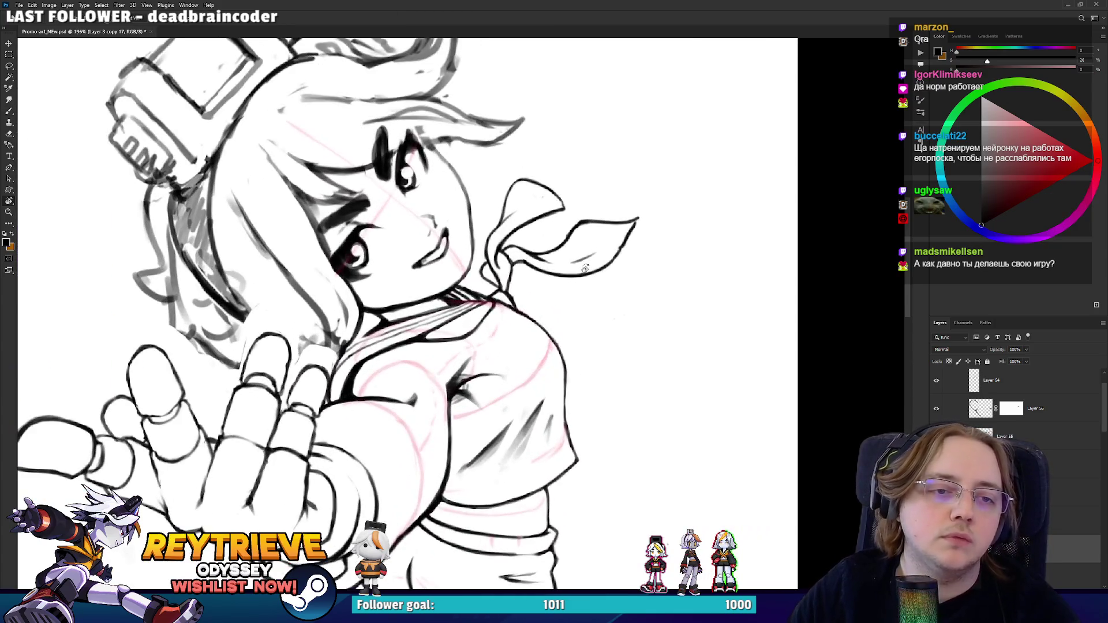
left_click_drag(644, 247, 554, 487)
key("e")
left_click_drag(495, 460, 554, 496)
key("b")
mouse_move(508, 464)
left_mouse_down()
mouse_move(551, 495)
mouse_move(475, 522)
mouse_move(437, 457)
left_mouse_up()
- Bring the girl's head upright, enlarge the view of the head and hand, and select Layer 55
key("r")
mouse_move(496, 495)
left_mouse_down()
mouse_move(577, 403)
mouse_move(611, 324)
left_mouse_up()
key("e")
key("r")
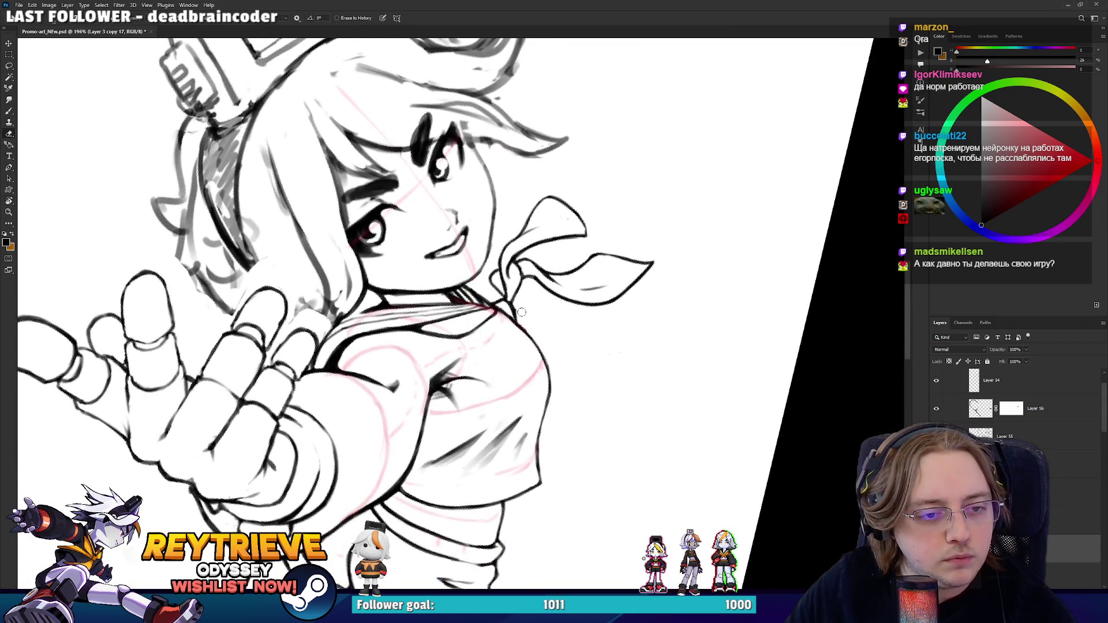
mouse_move(539, 337)
left_mouse_down()
mouse_move(460, 369)
mouse_move(439, 404)
mouse_move(485, 346)
mouse_move(499, 279)
left_mouse_up()
scroll(475, 402, "down", 5)
scroll(498, 279, "up", 3)
scroll(522, 312, "down", 2)
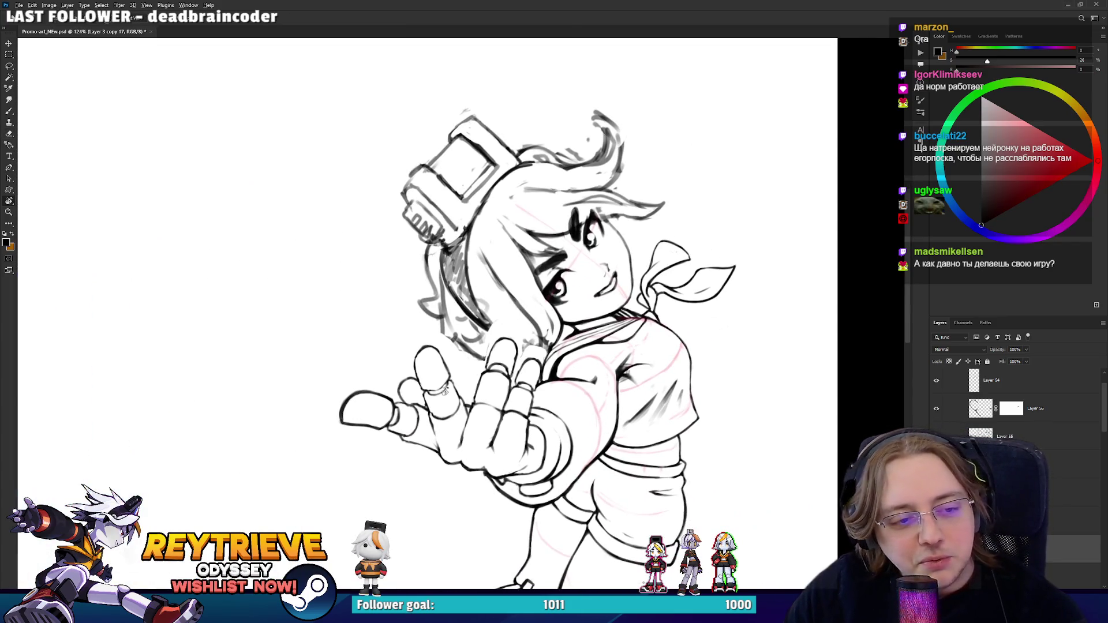
scroll(445, 391, "up", 5)
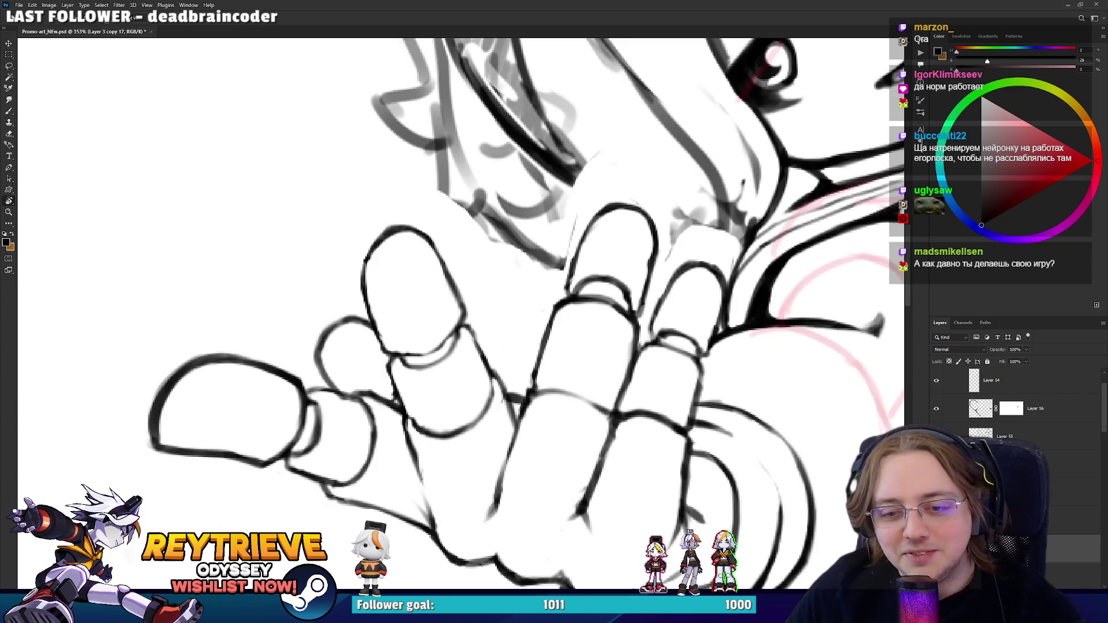
left_click(1050, 437)
- On Layer 55, darken and thicken the knuckle lines and the finger contours between the fingers
key("e")
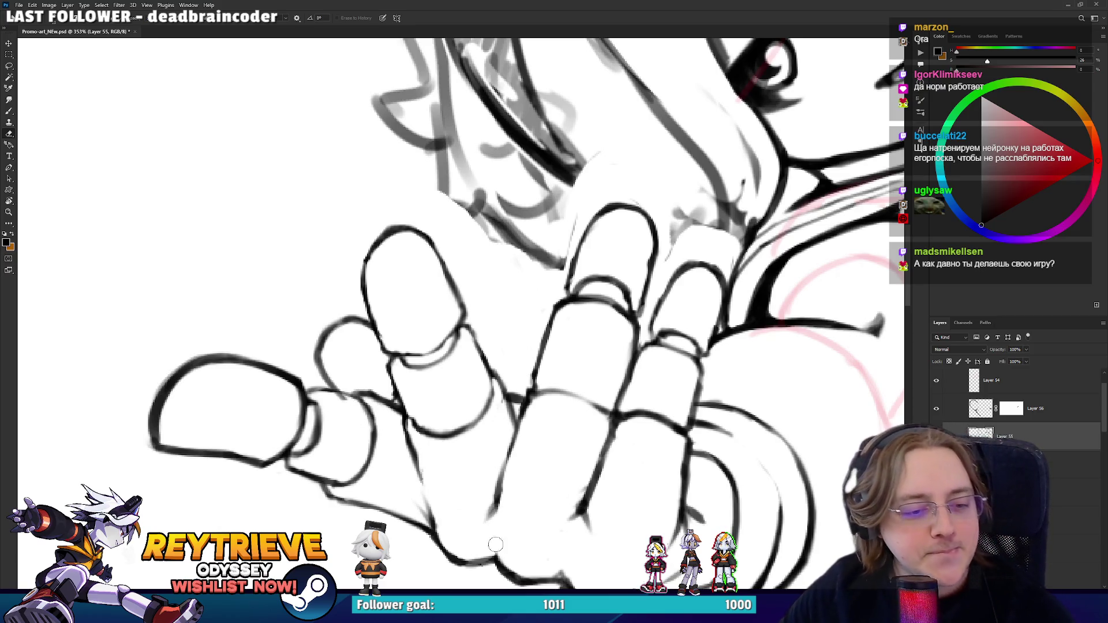
key("r")
left_click_drag(487, 544, 709, 389)
key("b")
left_click_drag(669, 445, 655, 468)
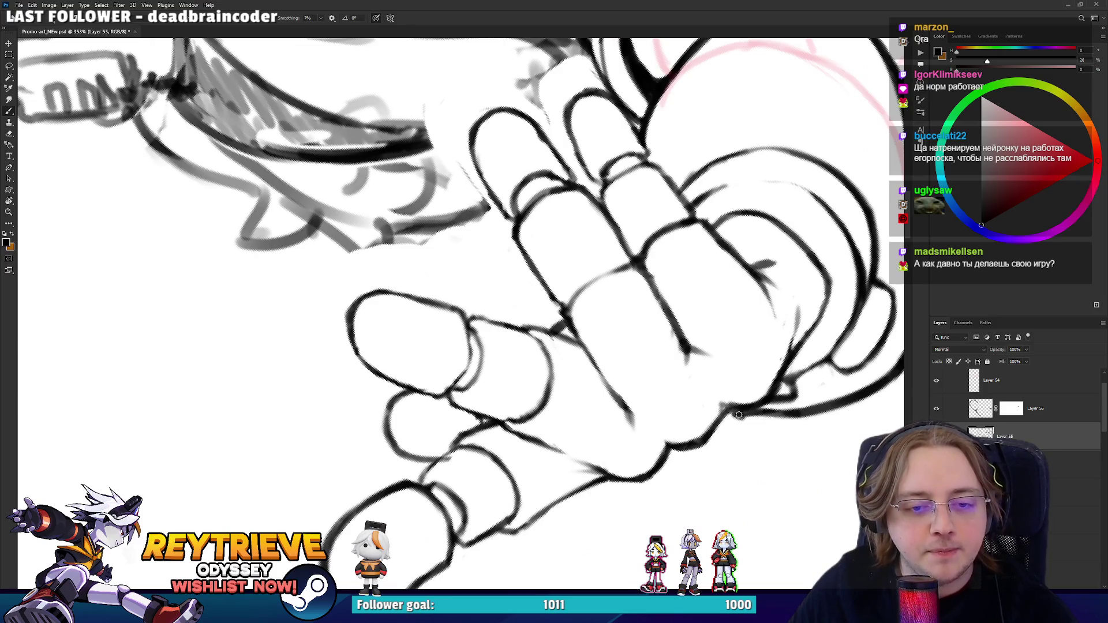
left_click_drag(701, 440, 727, 408)
left_click_drag(625, 404, 591, 353)
left_click_drag(553, 393, 544, 348)
mouse_move(460, 391)
left_mouse_down()
mouse_move(483, 334)
mouse_move(506, 412)
mouse_move(485, 358)
left_mouse_up()
- Turn the view so the fingers point upward, visit Layer 3 copy 17, then return to Layer 55
key("r")
key("b")
key("r")
mouse_move(349, 286)
left_mouse_down()
mouse_move(439, 271)
mouse_move(535, 446)
mouse_move(611, 470)
left_mouse_up()
key("r")
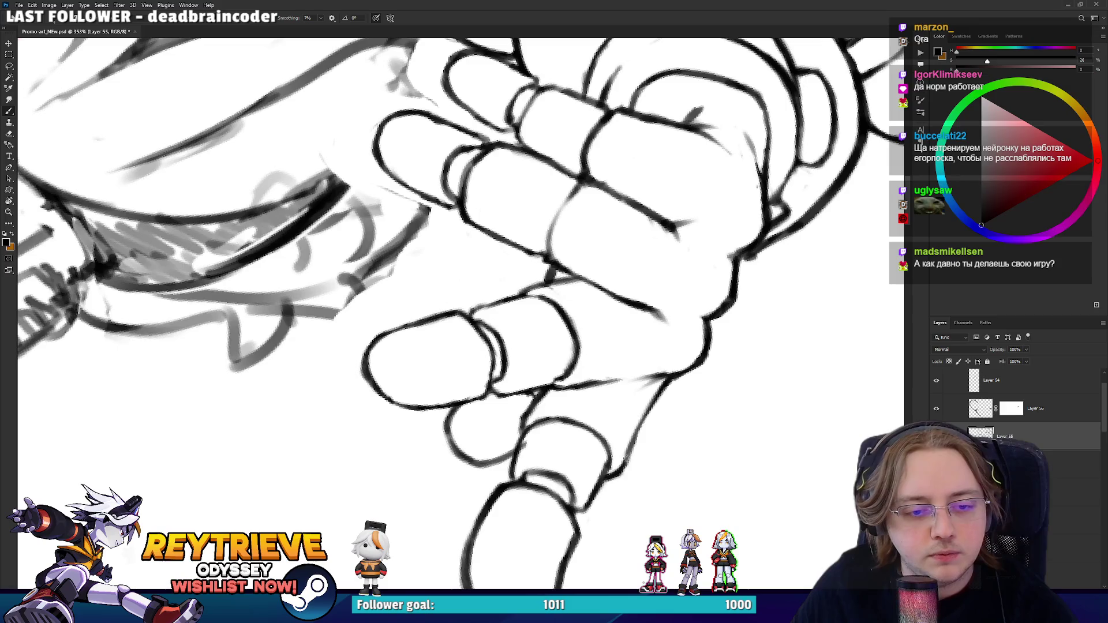
mouse_move(654, 398)
left_mouse_down()
mouse_move(432, 535)
mouse_move(462, 450)
left_mouse_up()
key("e")
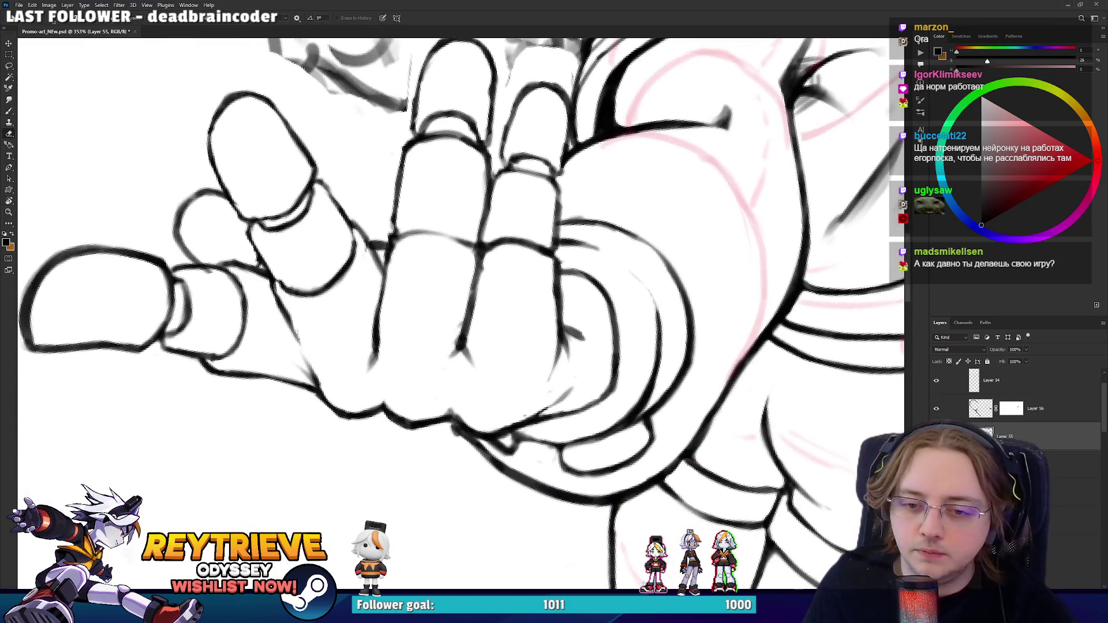
left_click(491, 432, "ctrl")
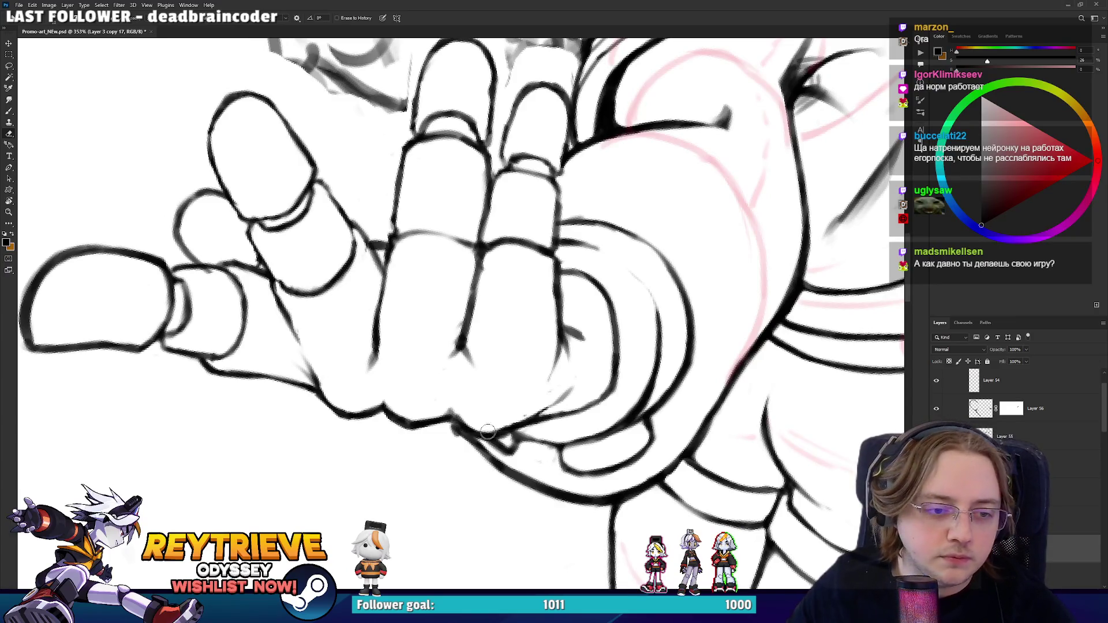
mouse_move(470, 406)
left_mouse_down()
mouse_move(479, 375)
mouse_move(461, 323)
mouse_move(485, 420)
mouse_move(519, 440)
left_mouse_up()
left_click(1032, 437)
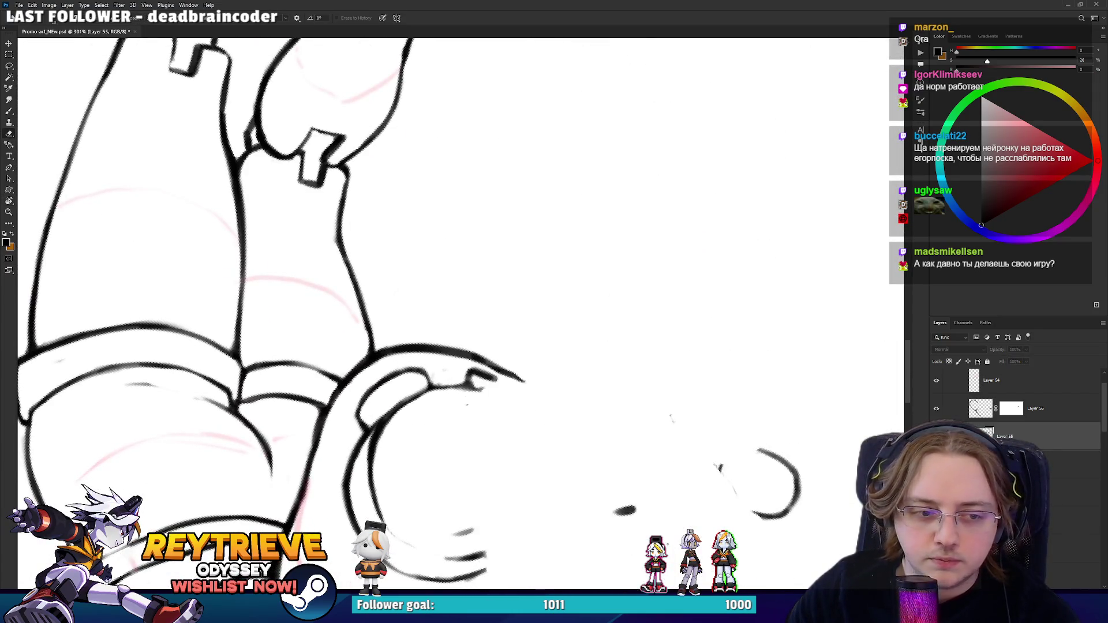
- Draw the first wristband spike edges below the fist, erasing and redrawing the long diagonal edge
key("b")
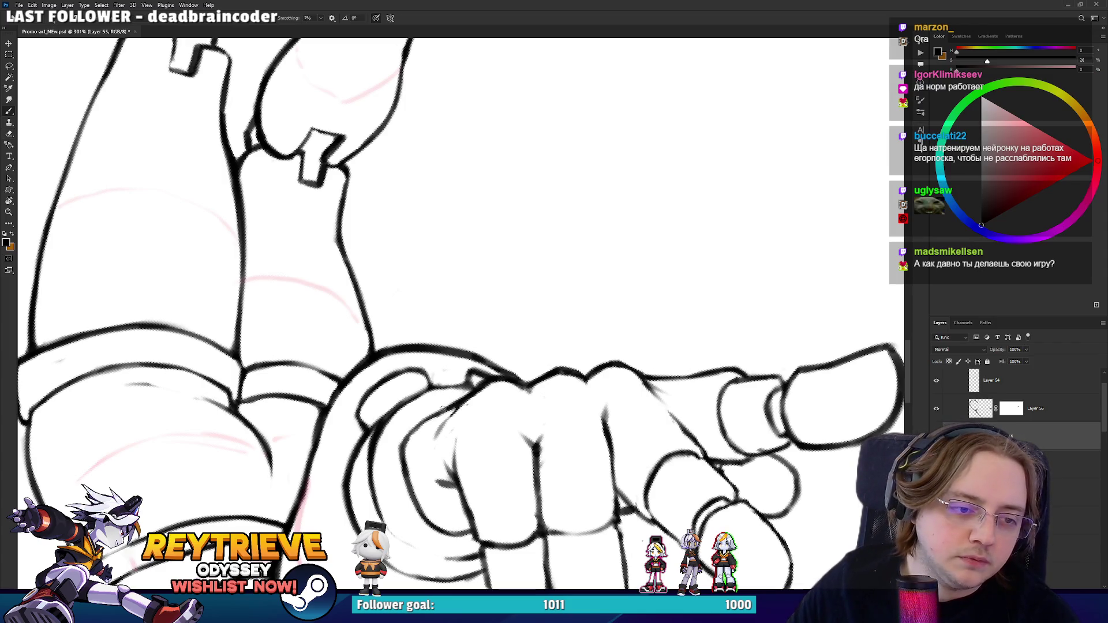
left_click_drag(437, 416, 449, 369)
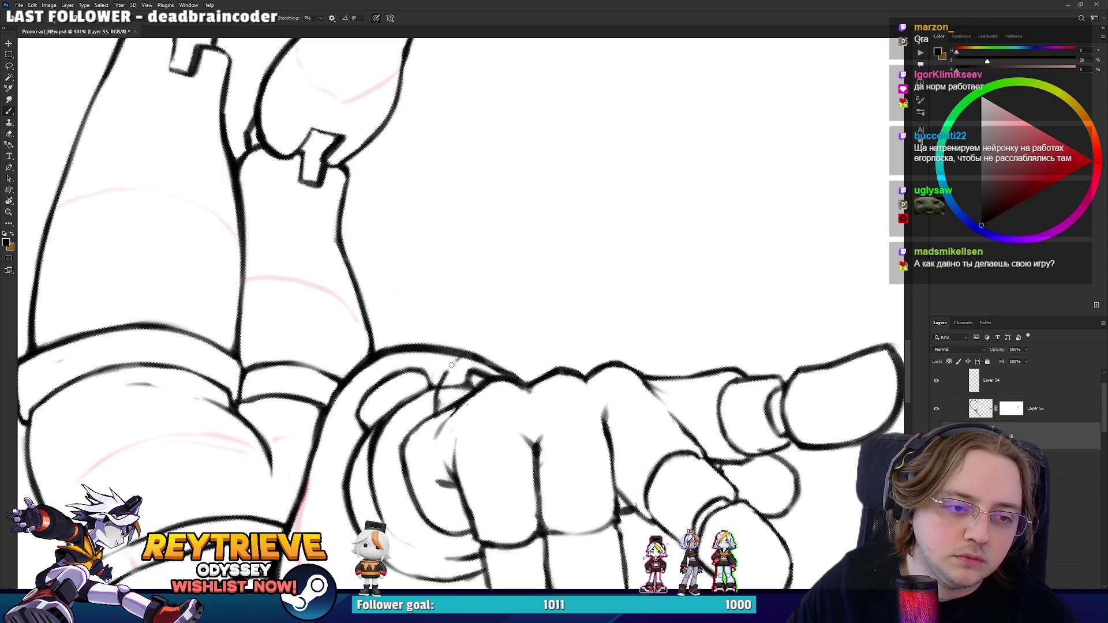
mouse_move(431, 411)
left_mouse_down()
mouse_move(475, 328)
mouse_move(520, 348)
mouse_move(541, 376)
left_mouse_up()
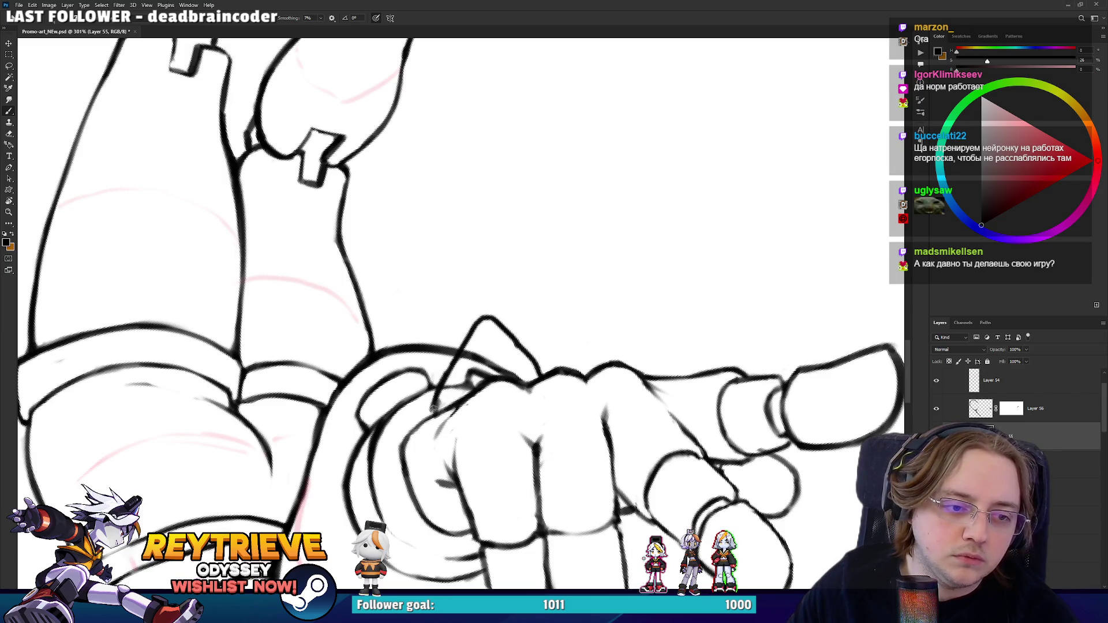
key("e")
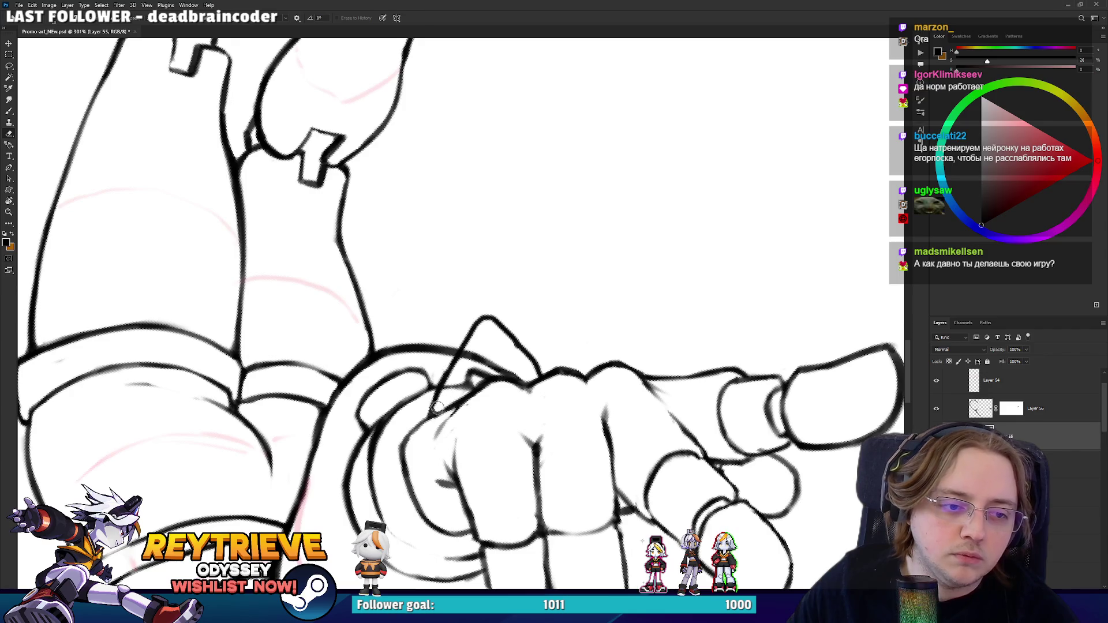
left_click_drag(488, 317, 536, 363)
key("b")
mouse_move(488, 318)
left_mouse_down()
mouse_move(545, 375)
mouse_move(484, 305)
mouse_move(543, 375)
mouse_move(567, 314)
mouse_move(535, 314)
left_mouse_up()
key("ctrl+z")
key("e")
key("b")
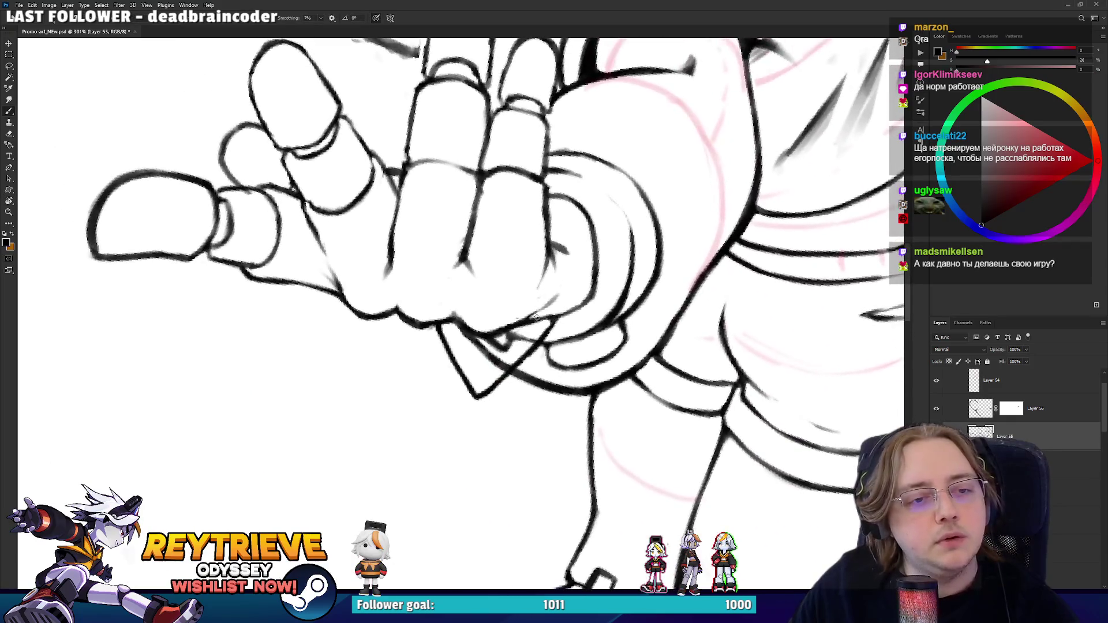
- Erase the V-shaped lines under the fist, draw a straight spike edge, and duplicate it with Ctrl+J
key("e")
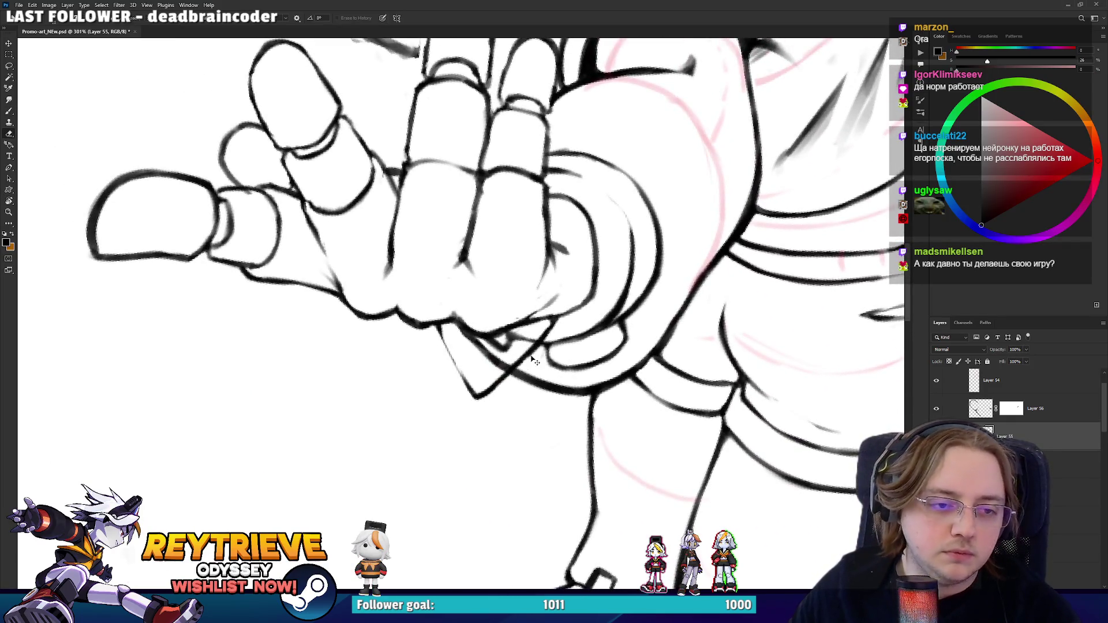
mouse_move(437, 334)
left_mouse_down()
mouse_move(452, 361)
mouse_move(548, 340)
left_mouse_up()
key("r")
mouse_move(709, 266)
left_mouse_down()
mouse_move(564, 413)
mouse_move(429, 295)
mouse_move(433, 261)
mouse_move(481, 301)
left_mouse_up()
key("b")
key("ctrl+z")
mouse_move(392, 323)
left_mouse_down()
mouse_move(420, 240)
mouse_move(470, 300)
left_mouse_up()
mouse_move(447, 265)
left_mouse_down()
mouse_move(507, 300)
mouse_move(490, 352)
mouse_move(431, 348)
left_mouse_up()
key("ctrl+j")
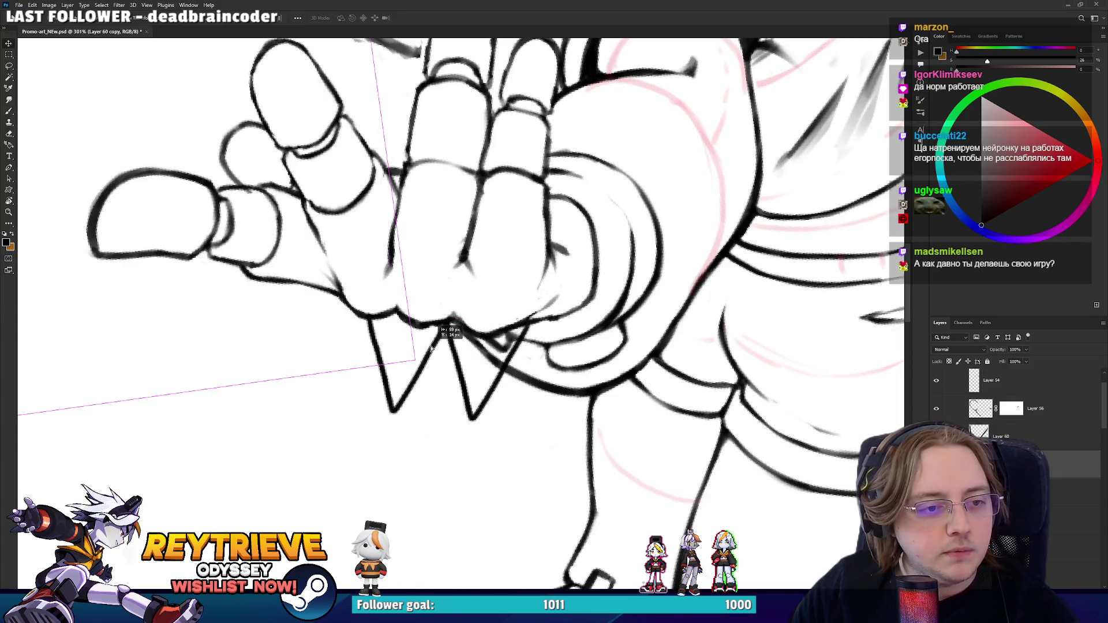
- Reframe the view on the hand and remove the duplicated spike layer
scroll(430, 348, "down", 5)
mouse_move(570, 266)
left_mouse_down()
mouse_move(507, 440)
mouse_move(345, 422)
left_mouse_up()
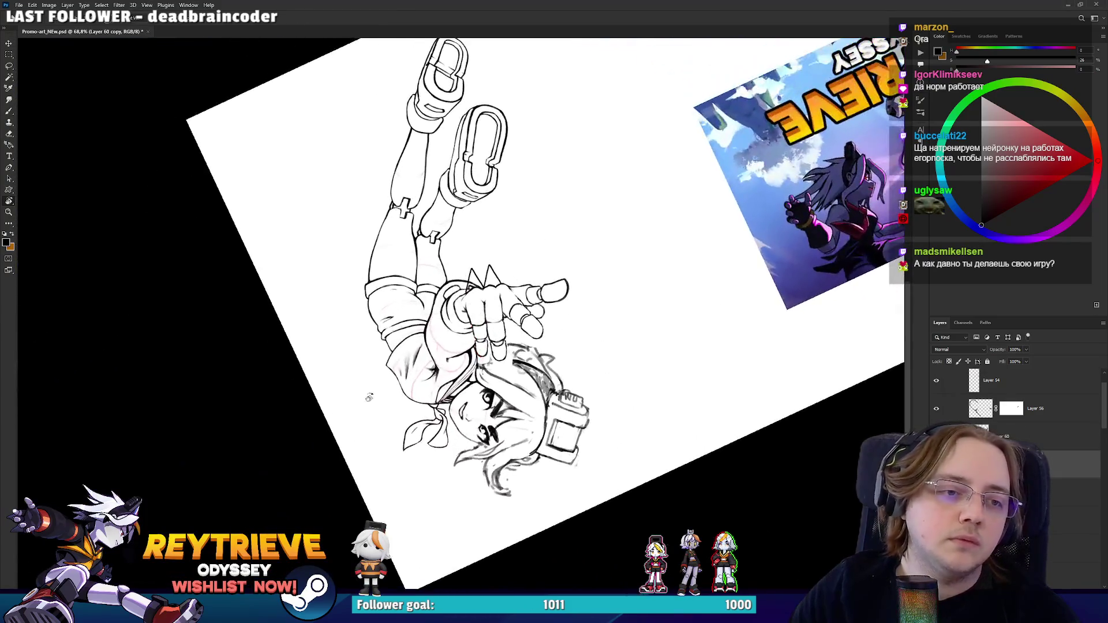
scroll(344, 422, "up", 5)
mouse_move(519, 271)
left_mouse_down()
mouse_move(588, 321)
mouse_move(515, 343)
mouse_move(527, 351)
left_mouse_up()
key("b")
key("v")
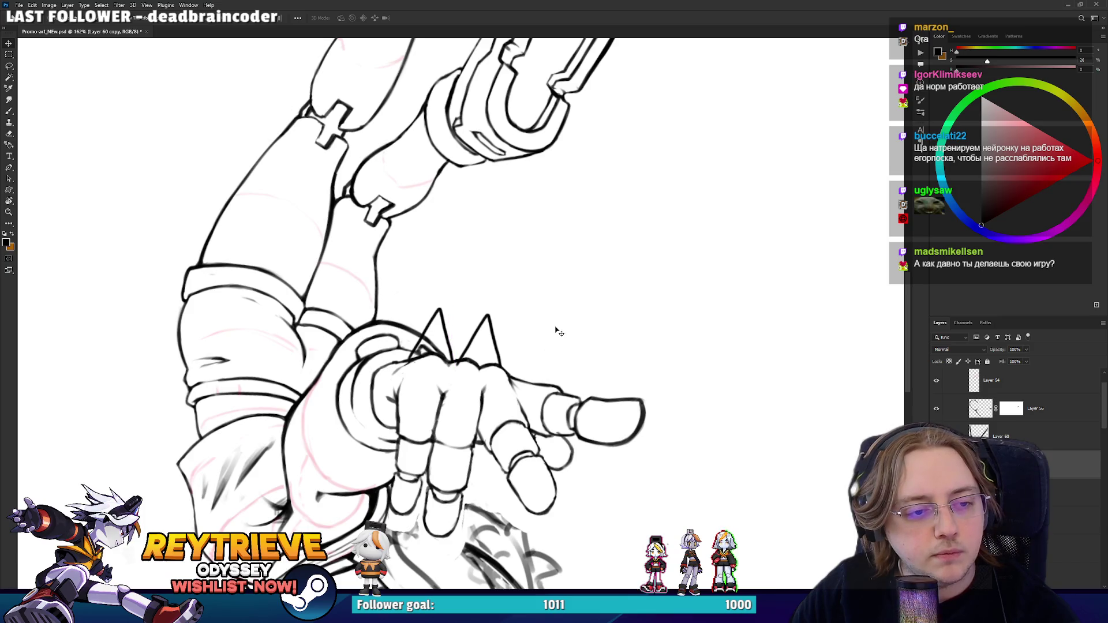
key("ctrl+z")
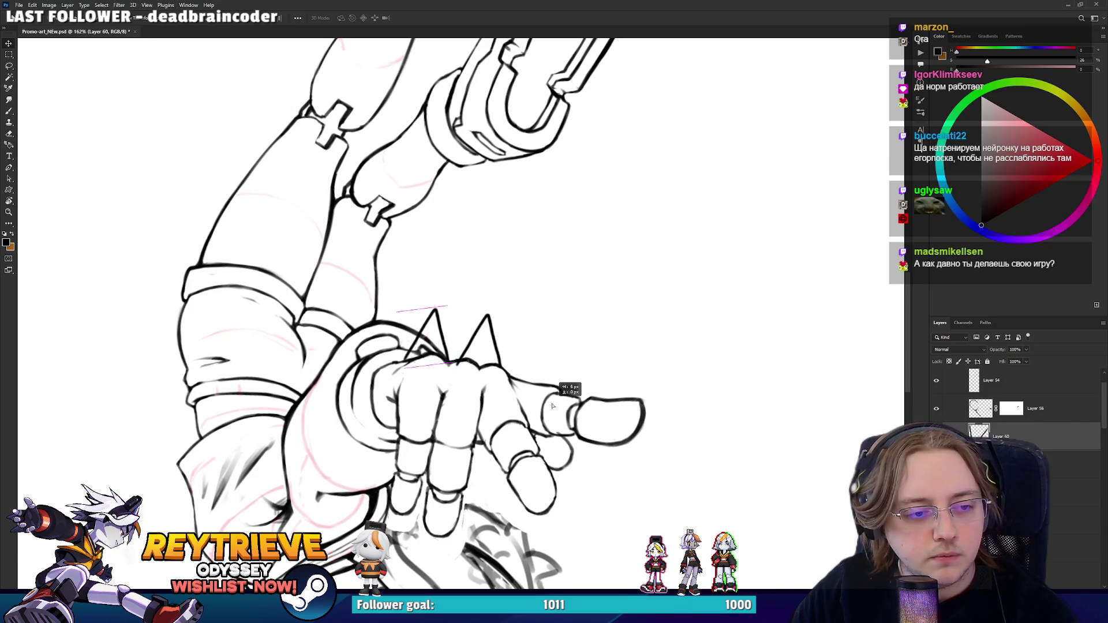
- Transform the left wristband spike, tilting it counter-clockwise and nudging it into place
key("ctrl+t")
left_click_drag(516, 310, 503, 272)
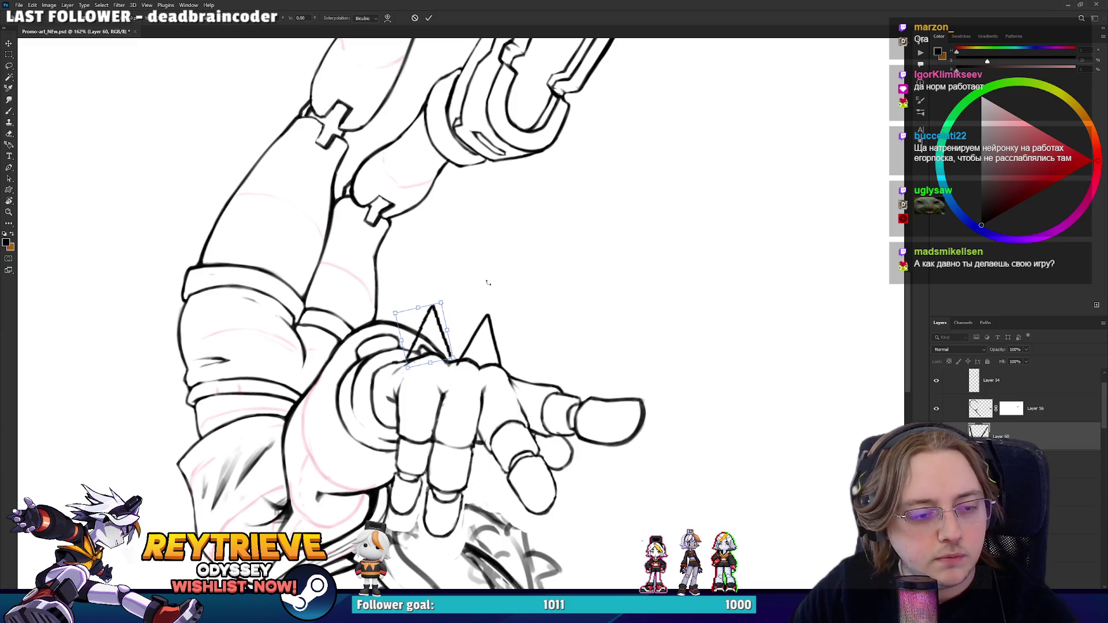
scroll(427, 338, "up", 5)
left_click_drag(438, 360, 458, 339)
key("Return")
scroll(458, 339, "down", 3)
- Duplicate the spike layer and nudge the right spike right and up
key("ctrl+j")
key("ctrl+t")
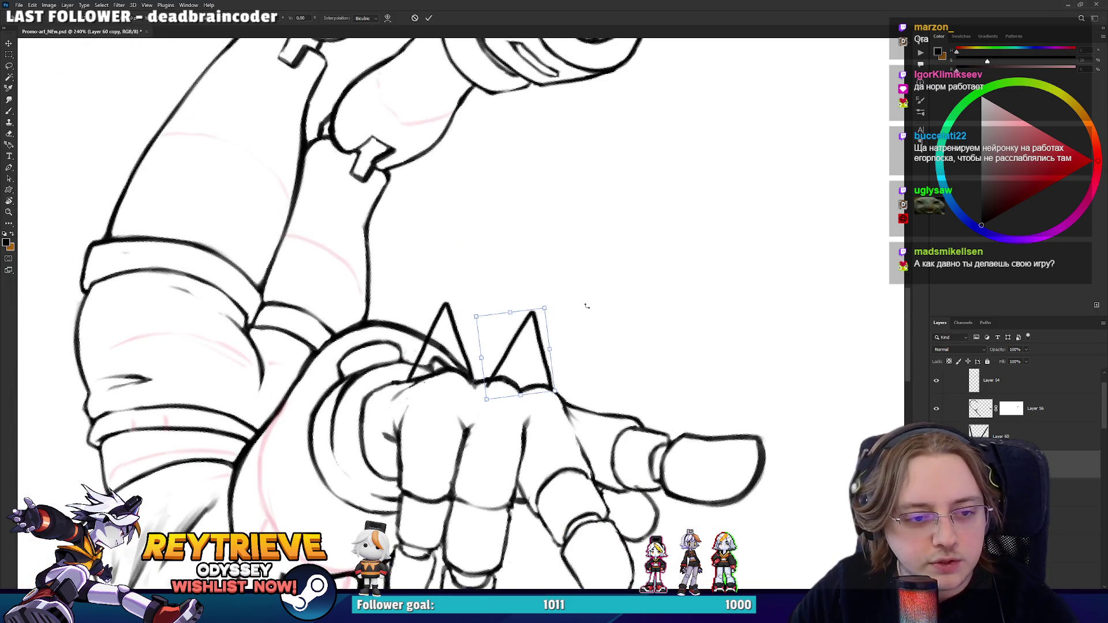
key("Right")
key("Right")
key("Up")
key("Return")
scroll(552, 237, "down", 5)
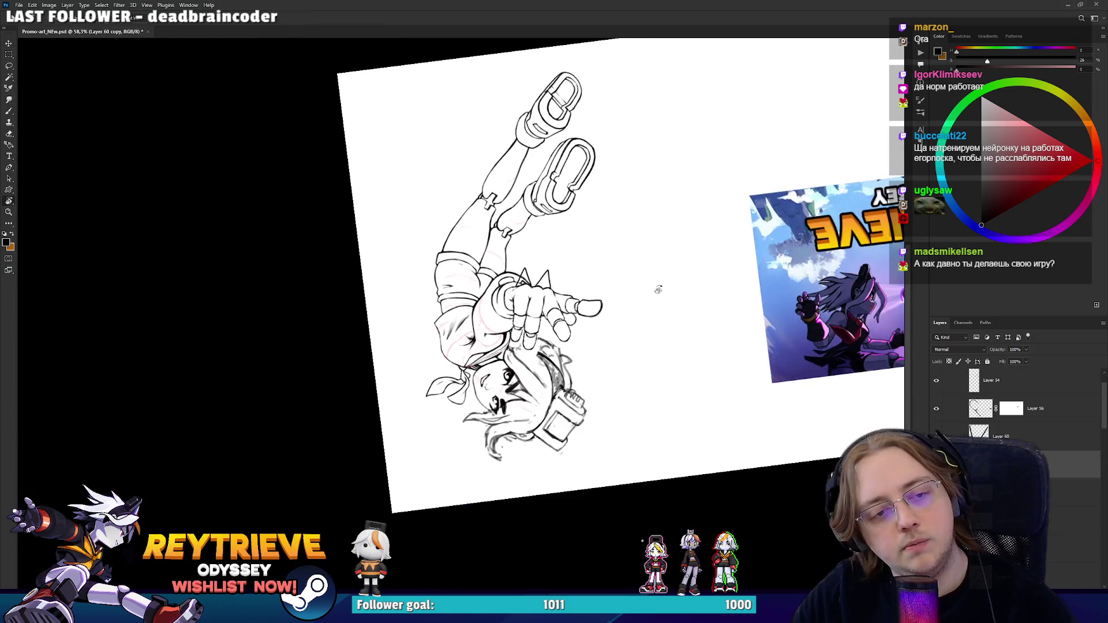
- Rotate the view onto the wristband and target Layer 56's mask with the eraser
key("r")
mouse_move(658, 286)
left_mouse_down()
mouse_move(554, 242)
mouse_move(606, 323)
left_mouse_up()
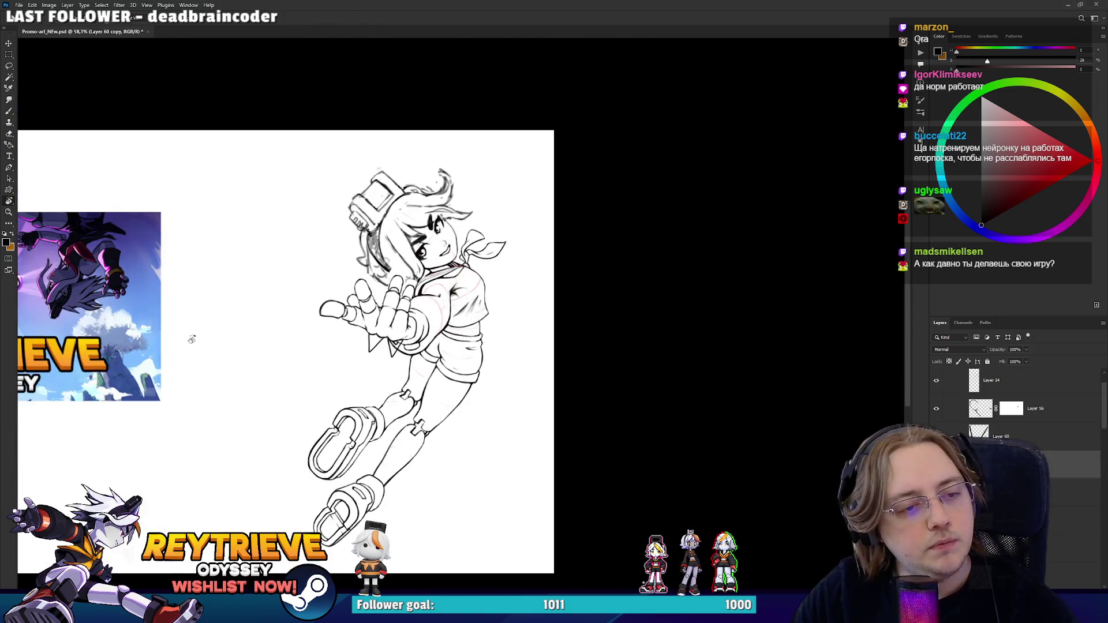
scroll(516, 327, "up", 5)
left_click_drag(516, 328, 496, 364)
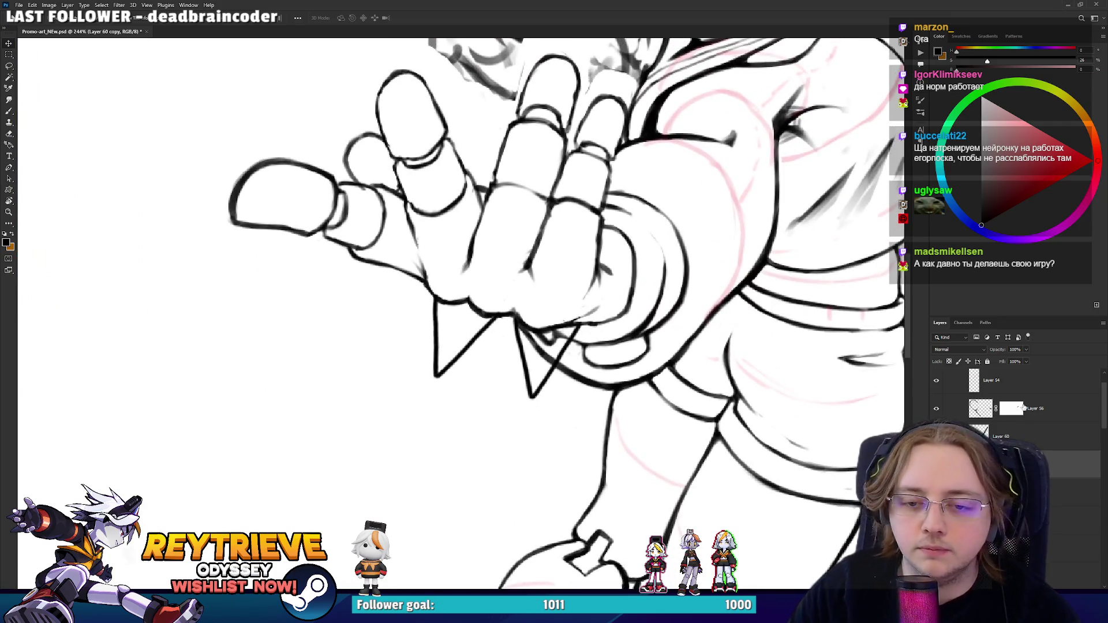
left_click(1004, 432)
left_click(1011, 409)
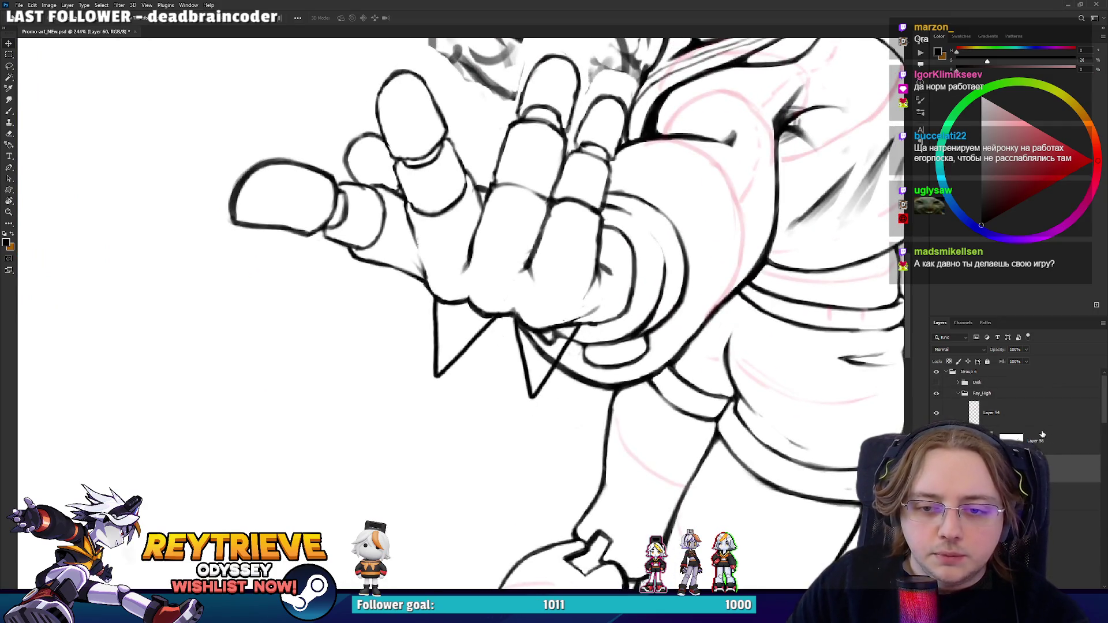
key("e")
key("x")
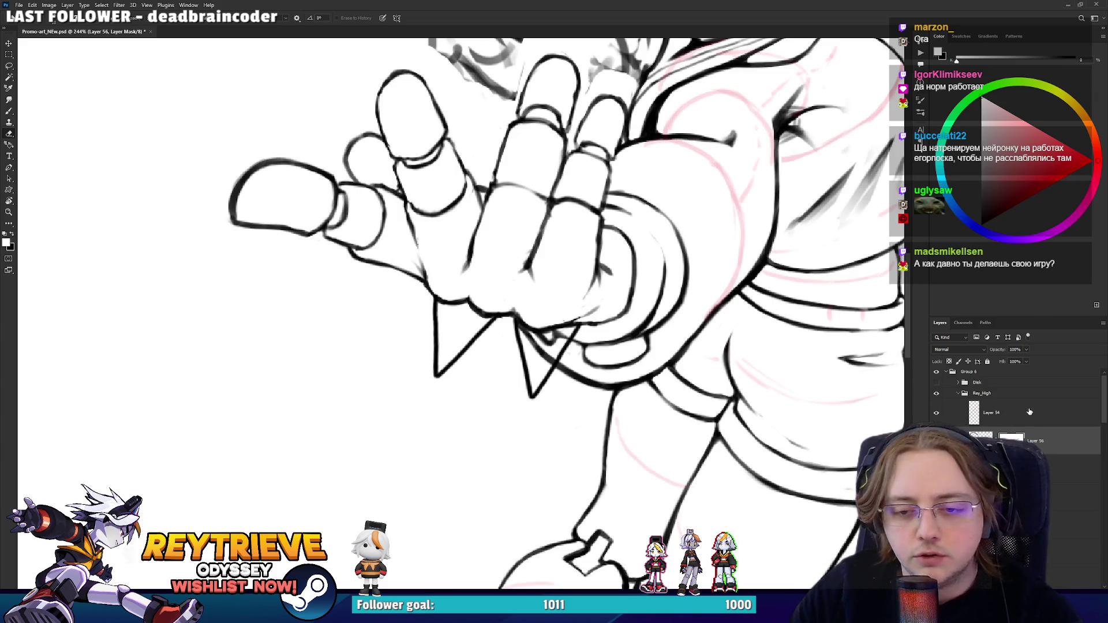
- Hide the line between the spikes on Layer 3 copy 17's mask, undoing accidental deletions
left_click(983, 439)
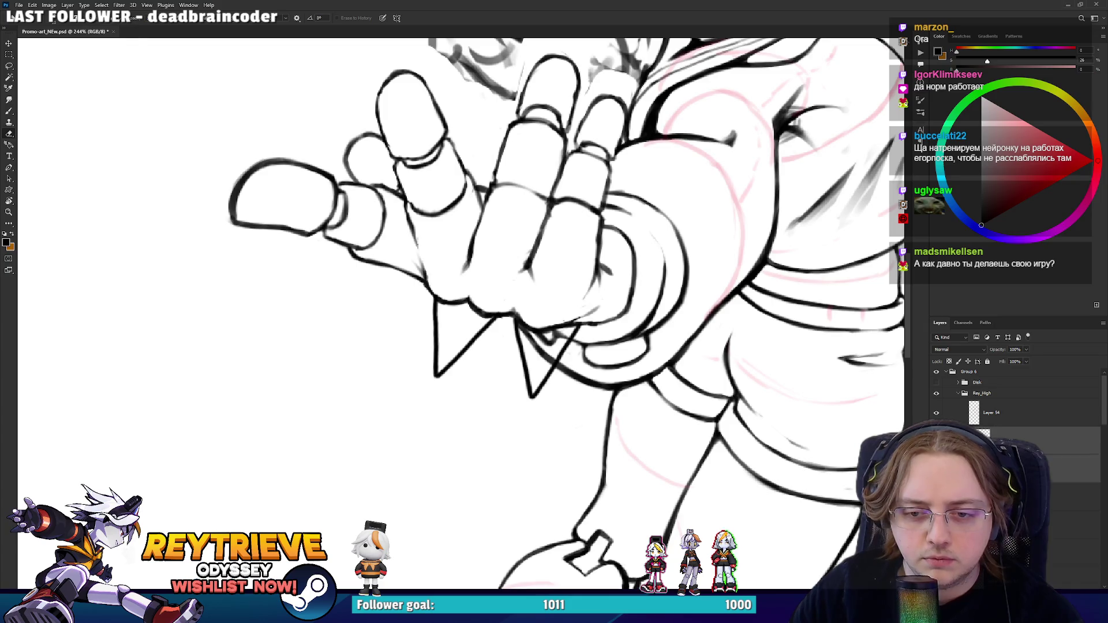
key("Delete")
key("ctrl+z")
scroll(494, 275, "up", 1)
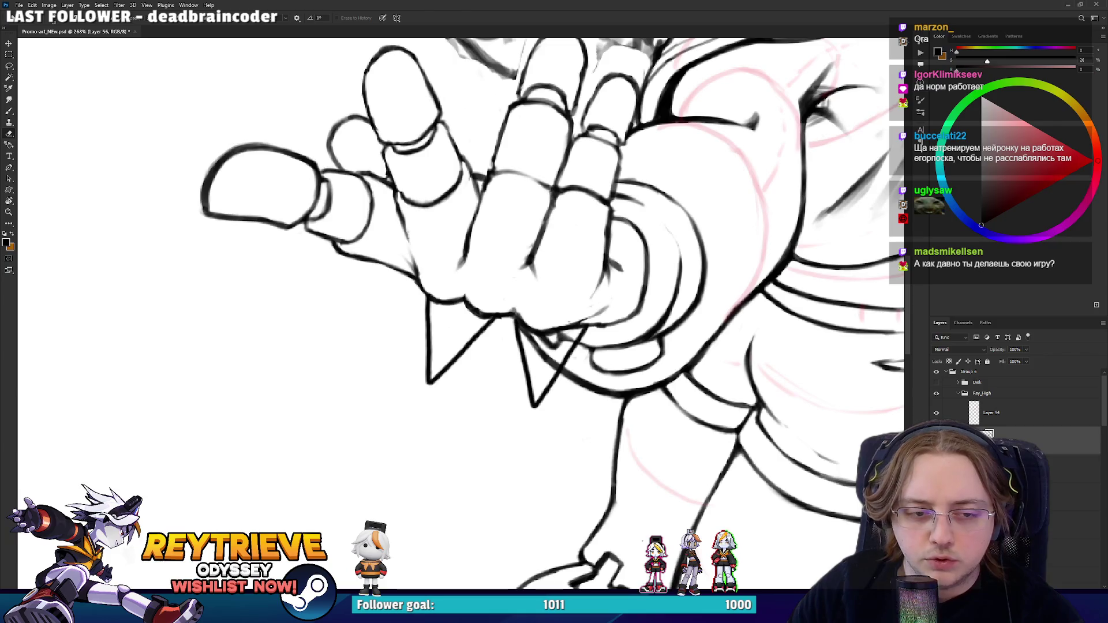
key("Delete")
key("ctrl+z")
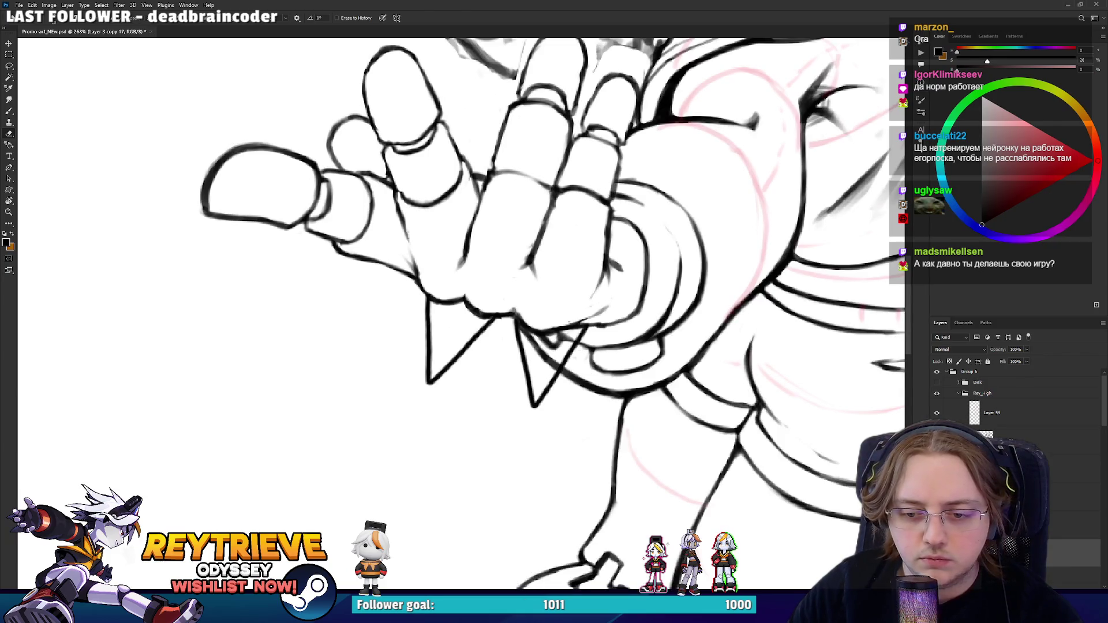
key("ctrl+backslash")
left_click_drag(554, 336, 564, 341)
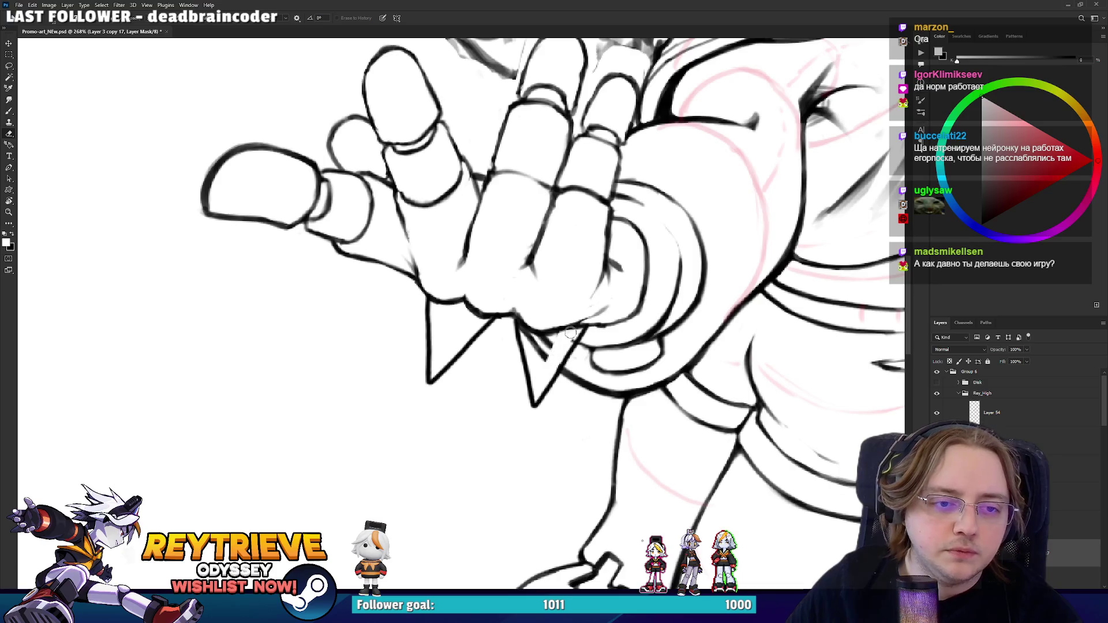
scroll(525, 344, "up", 5)
scroll(523, 318, "down", 5)
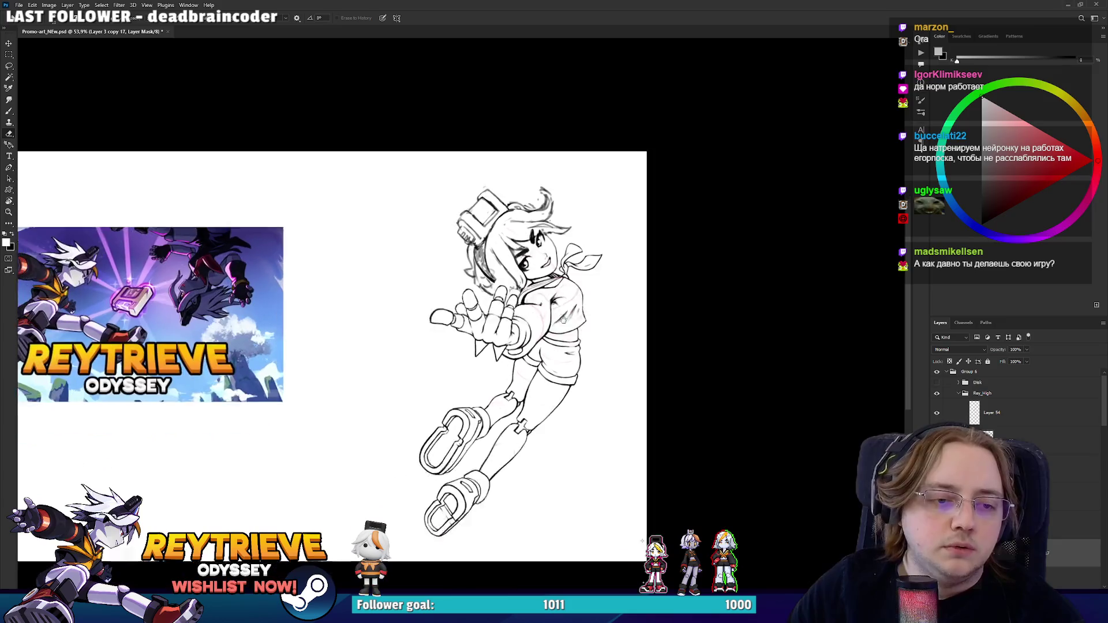
- Zoom around the hand and chest, then target the layer's RGB pixels with Ctrl+2
key("ctrl+s")
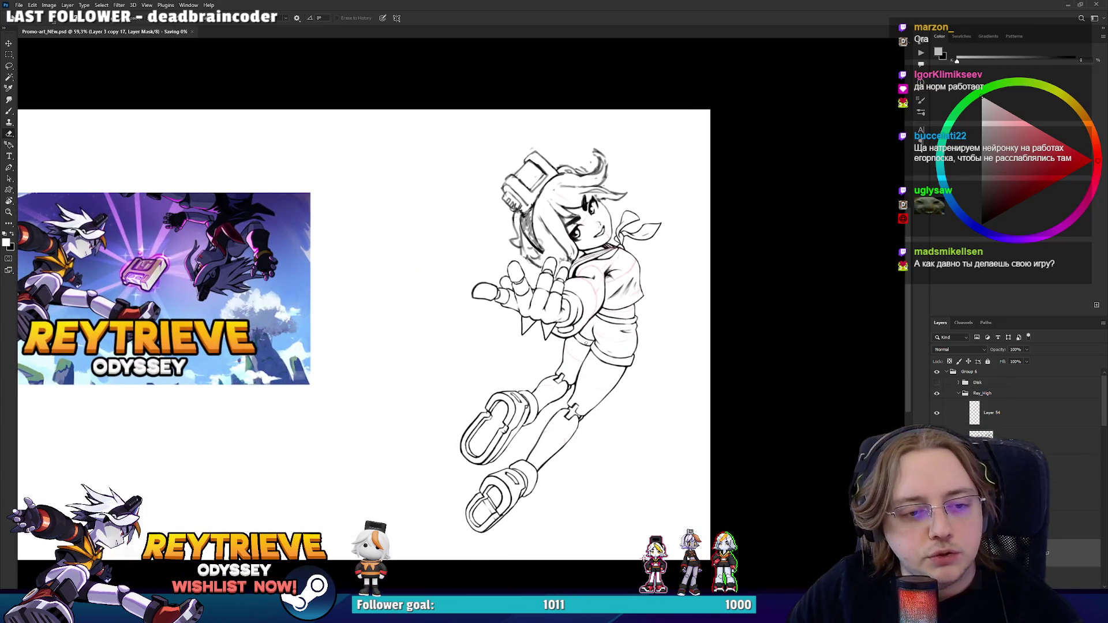
scroll(577, 300, "up", 3)
left_click_drag(612, 290, 611, 293)
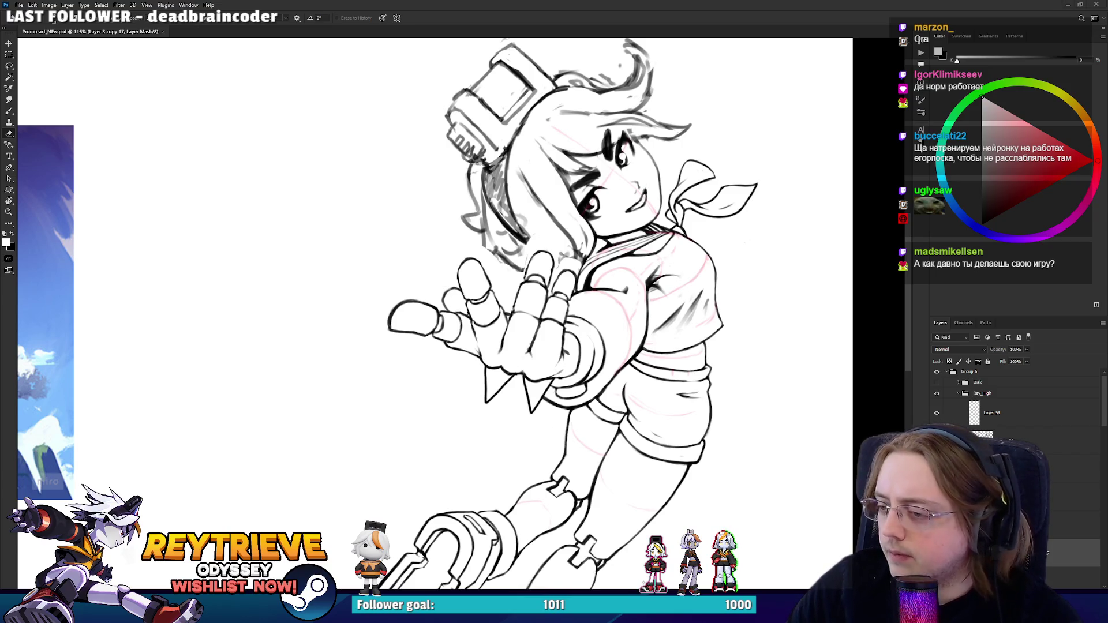
scroll(439, 311, "down", 5)
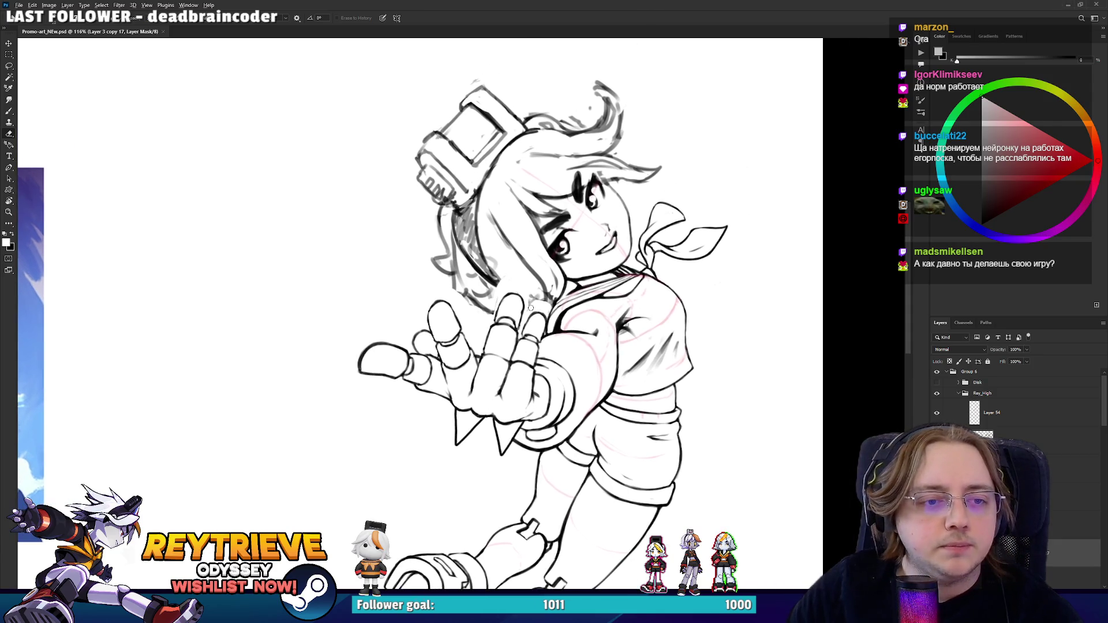
scroll(586, 305, "down", 1)
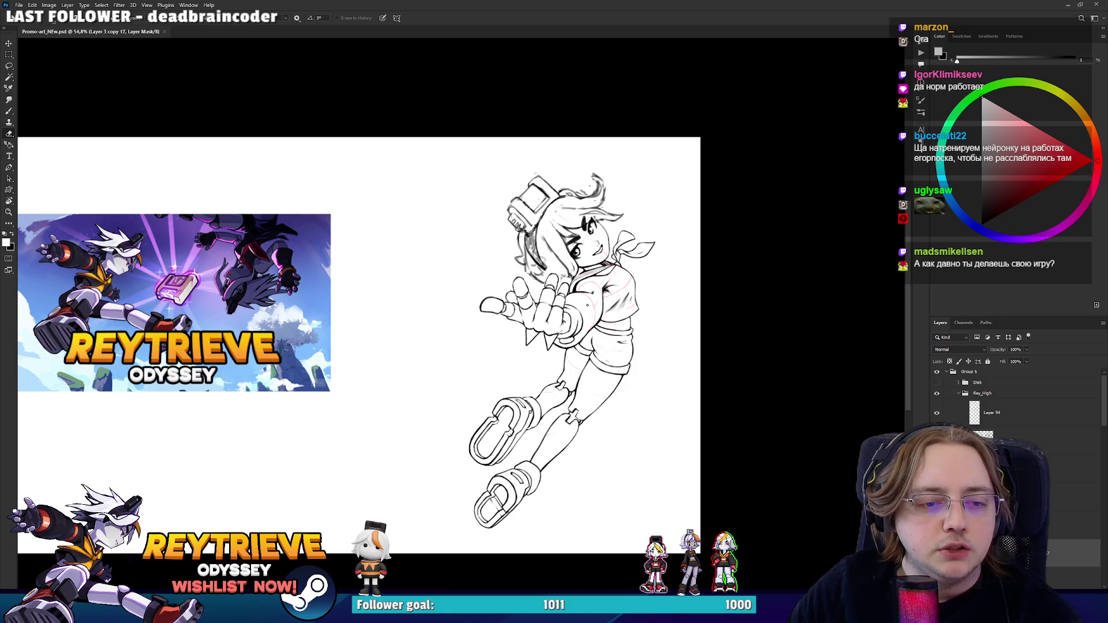
scroll(586, 304, "up", 5)
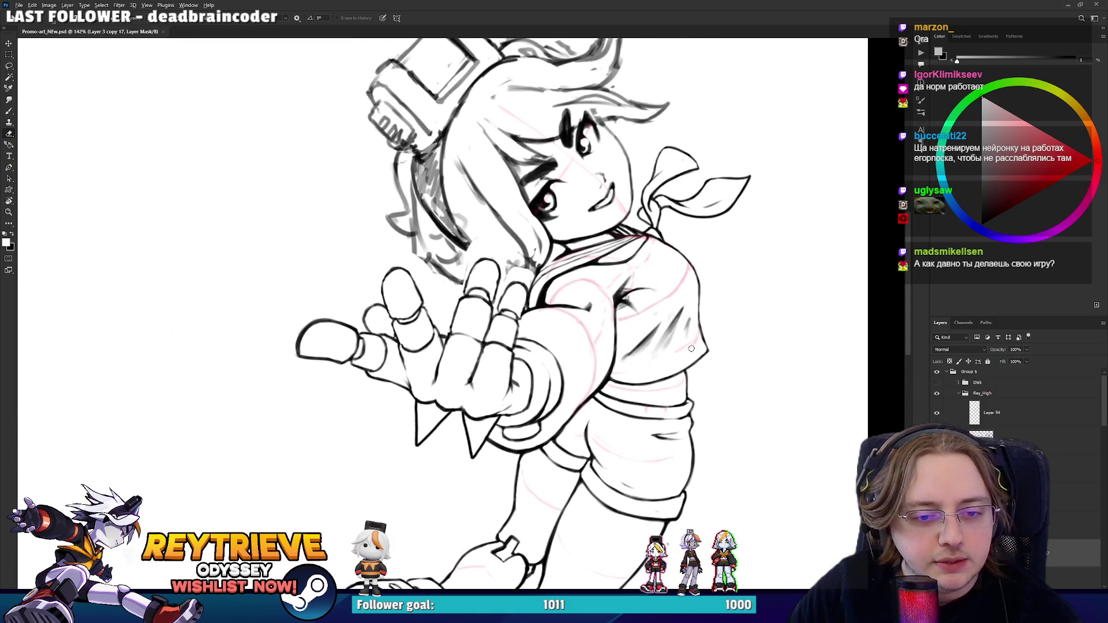
scroll(673, 361, "up", 2)
key("ctrl+2")
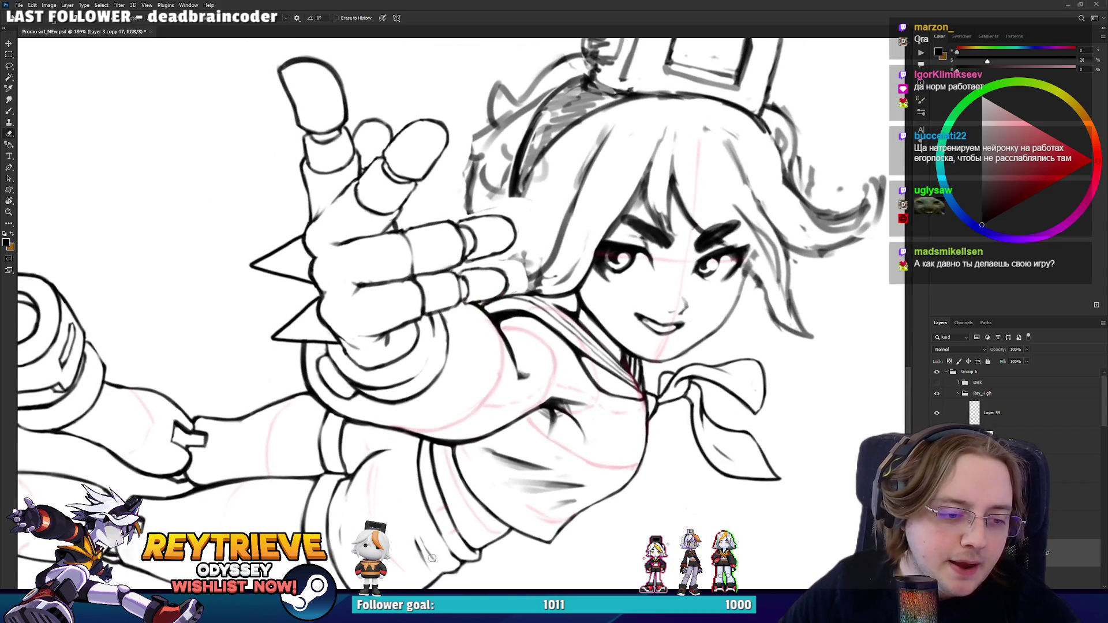
- Rotate the canvas and ink a short fold stroke on the sleeve, redrawing it once
key("b")
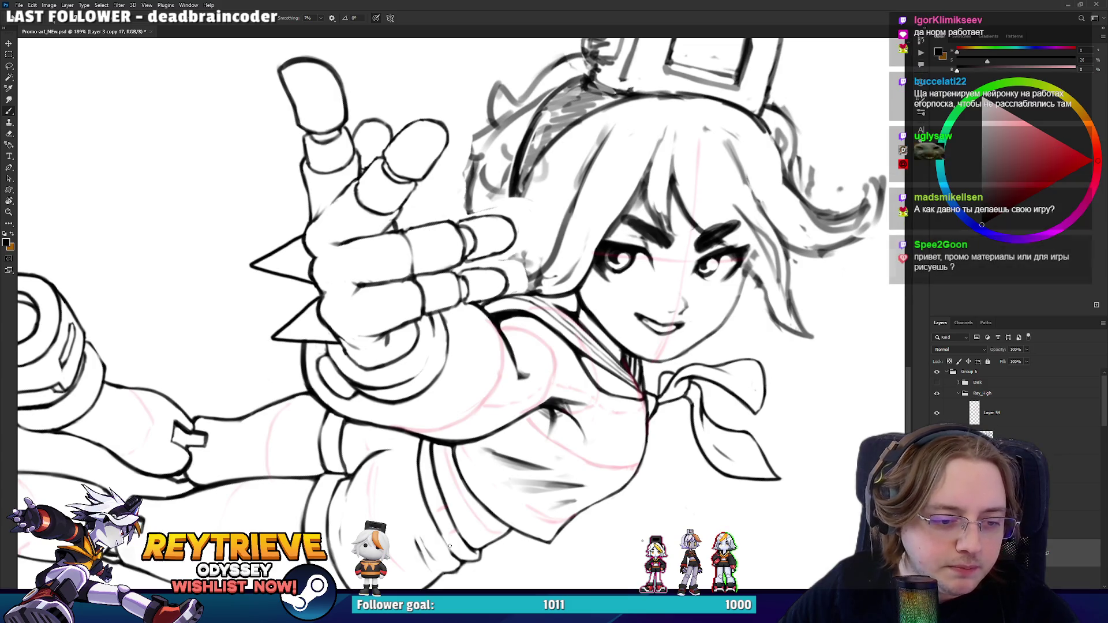
mouse_move(456, 529)
left_mouse_down()
mouse_move(524, 336)
mouse_move(436, 396)
mouse_move(498, 393)
mouse_move(496, 408)
left_mouse_up()
key("r")
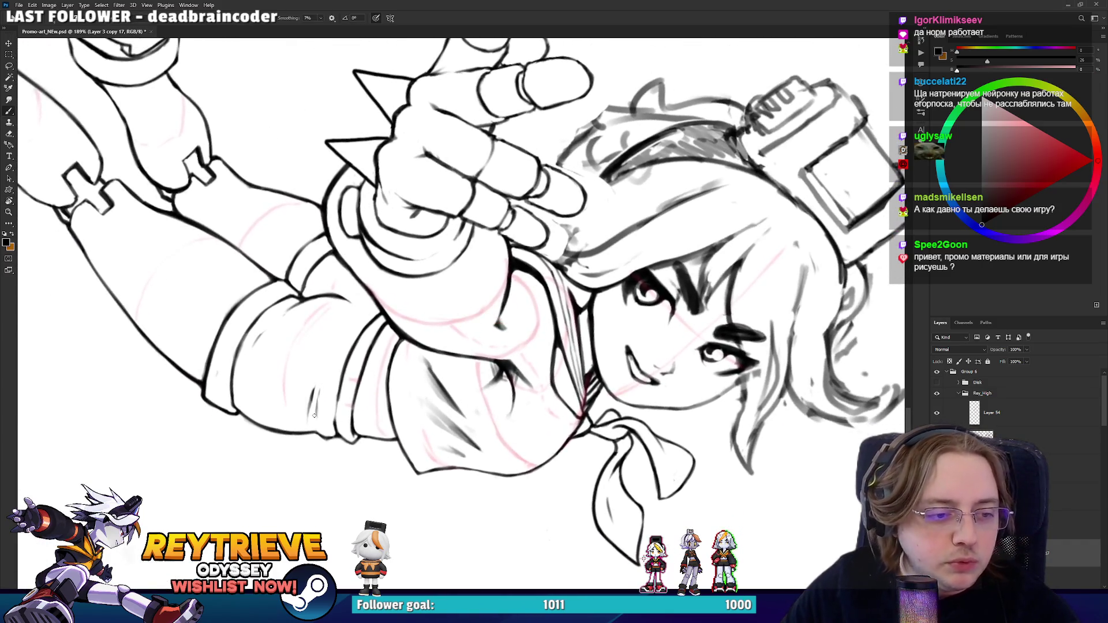
left_click_drag(345, 372, 337, 434)
key("ctrl+z")
key("ctrl+z")
left_click_drag(345, 370, 336, 435)
key("e")
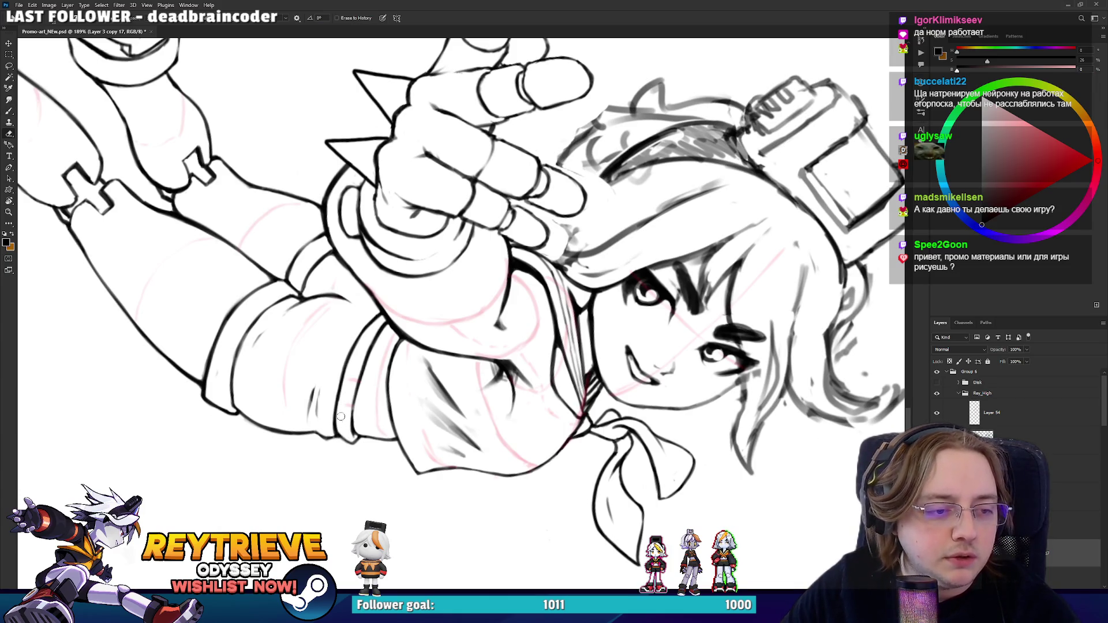
key("b")
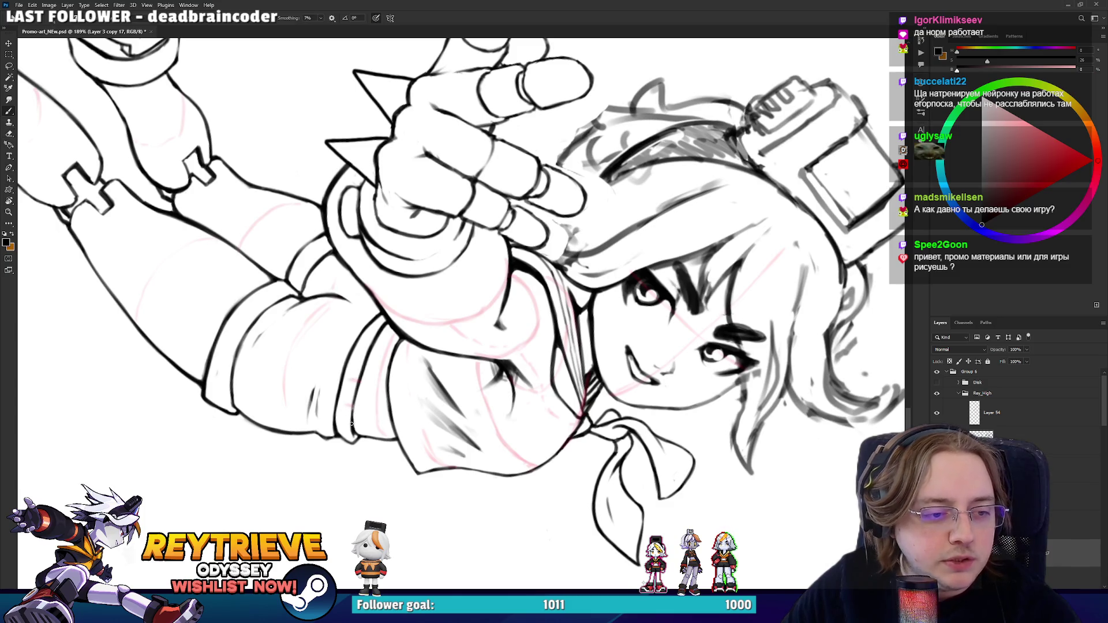
- Ink and darken the sleeve's lower contour, then review the whole figure
left_click_drag(365, 366, 630, 106)
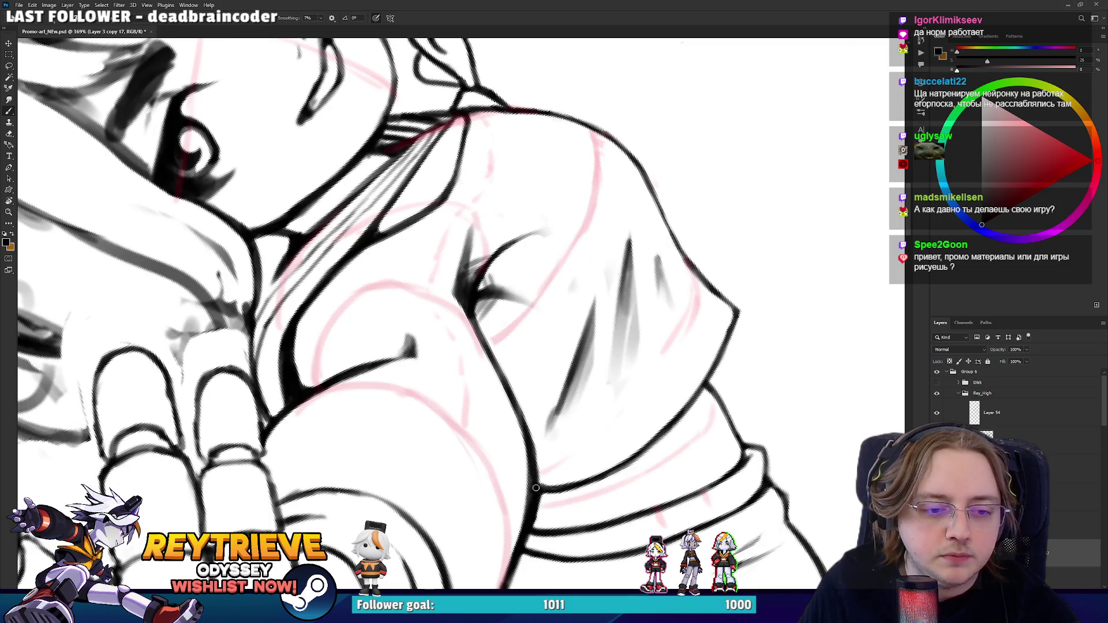
left_click_drag(558, 489, 634, 453)
key("ctrl+z")
key("ctrl+z")
left_click_drag(592, 482, 635, 458)
left_click_drag(683, 413, 705, 381)
mouse_move(751, 300)
left_mouse_down()
mouse_move(662, 491)
mouse_move(671, 447)
left_mouse_up()
key("e")
key("ctrl+0")
scroll(530, 249, "up", 10)
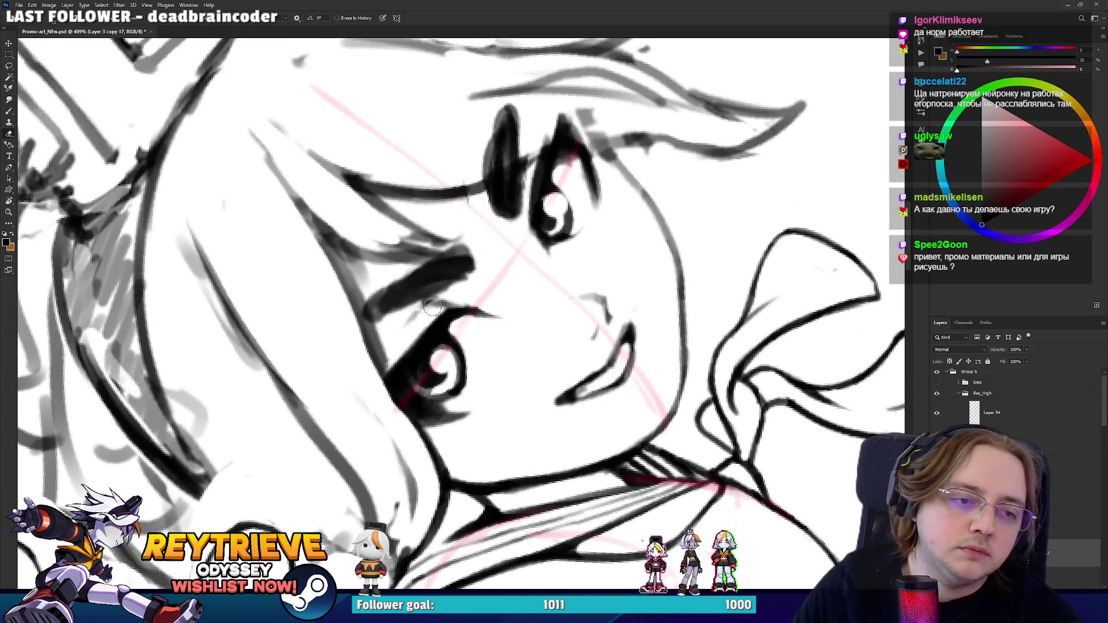
- Redraw the right cheek as a darker, continuous contour extending down the jaw
scroll(482, 309, "up", 2)
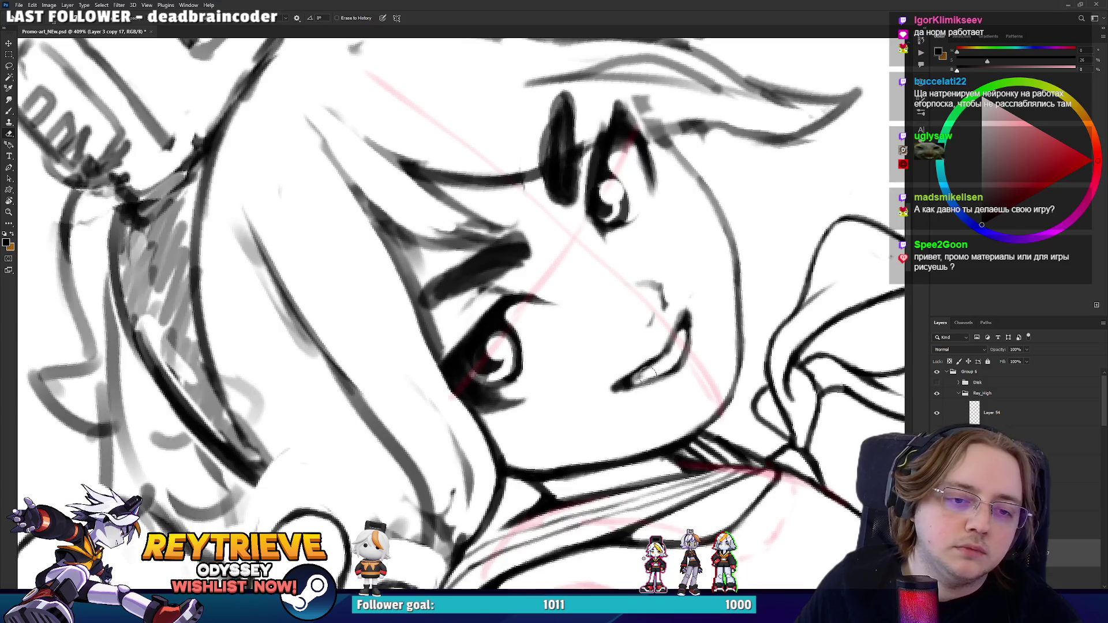
key("b")
mouse_move(726, 245)
left_mouse_down()
mouse_move(733, 303)
mouse_move(719, 421)
left_mouse_up()
key("ctrl+z")
left_click_drag(734, 312, 724, 410)
left_click_drag(735, 360, 732, 293)
mouse_move(728, 396)
left_mouse_down()
mouse_move(713, 445)
mouse_move(647, 521)
left_mouse_up()
- Rotate the face about 70° to a comfortable drawing angle
mouse_move(739, 408)
left_mouse_down()
mouse_move(688, 372)
mouse_move(378, 395)
left_mouse_up()
key("e")
key("b")
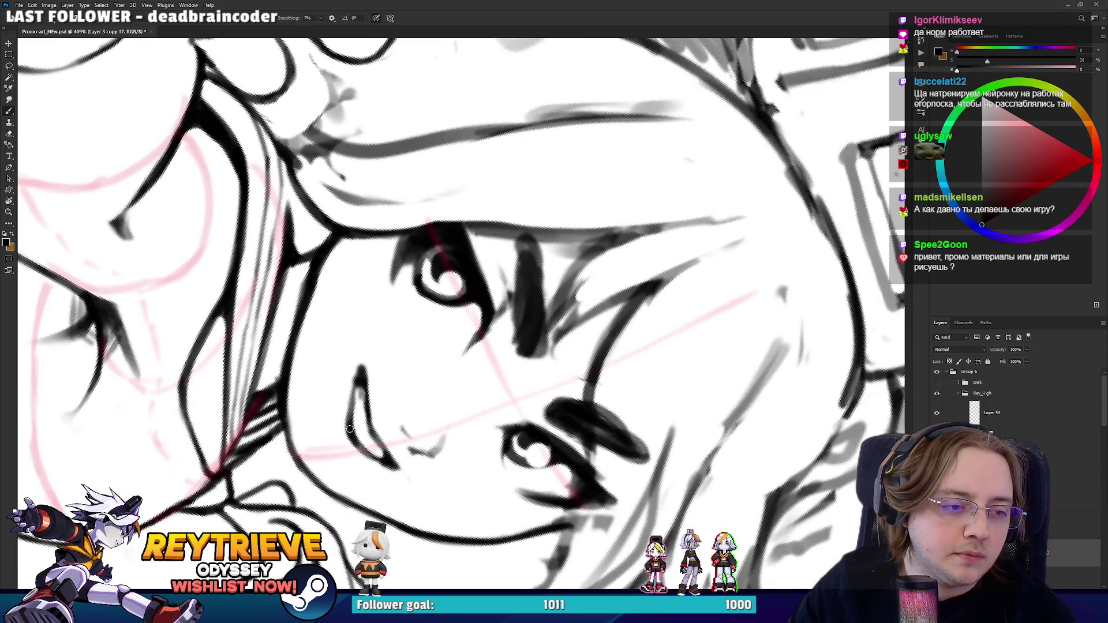
key("r")
left_click_drag(349, 425, 660, 365)
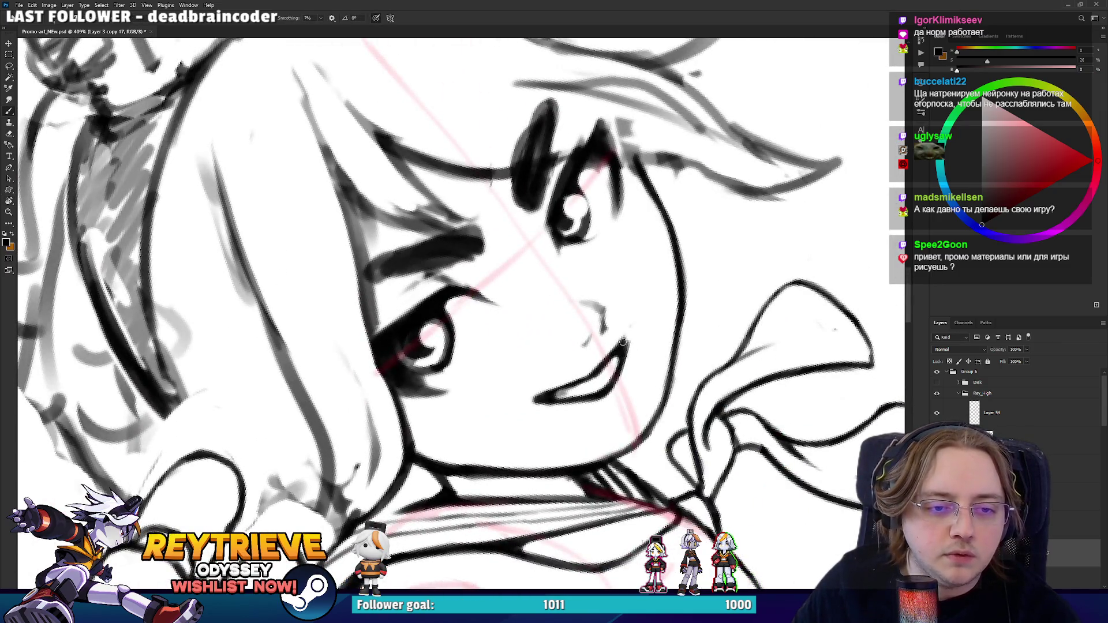
key("e")
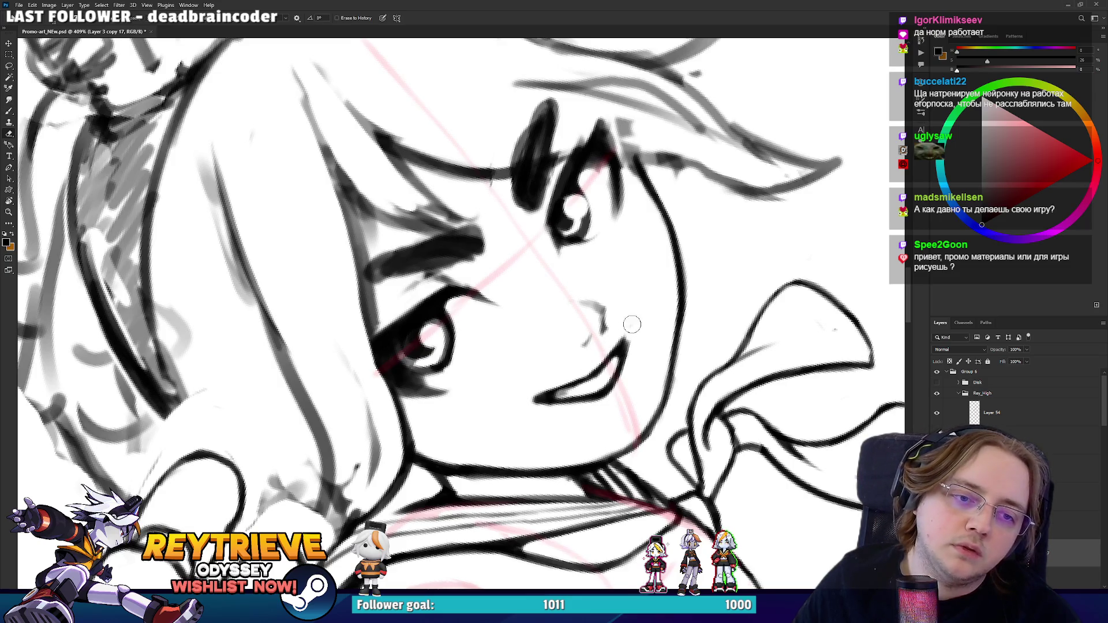
key("r")
left_click_drag(631, 346, 408, 440)
key("b")
key("e")
key("b")
key("e")
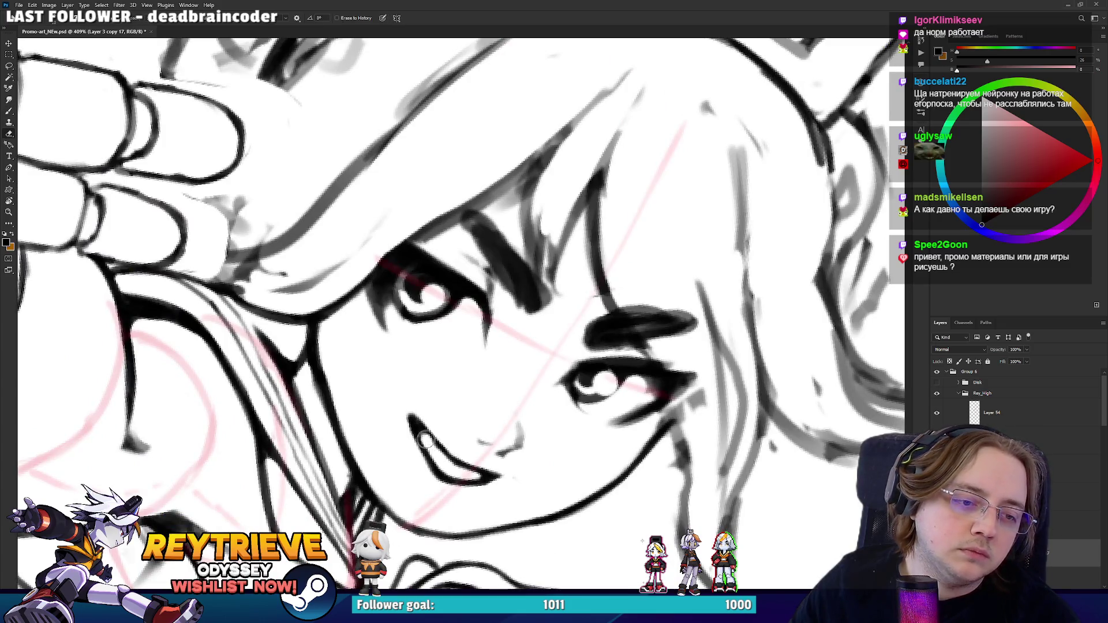
key("r")
mouse_move(426, 443)
left_mouse_down()
mouse_move(496, 447)
mouse_move(603, 379)
left_mouse_up()
- Tilt the face the other way and lengthen and darken the nose line
key("b")
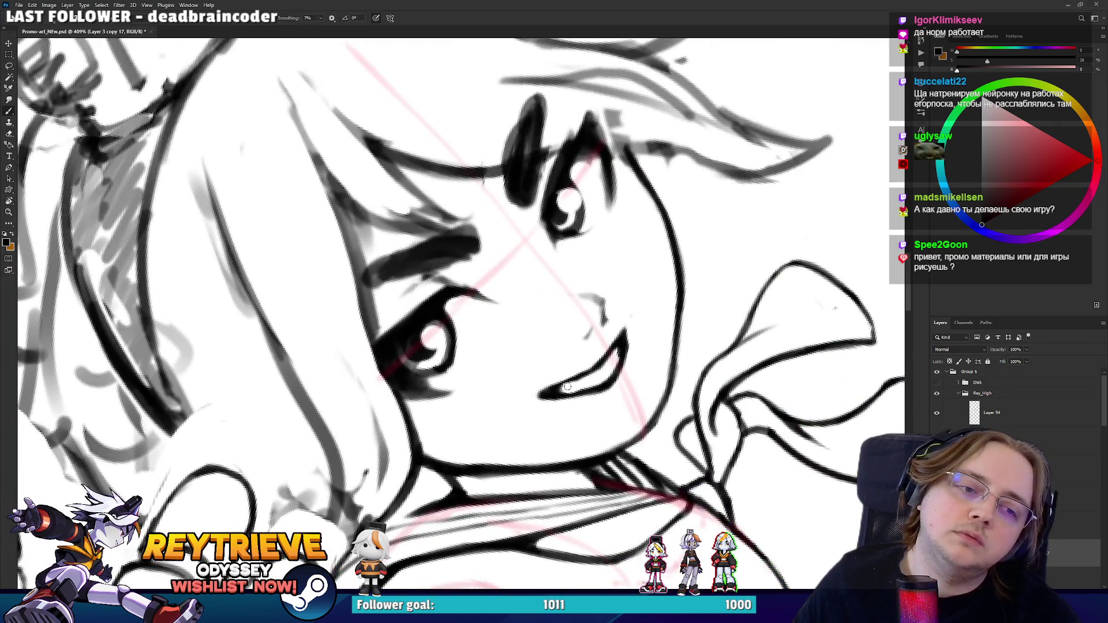
key("e")
key("b")
key("r")
mouse_move(439, 404)
left_mouse_down()
mouse_move(421, 427)
mouse_move(404, 423)
mouse_move(438, 375)
mouse_move(603, 329)
left_mouse_up()
key("e")
key("r")
key("b")
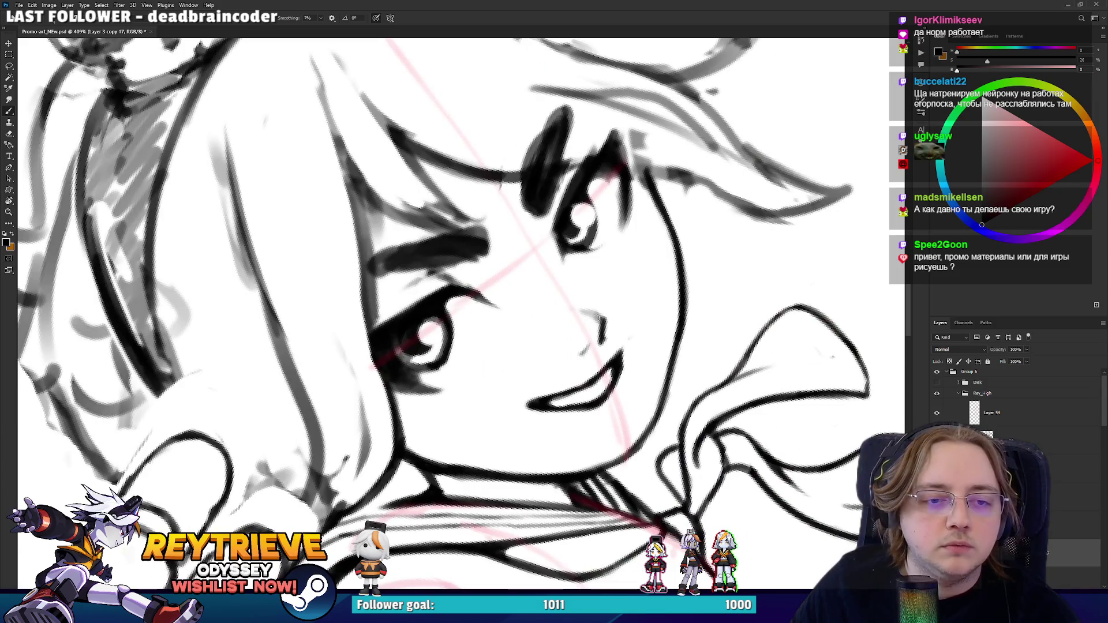
key("e")
key("b")
left_click_drag(603, 324, 600, 343)
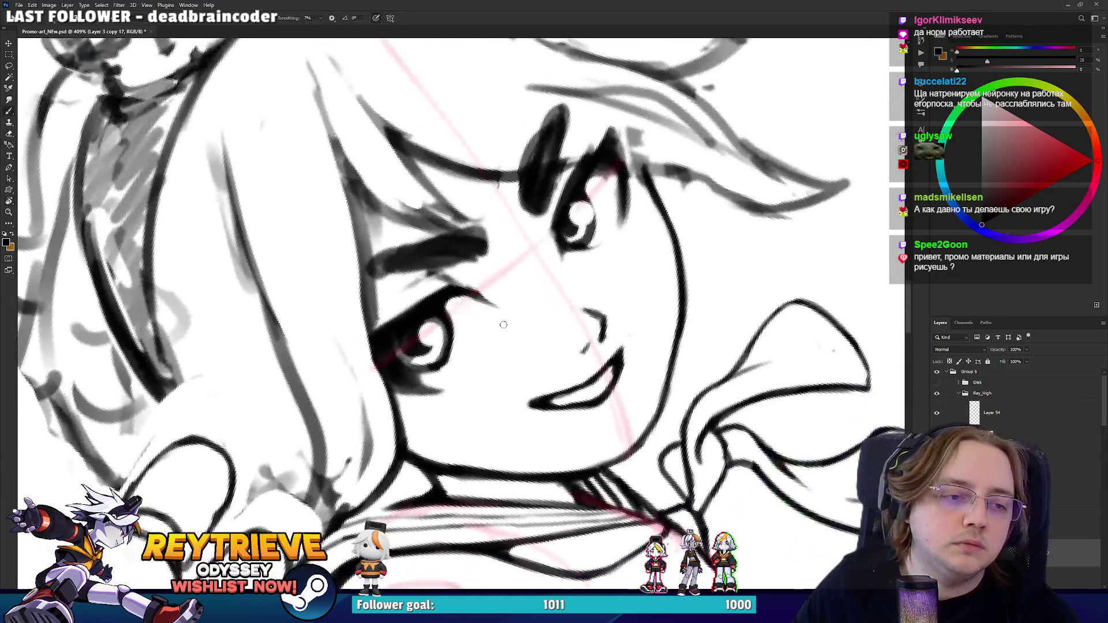
- Return the face upright and recentred on Layer 3 copy 17, ready for inking
key("e")
key("r")
mouse_move(439, 349)
left_mouse_down()
mouse_move(461, 288)
mouse_move(483, 277)
left_mouse_up()
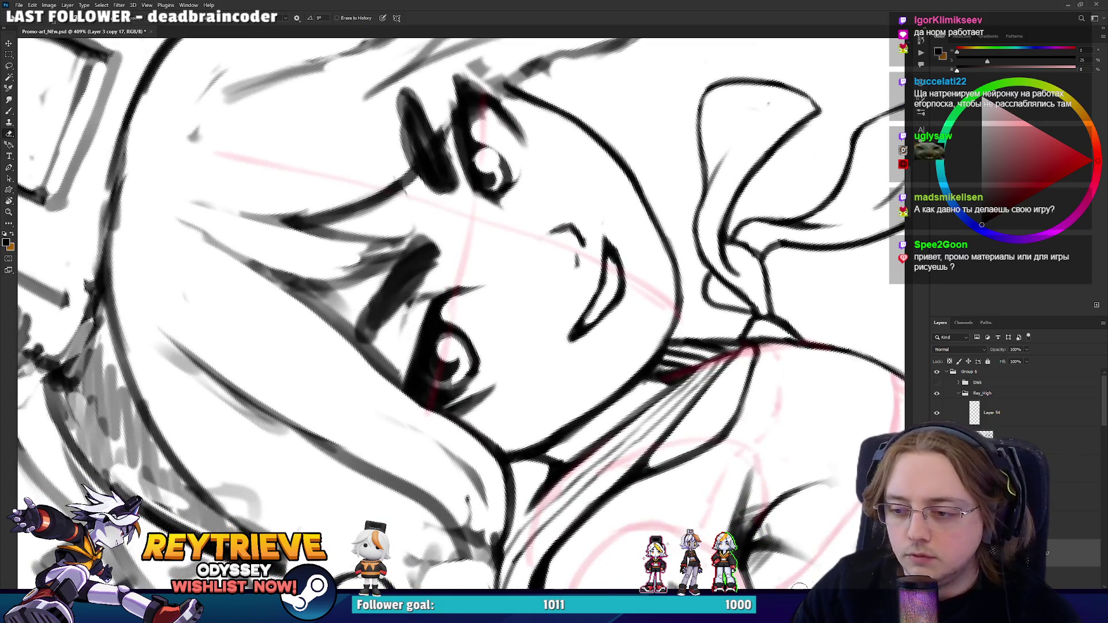
key("ctrl+j")
key("ctrl+j")
key("ctrl+j")
key("ctrl+z")
key("ctrl+z")
key("ctrl+z")
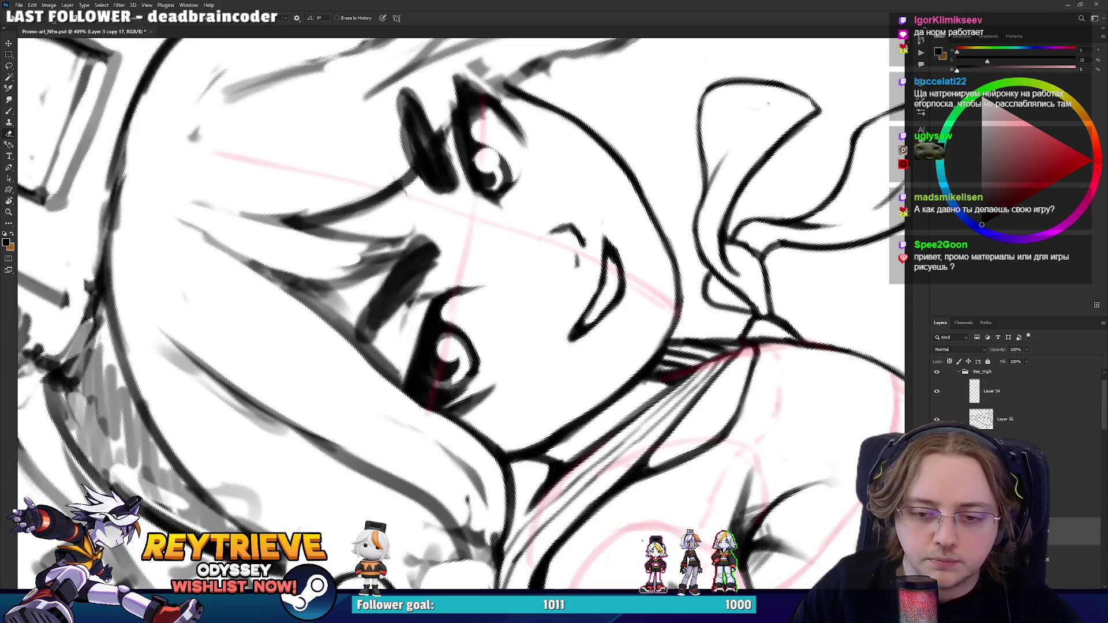
mouse_move(554, 311)
left_mouse_down()
mouse_move(583, 281)
mouse_move(580, 306)
mouse_move(592, 266)
mouse_move(605, 280)
left_mouse_up()
key("b")
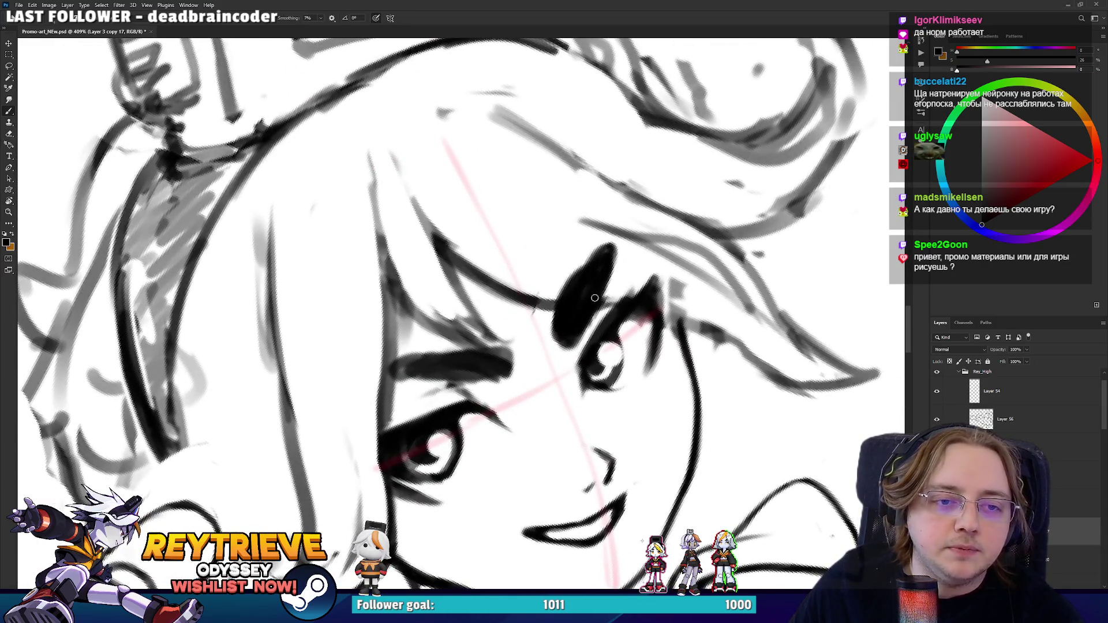
- Fill the first eyebrow, then hollow it into an oval with a thin lower-left edge
left_click_drag(575, 316, 600, 262)
key("e")
mouse_move(571, 309)
left_mouse_down()
mouse_move(606, 256)
mouse_move(593, 261)
mouse_move(600, 275)
left_mouse_up()
key("b")
key("e")
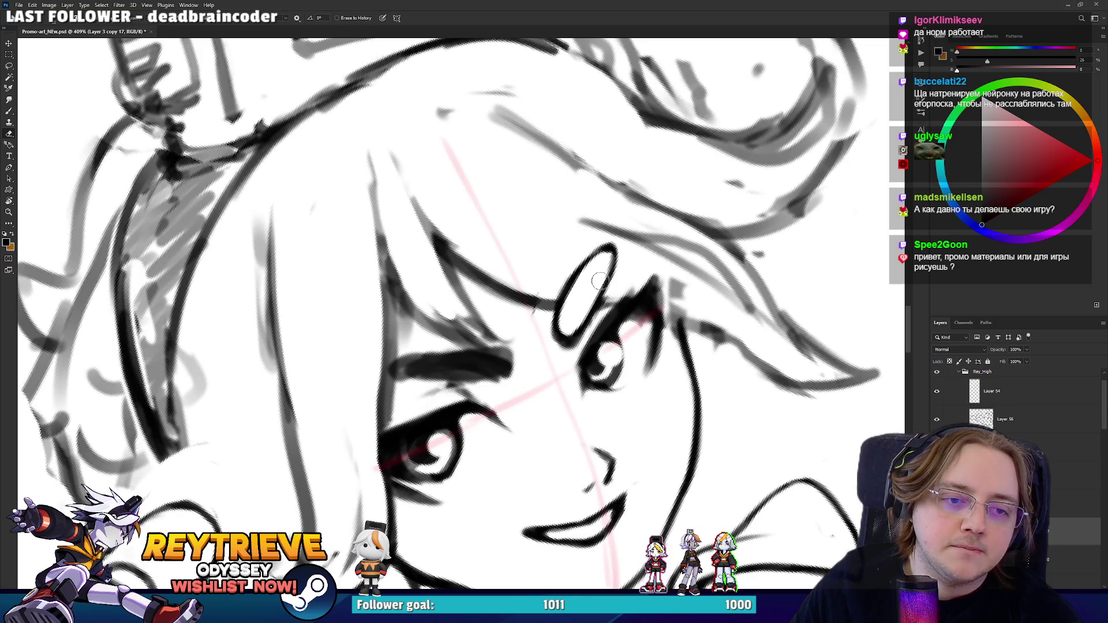
left_click_drag(564, 330, 613, 264)
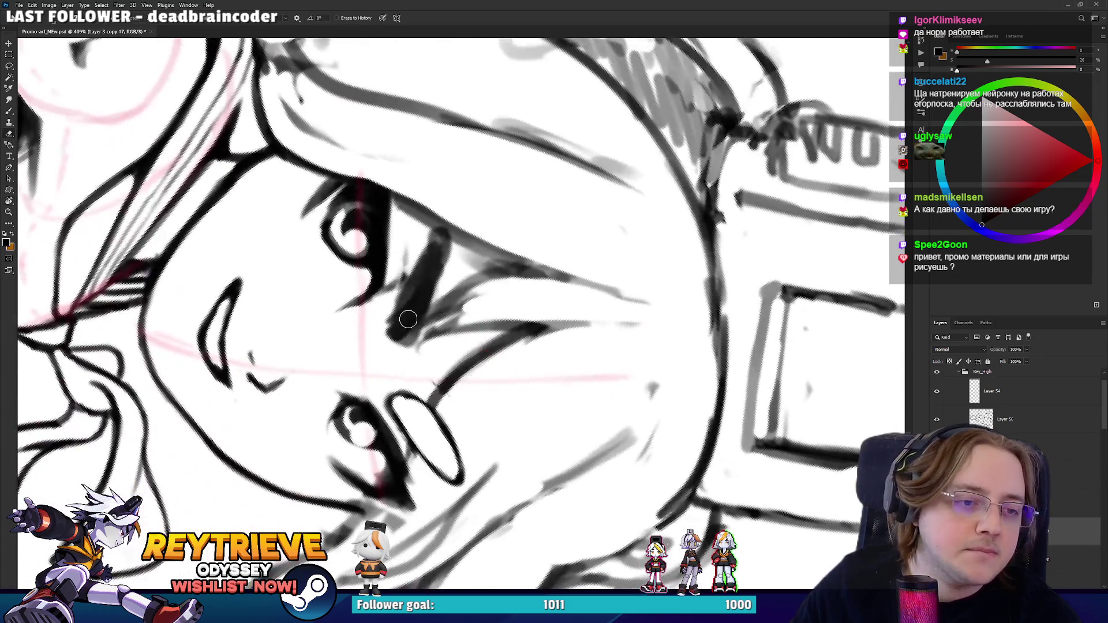
key("b")
- Paint the second eyebrow near the eye and hollow it into a thin oval outline
mouse_move(427, 267)
left_mouse_down()
mouse_move(391, 327)
mouse_move(441, 245)
mouse_move(416, 323)
mouse_move(411, 291)
mouse_move(436, 249)
mouse_move(408, 316)
mouse_move(462, 323)
mouse_move(522, 291)
mouse_move(427, 343)
mouse_move(444, 343)
mouse_move(461, 372)
mouse_move(413, 326)
mouse_move(452, 368)
mouse_move(490, 353)
left_mouse_up()
key("e")
key("b")
key("e")
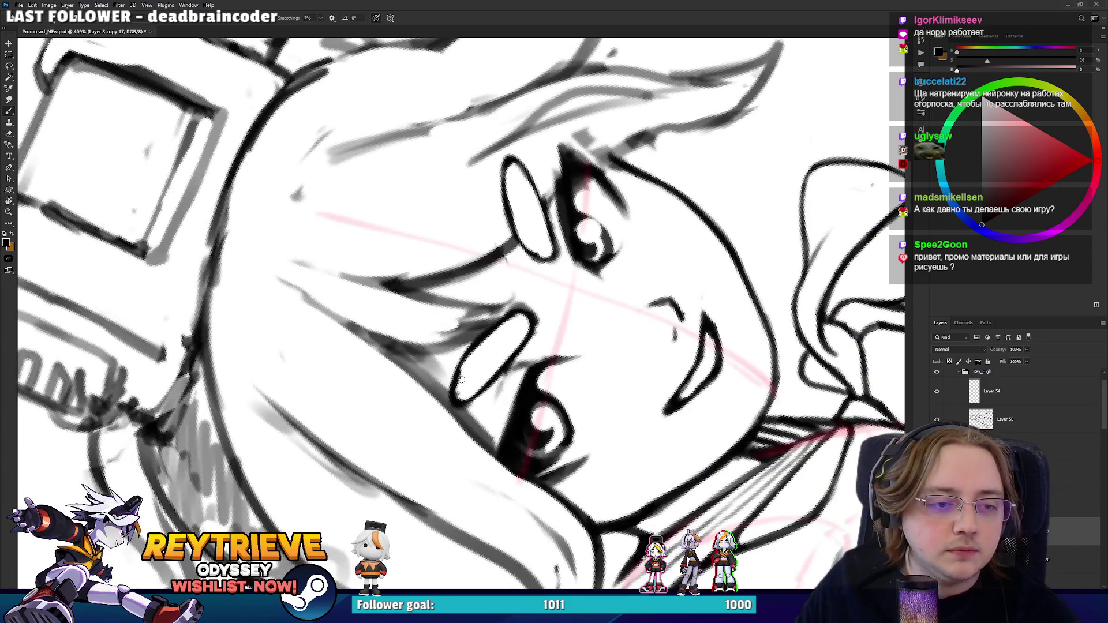
left_click_drag(456, 398, 473, 372)
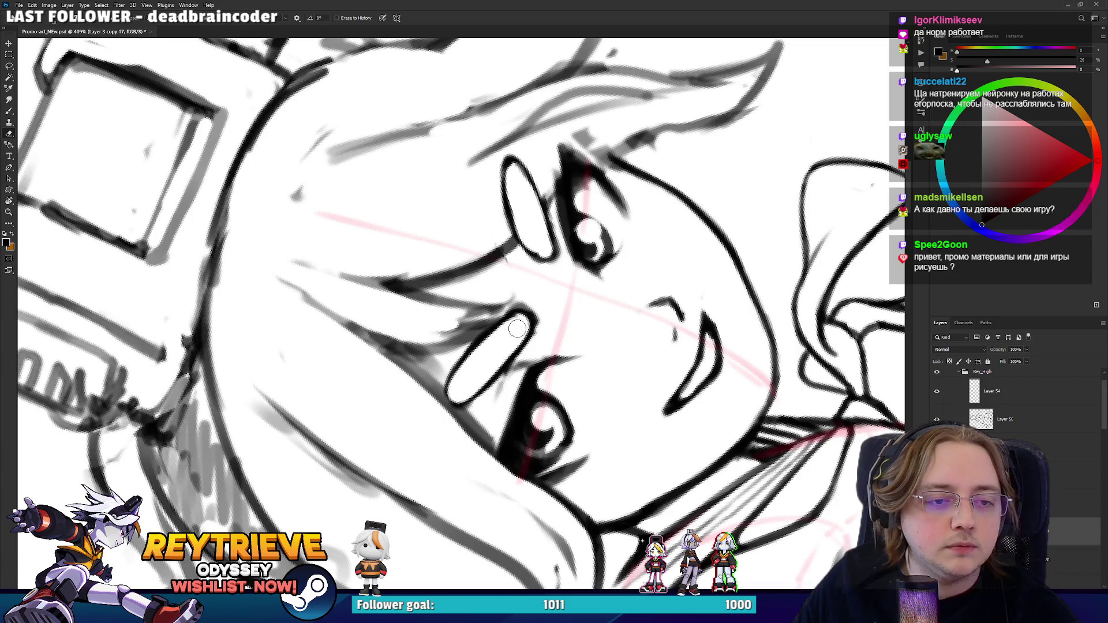
- Rotate the view several times to check the eyebrows and face, then switch to Miro
key("r")
left_click_drag(577, 288, 473, 438)
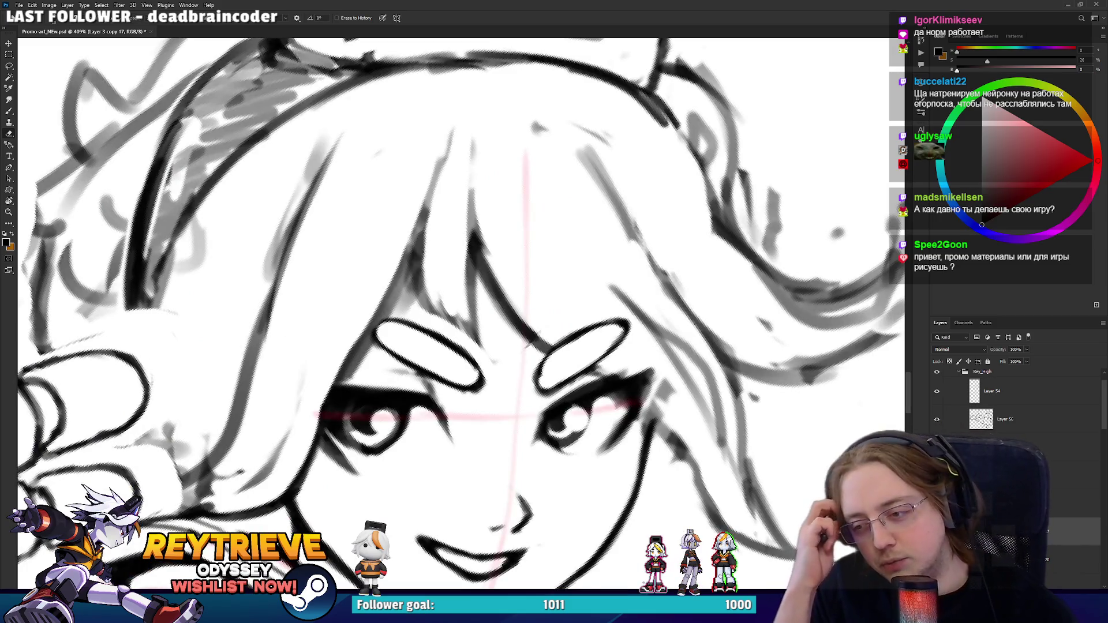
key("r")
mouse_move(519, 243)
left_mouse_down()
mouse_move(496, 323)
mouse_move(460, 385)
left_mouse_up()
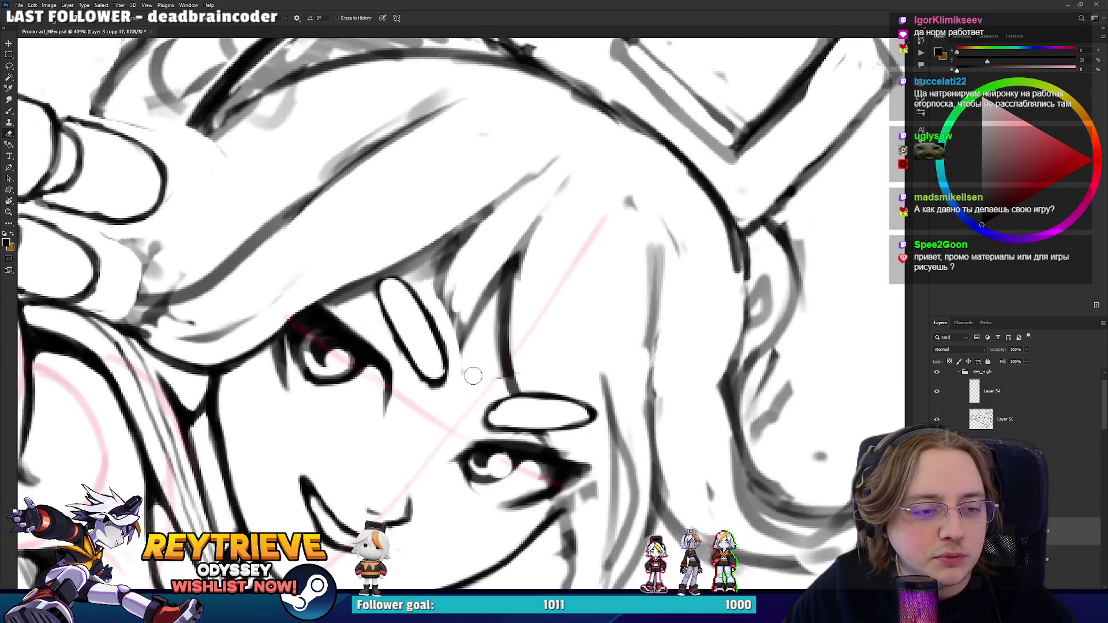
key("r")
left_click_drag(497, 350, 506, 200)
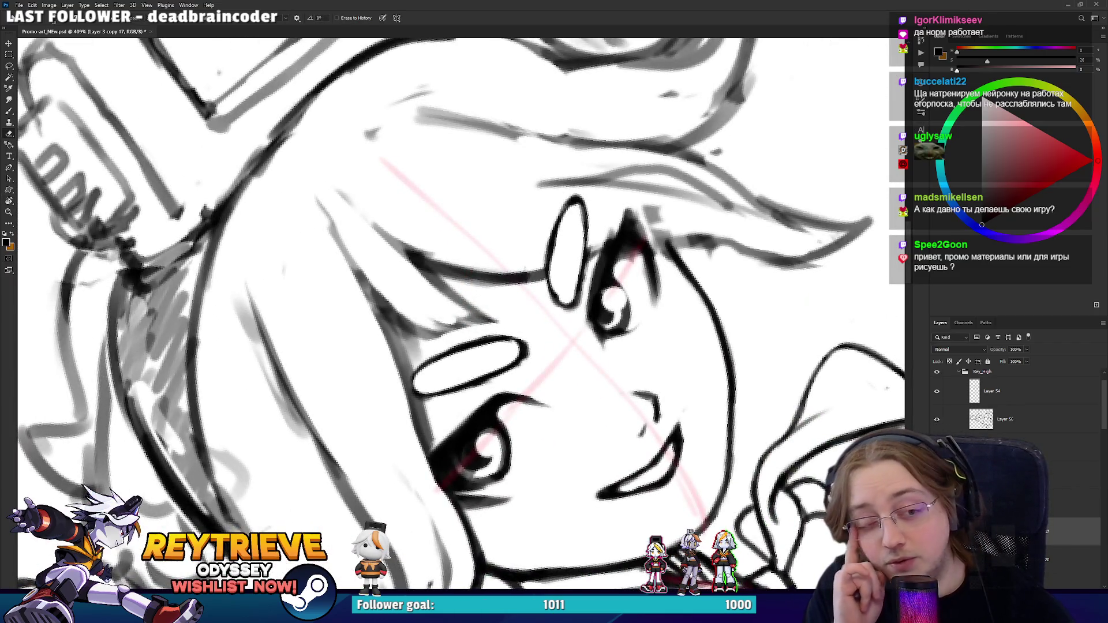
key("r")
mouse_move(573, 315)
left_mouse_down()
mouse_move(548, 438)
mouse_move(593, 375)
mouse_move(534, 436)
left_mouse_up()
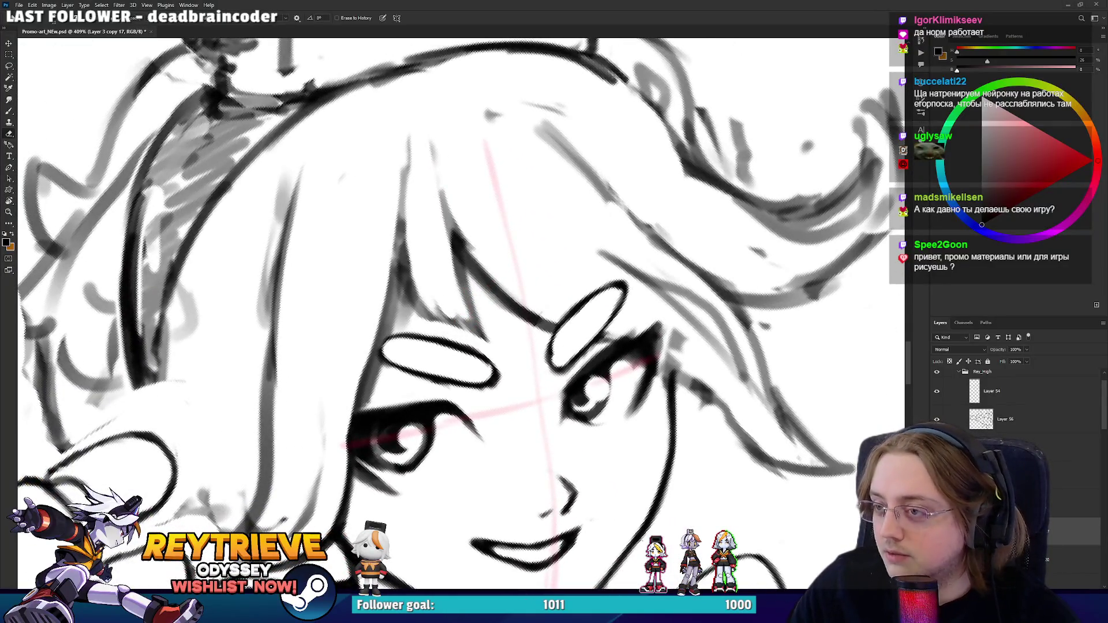
key("alt+Tab")
scroll(561, 456, "up", 5)
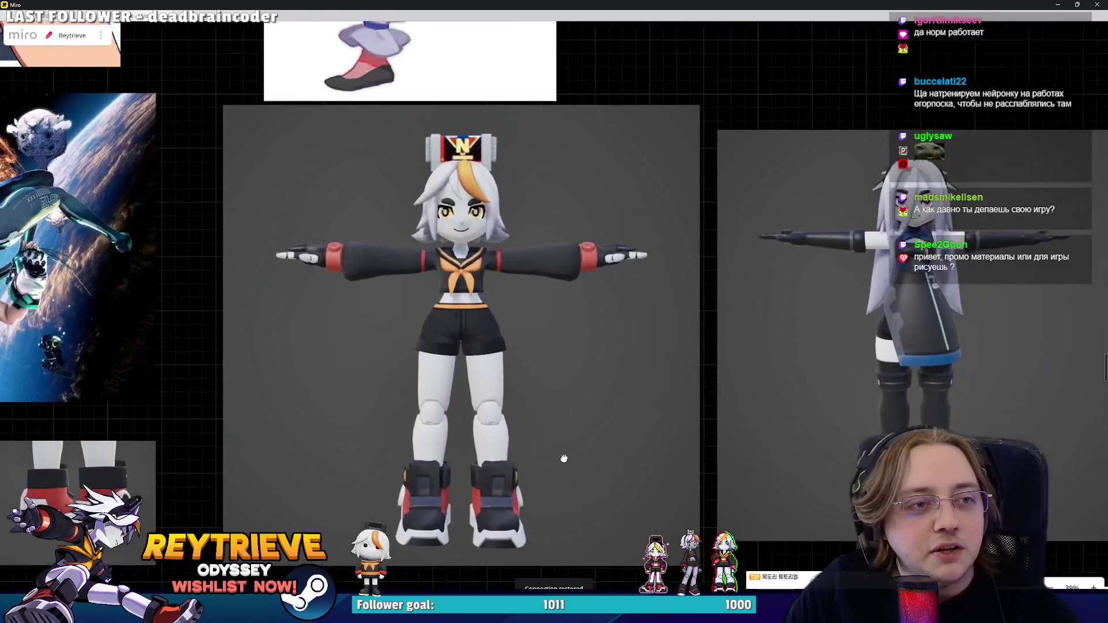
- Zoom around the Miro board's 3D turnaround images, then return to Photoshop
scroll(471, 202, "up", 3)
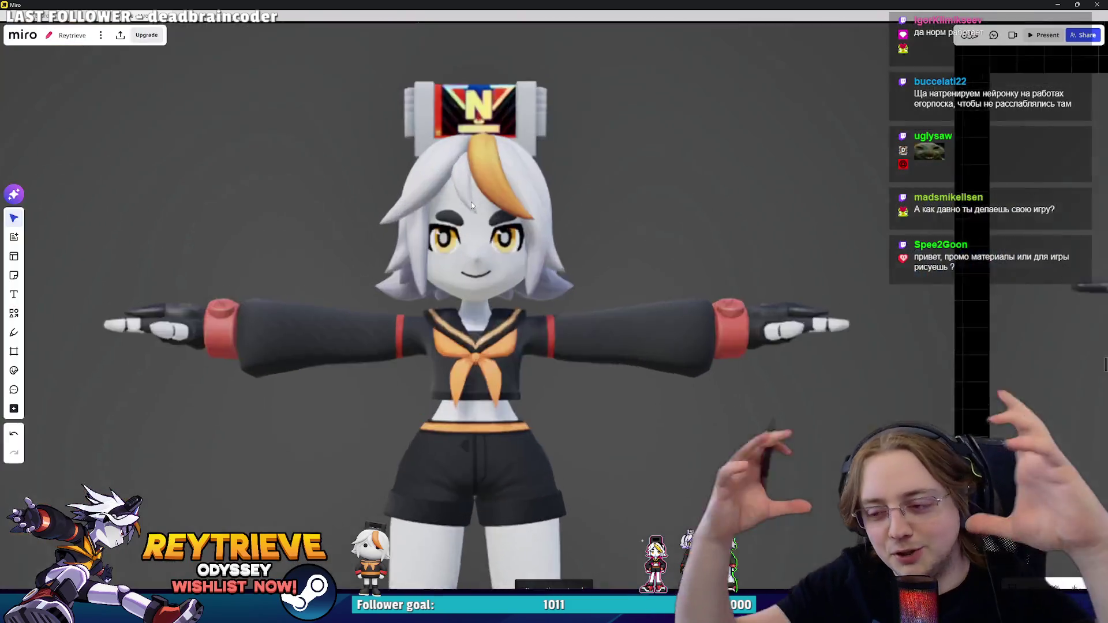
scroll(491, 231, "down", 3)
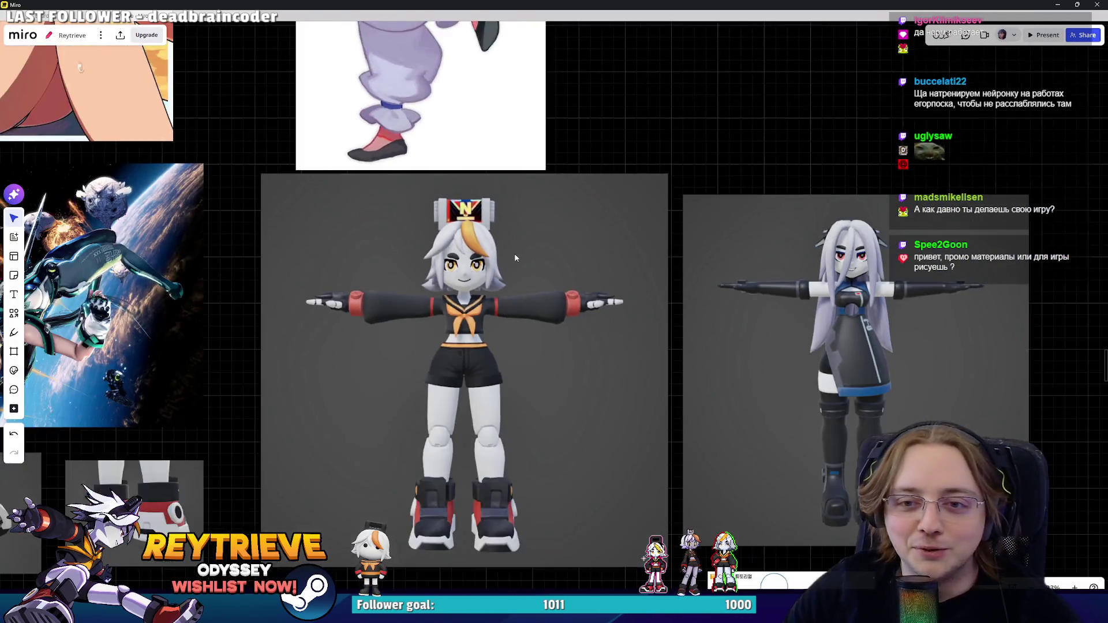
scroll(739, 255, "up", 2)
scroll(638, 283, "down", 5)
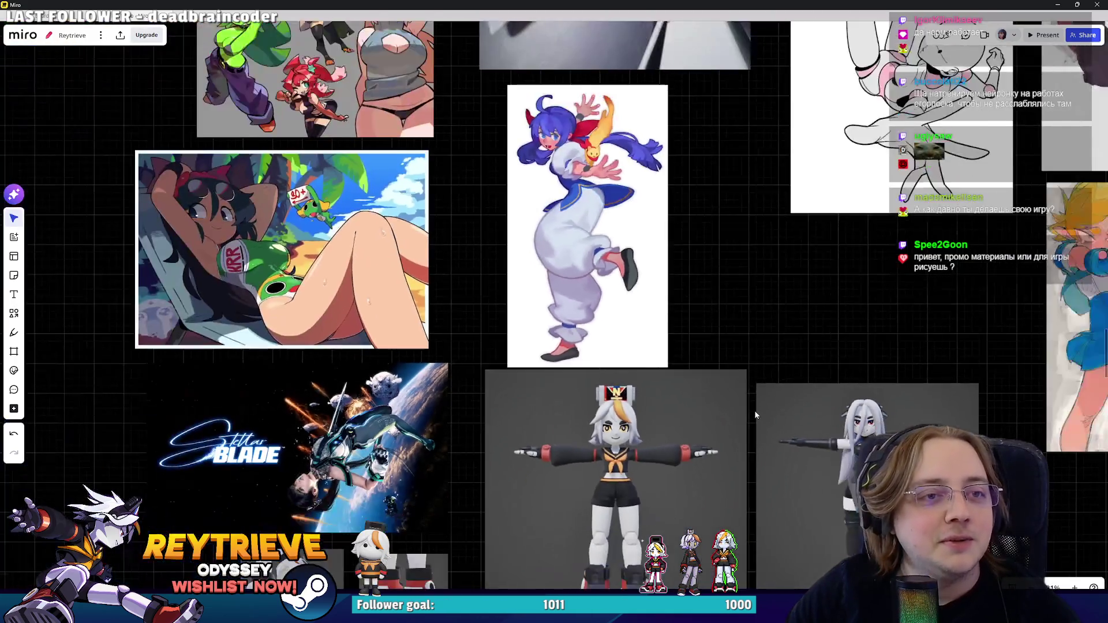
scroll(761, 375, "up", 4)
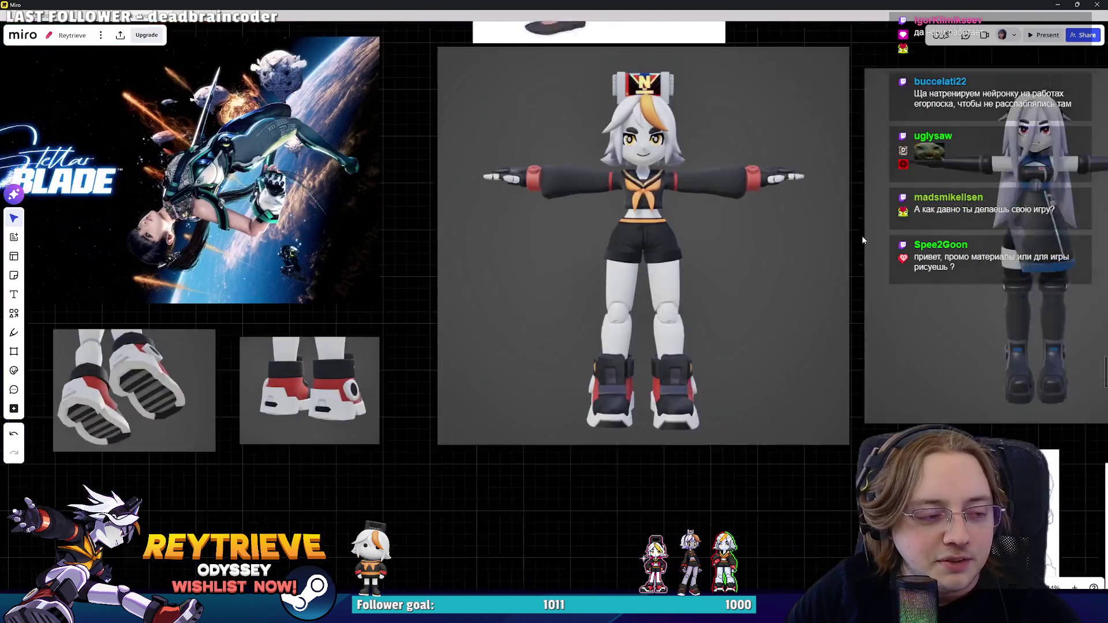
key("alt+Tab")
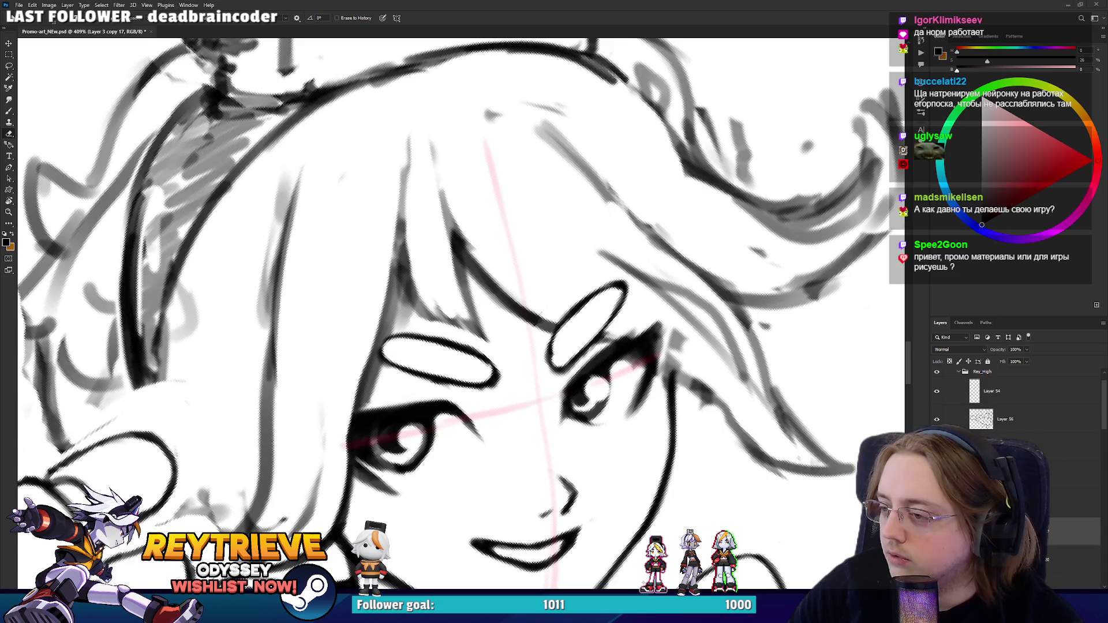
- Ink hair strands above the left eye and erase the stray lines around them
scroll(565, 233, "down", 2)
scroll(604, 270, "up", 2)
key("r")
mouse_move(604, 270)
left_mouse_down()
mouse_move(502, 246)
mouse_move(427, 323)
left_mouse_up()
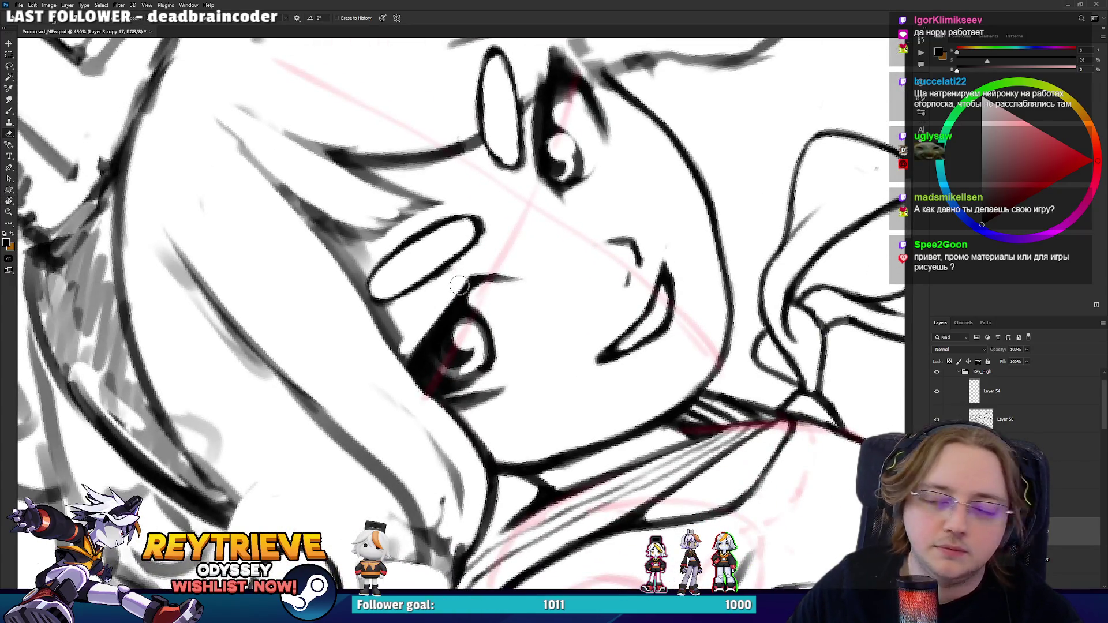
key("r")
mouse_move(460, 285)
left_mouse_down()
mouse_move(458, 321)
mouse_move(482, 360)
left_mouse_up()
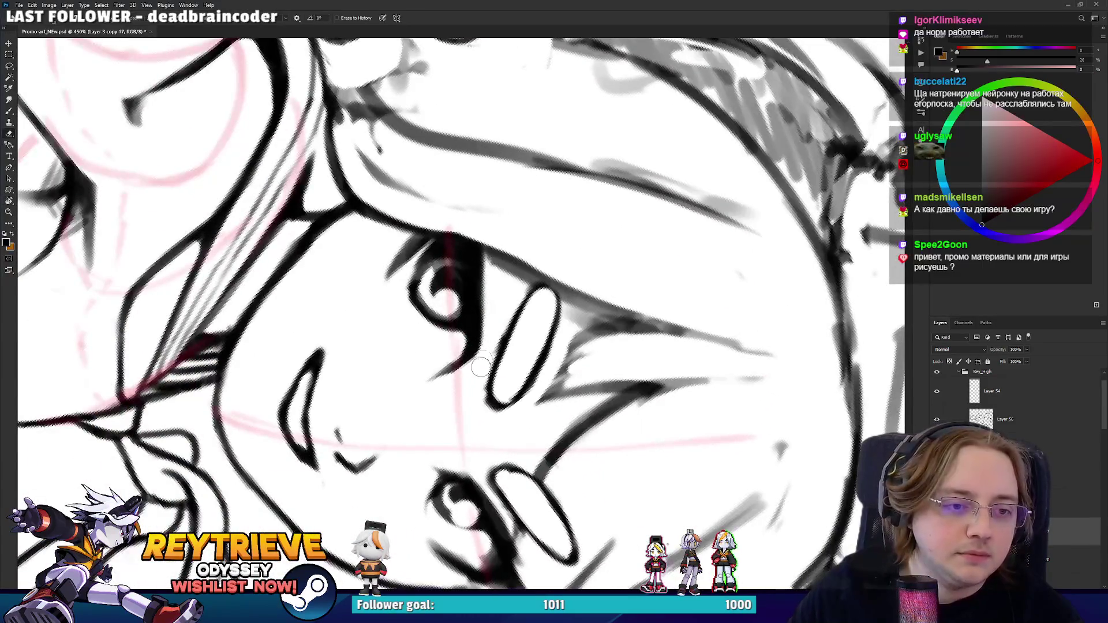
key("r")
left_click_drag(489, 276, 476, 276)
key("b")
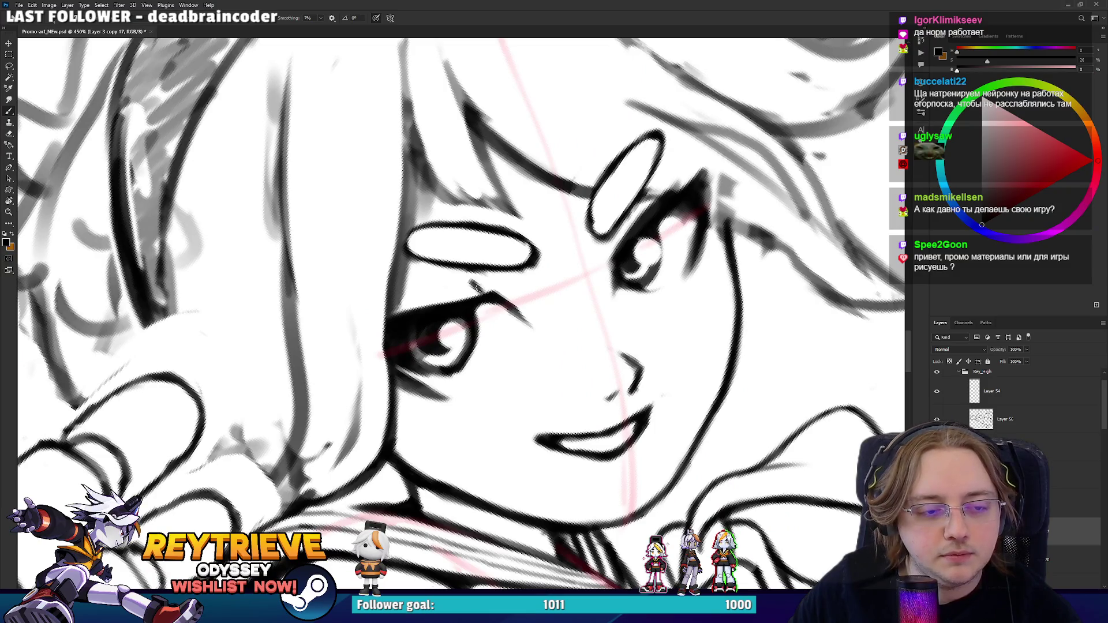
key("r")
mouse_move(472, 281)
left_mouse_down()
mouse_move(410, 323)
mouse_move(418, 258)
mouse_move(470, 194)
left_mouse_up()
key("e")
key("r")
key("b")
left_click_drag(392, 283, 495, 168)
key("e")
left_click_drag(369, 300, 430, 231)
- Lighten the line at the mouth's right corner with the eraser
key("r")
mouse_move(458, 182)
left_mouse_down()
mouse_move(496, 276)
mouse_move(510, 374)
left_mouse_up()
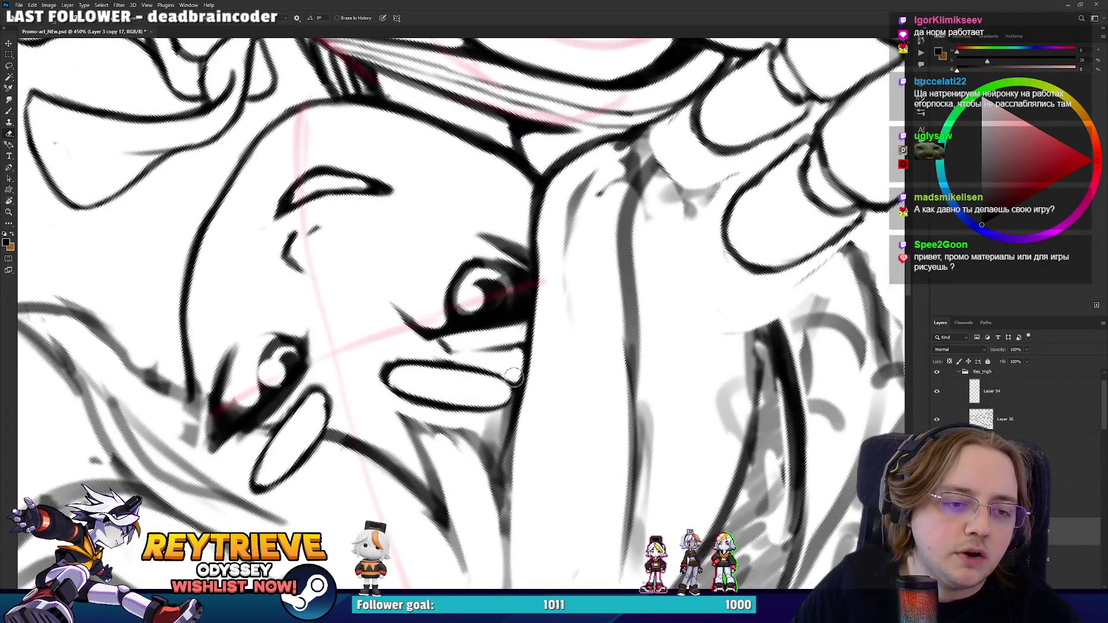
mouse_move(509, 423)
left_mouse_down()
mouse_move(491, 415)
mouse_move(499, 455)
mouse_move(519, 465)
mouse_move(538, 375)
mouse_move(410, 245)
mouse_move(442, 317)
left_mouse_up()
- Redraw the hair line left of the eye with a darker stroke
key("b")
mouse_move(387, 211)
left_mouse_down()
mouse_move(430, 289)
mouse_move(403, 229)
left_mouse_up()
left_click_drag(378, 187, 452, 280)
key("ctrl+z")
mouse_move(406, 231)
left_mouse_down()
mouse_move(453, 280)
mouse_move(407, 277)
mouse_move(413, 326)
left_mouse_up()
key("r")
left_click_drag(547, 322, 543, 262)
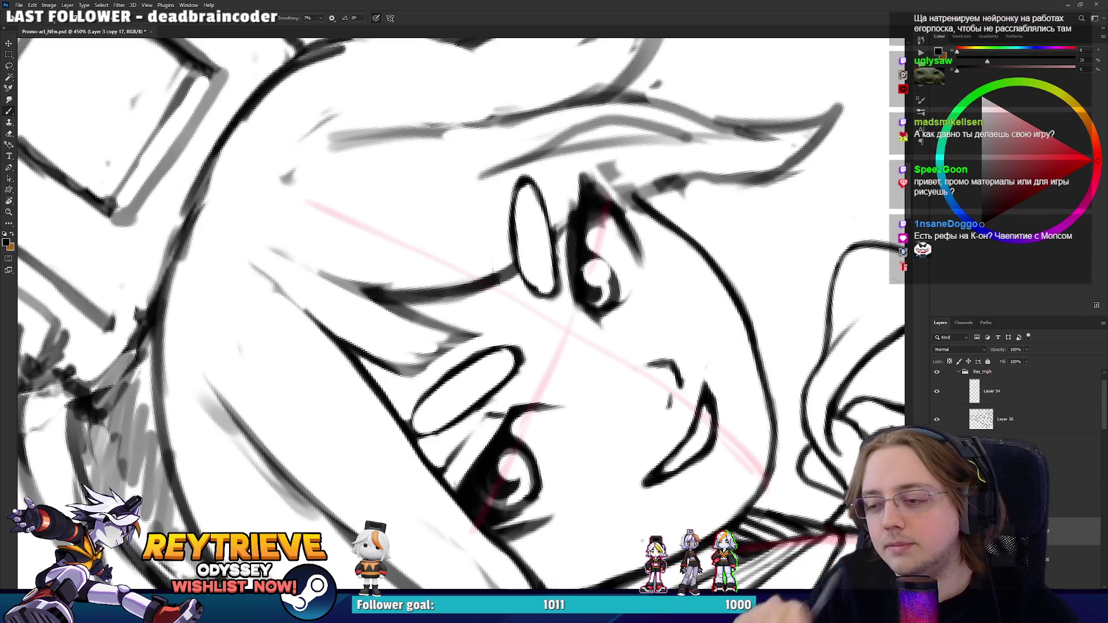
left_click_drag(542, 262, 543, 224)
- Thicken the line below the oval and extend the hair line upward
key("b")
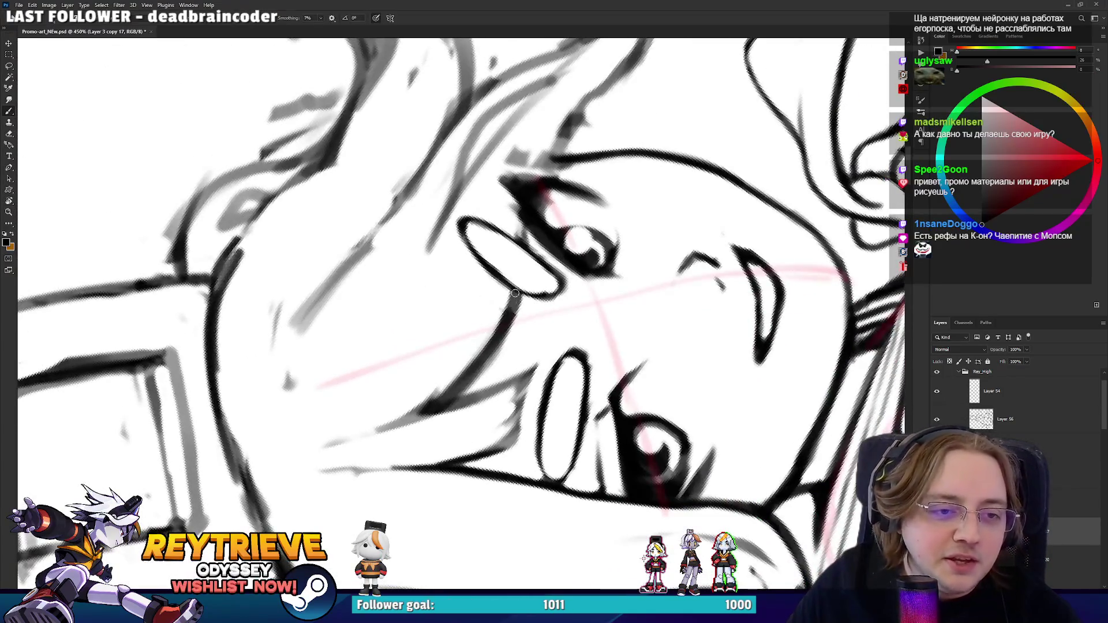
left_click_drag(509, 316, 448, 394)
mouse_move(508, 343)
left_mouse_down()
mouse_move(417, 326)
mouse_move(422, 196)
left_mouse_up()
left_click_drag(411, 320, 430, 173)
left_click_drag(424, 263, 450, 150)
- Replace the thin hair-line stroke with darker, thicker strokes along its length
key("e")
mouse_move(411, 350)
left_mouse_down()
mouse_move(407, 230)
mouse_move(408, 257)
left_mouse_up()
key("b")
left_click_drag(430, 193, 372, 326)
left_click_drag(387, 286, 406, 311)
left_click_drag(402, 356, 409, 289)
left_click_drag(398, 345, 404, 266)
left_click_drag(407, 308, 404, 228)
- Trim the lower hair line and erase the excess line at the mouth corner
key("e")
mouse_move(392, 315)
left_mouse_down()
mouse_move(394, 364)
mouse_move(384, 299)
mouse_move(372, 340)
mouse_move(369, 271)
mouse_move(391, 265)
mouse_move(536, 319)
mouse_move(502, 329)
left_mouse_up()
key("b")
key("ctrl+z")
left_click_drag(543, 280, 505, 340)
key("ctrl+z")
key("e")
key("ctrl+z")
left_click_drag(540, 300, 508, 337)
- Turn the face upright and lasso the area around the eye
scroll(548, 295, "down", 3)
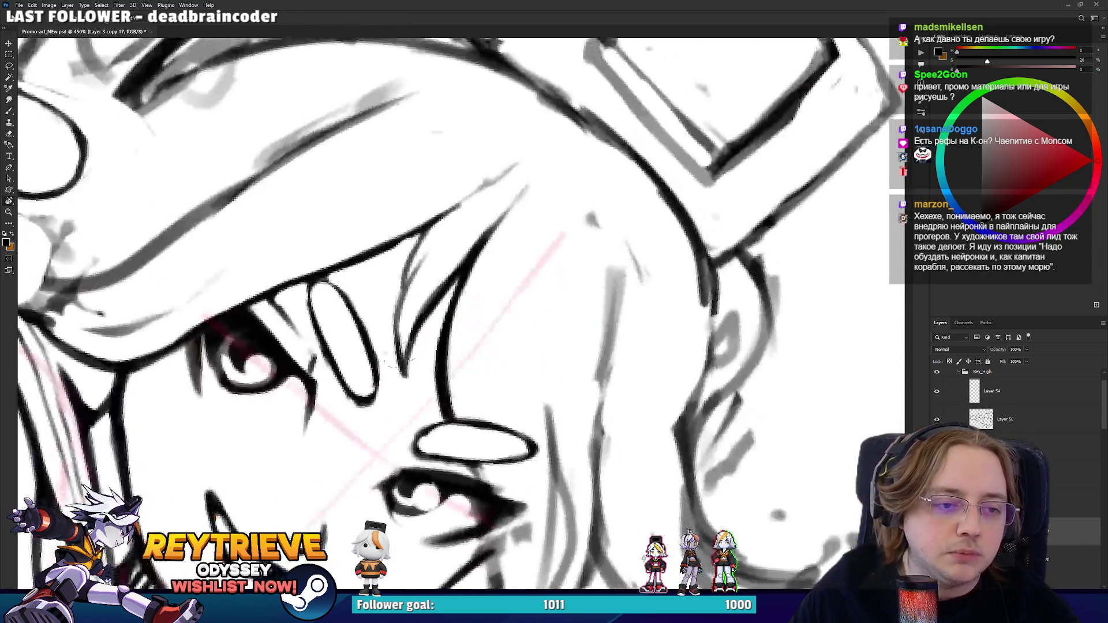
scroll(465, 326, "down", 3)
key("r")
mouse_move(598, 386)
left_mouse_down()
mouse_move(586, 354)
mouse_move(534, 320)
mouse_move(567, 324)
left_mouse_up()
scroll(533, 320, "up", 3)
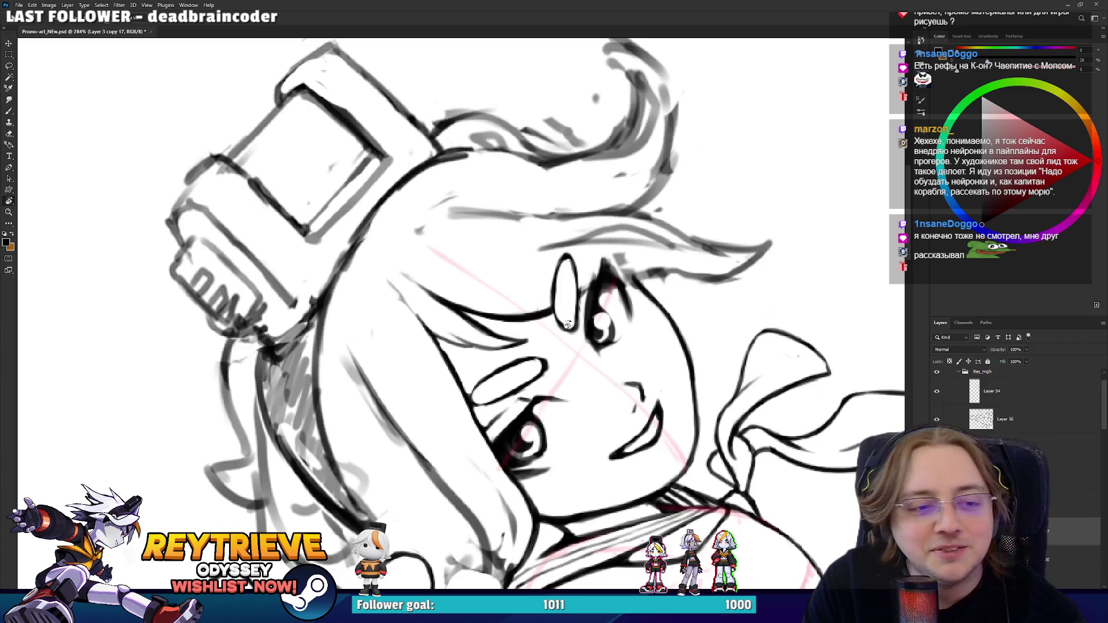
mouse_move(548, 307)
left_mouse_down()
mouse_move(543, 346)
mouse_move(563, 435)
left_mouse_up()
key("l")
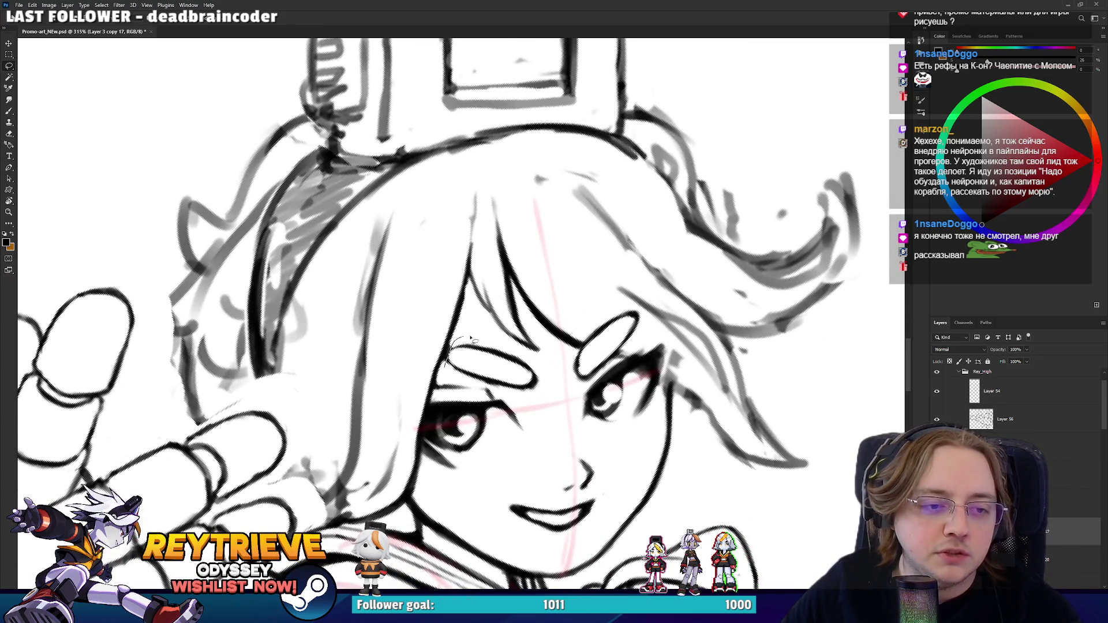
left_click_drag(460, 381, 456, 377)
key("v")
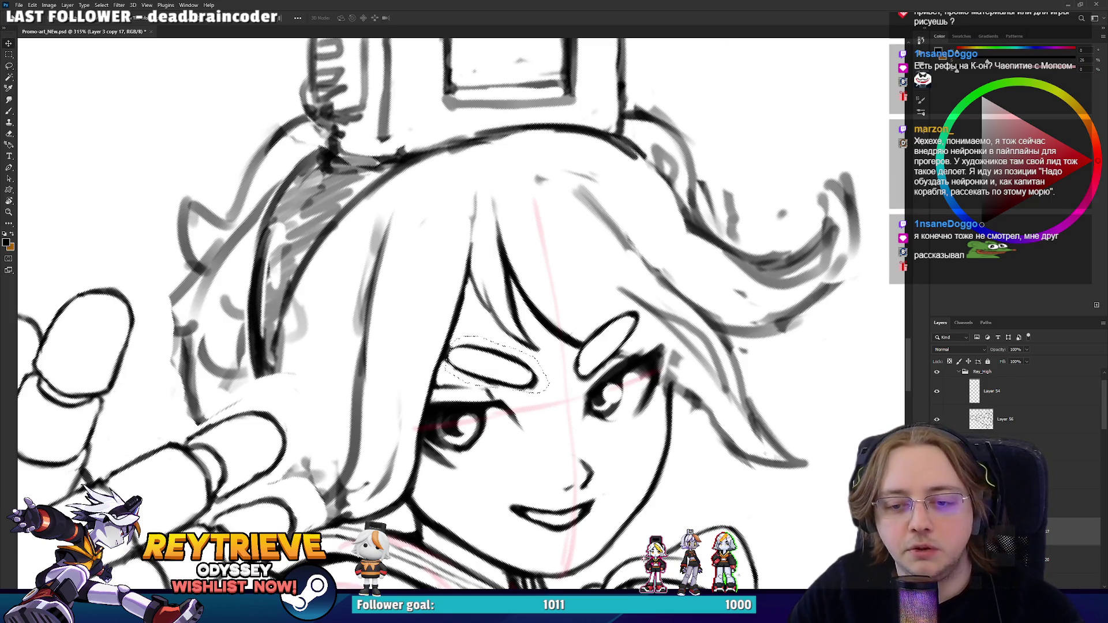
- Nudge the selected oval slightly and give it a small free-transform rotation
key("ctrl+v")
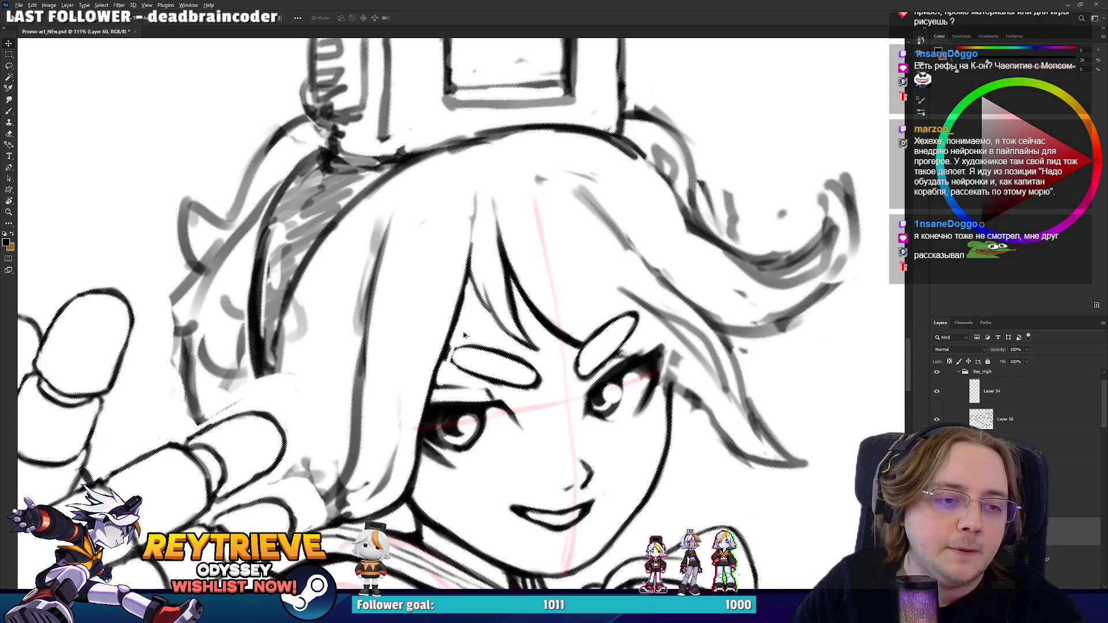
scroll(520, 358, "up", 2)
mouse_move(577, 357)
left_mouse_down()
mouse_move(621, 349)
mouse_move(610, 361)
mouse_move(628, 374)
left_mouse_up()
scroll(610, 360, "down", 3)
key("ctrl+t")
key("Return")
scroll(606, 367, "up", 3)
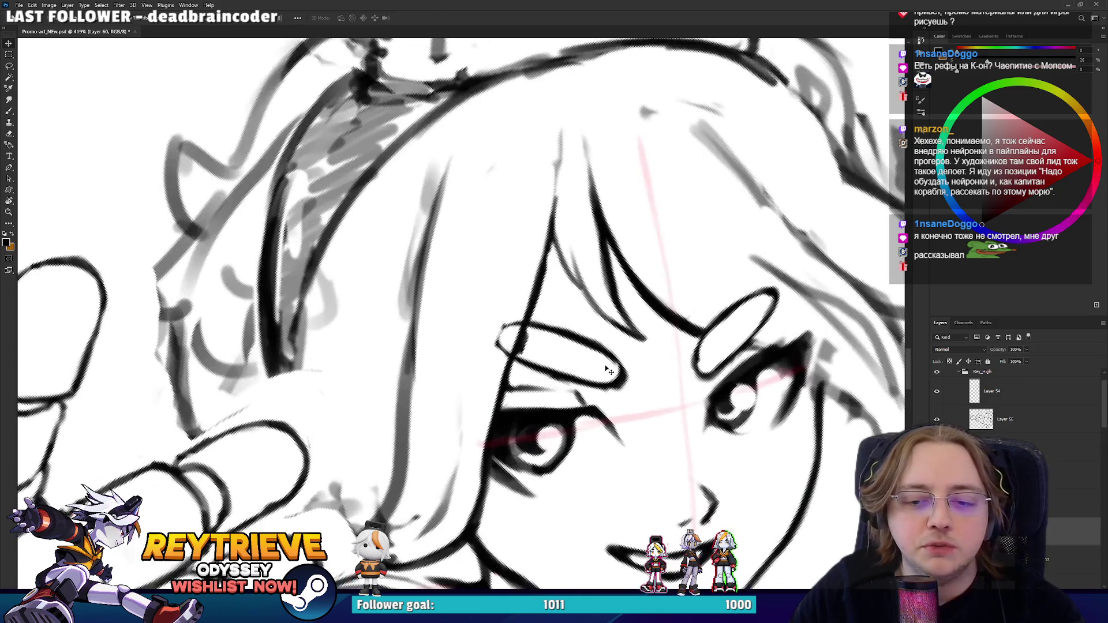
- Ink the left edge of the eye oval
key("e")
left_click_drag(623, 406, 565, 468)
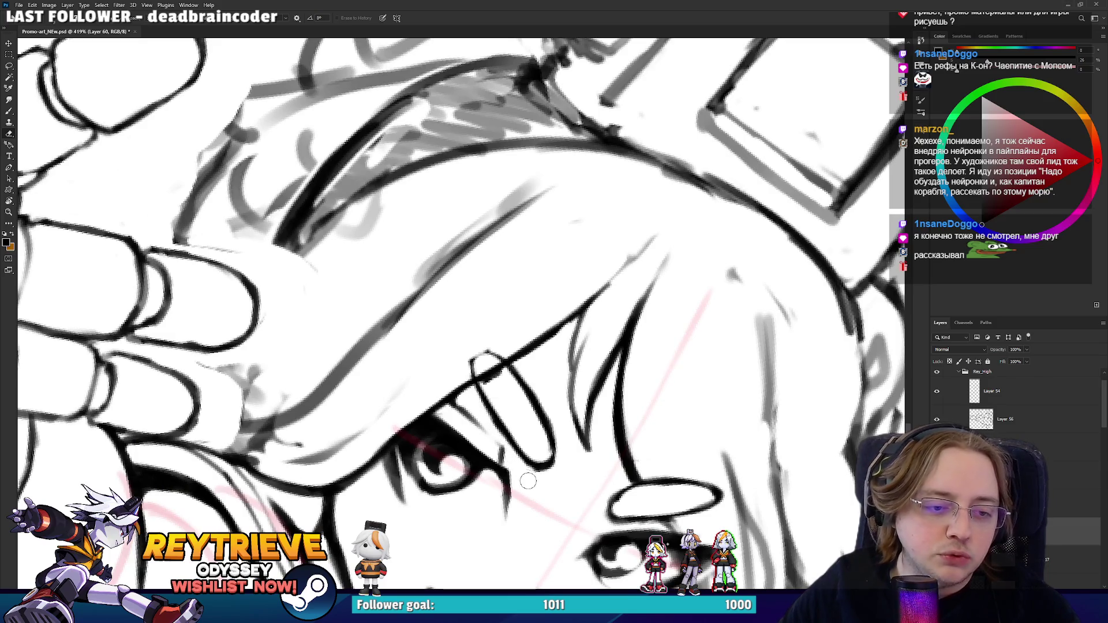
key("b")
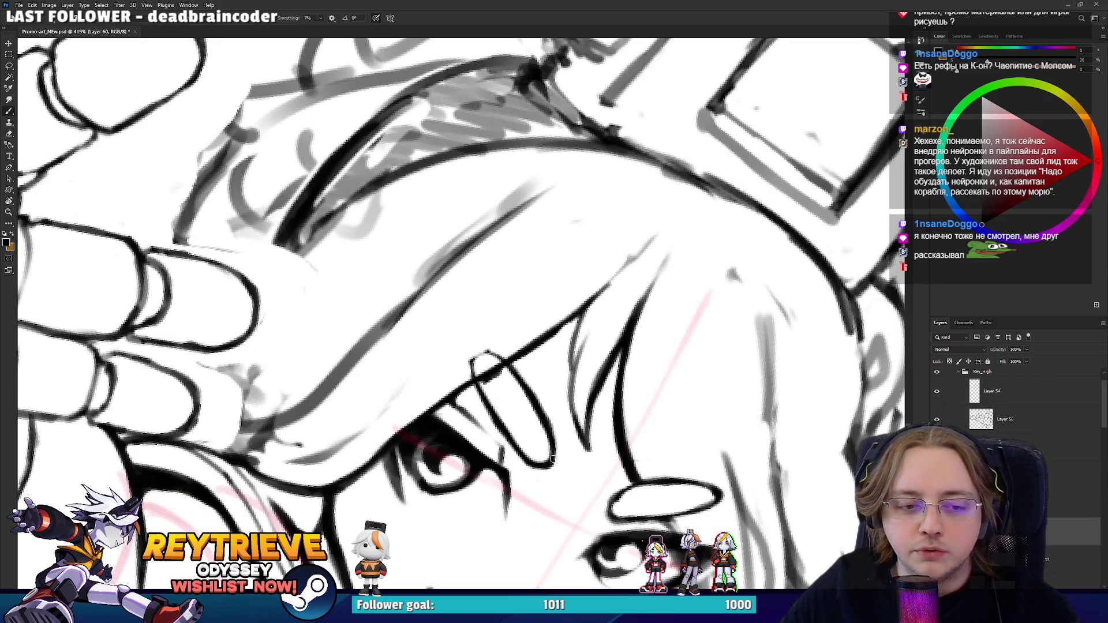
left_click_drag(470, 352, 481, 394)
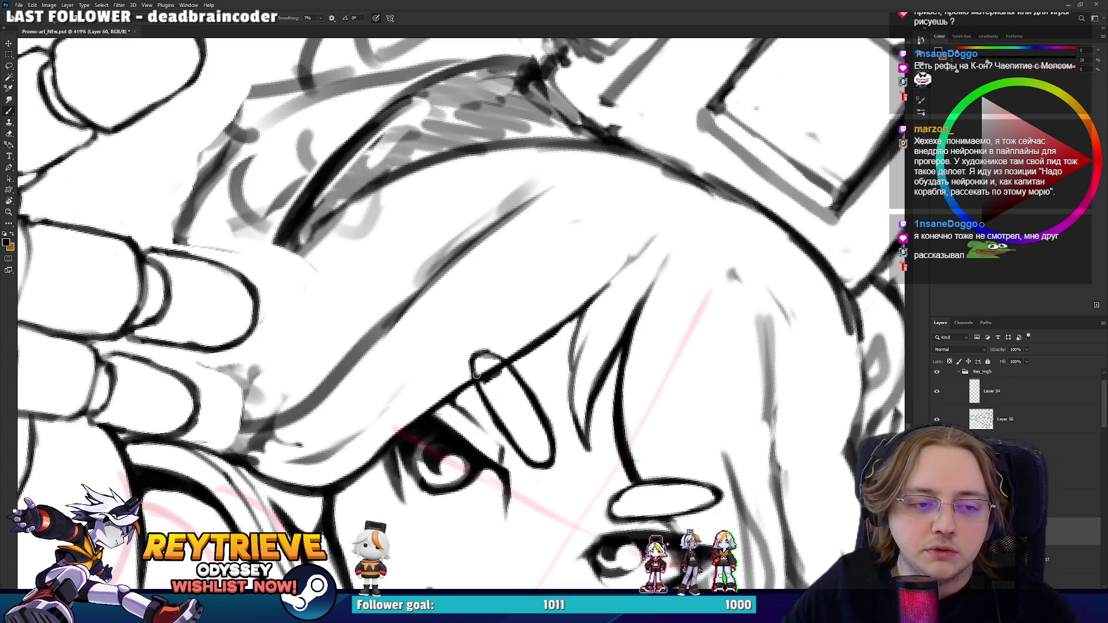
key("e")
key("b")
- On Layer 3 copy 17, lasso the white ellipse near the eye and shift it slightly left
key("r")
left_click_drag(490, 405, 551, 301)
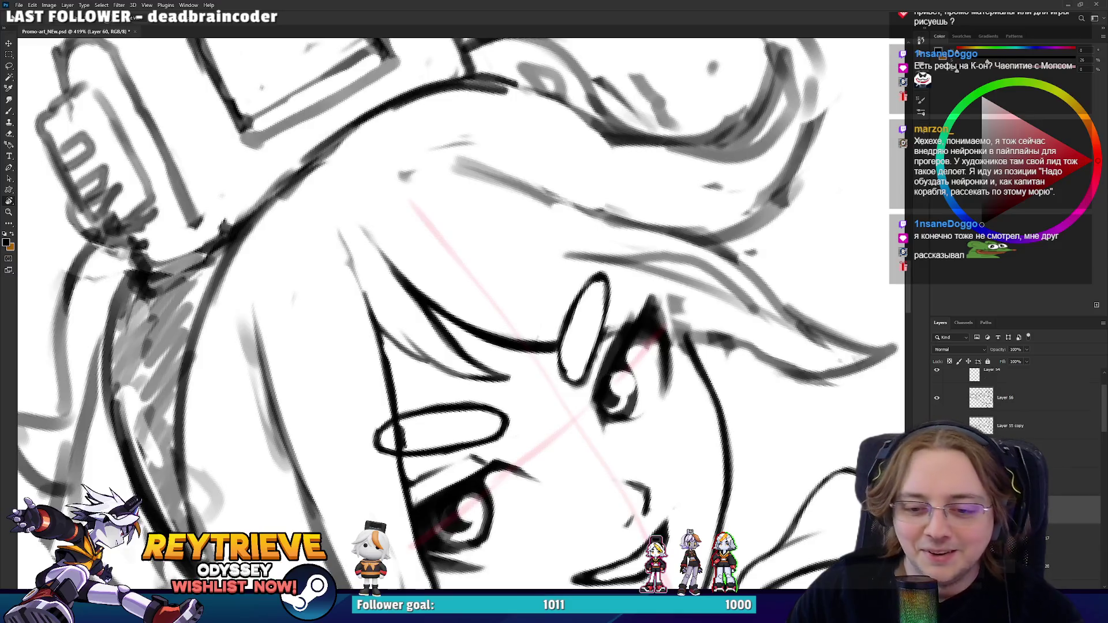
left_click(1009, 538)
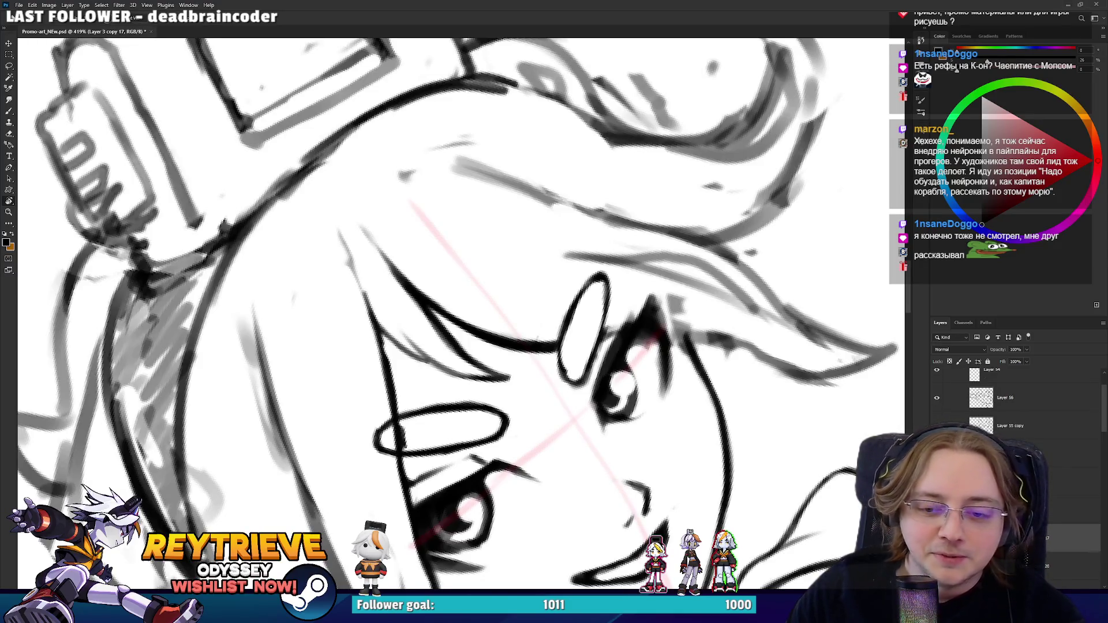
key("l")
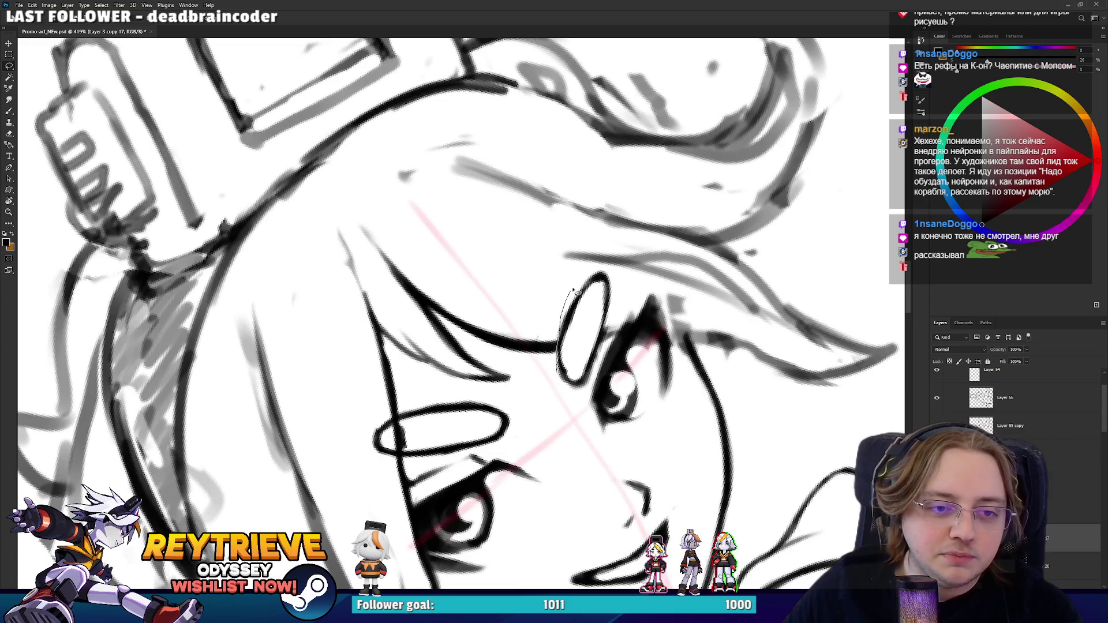
left_click_drag(561, 369, 576, 391)
left_click_drag(580, 347, 573, 344)
key("ctrl+j")
key("v")
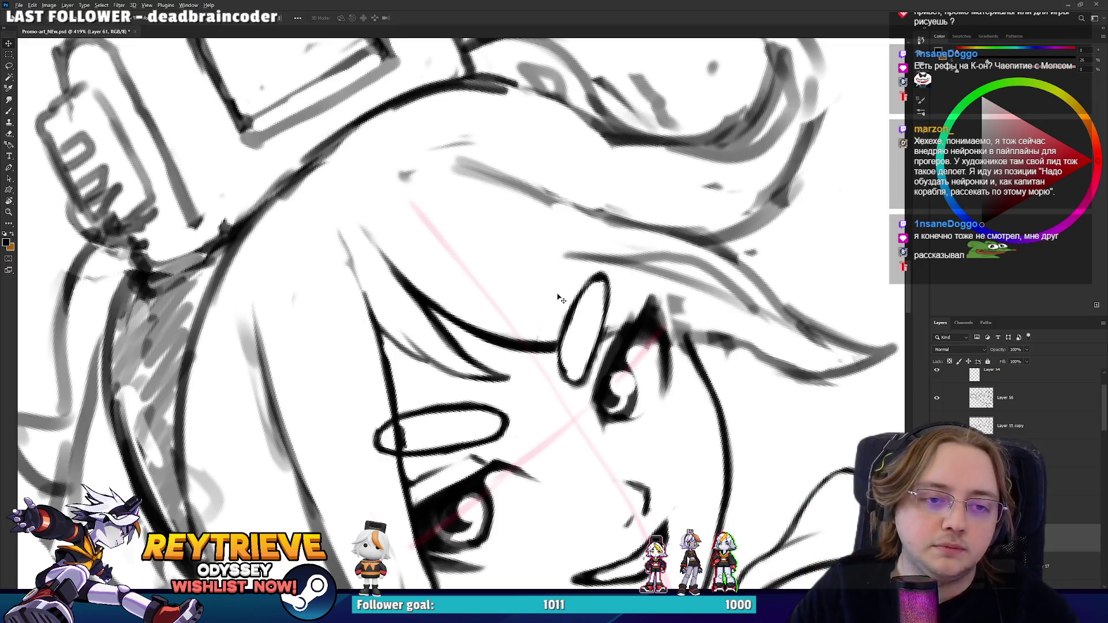
- Undo a darkened right edge on the ellipse, then fit the drawing upright on screen
scroll(559, 297, "down", 1)
scroll(585, 322, "up", 1)
key("e")
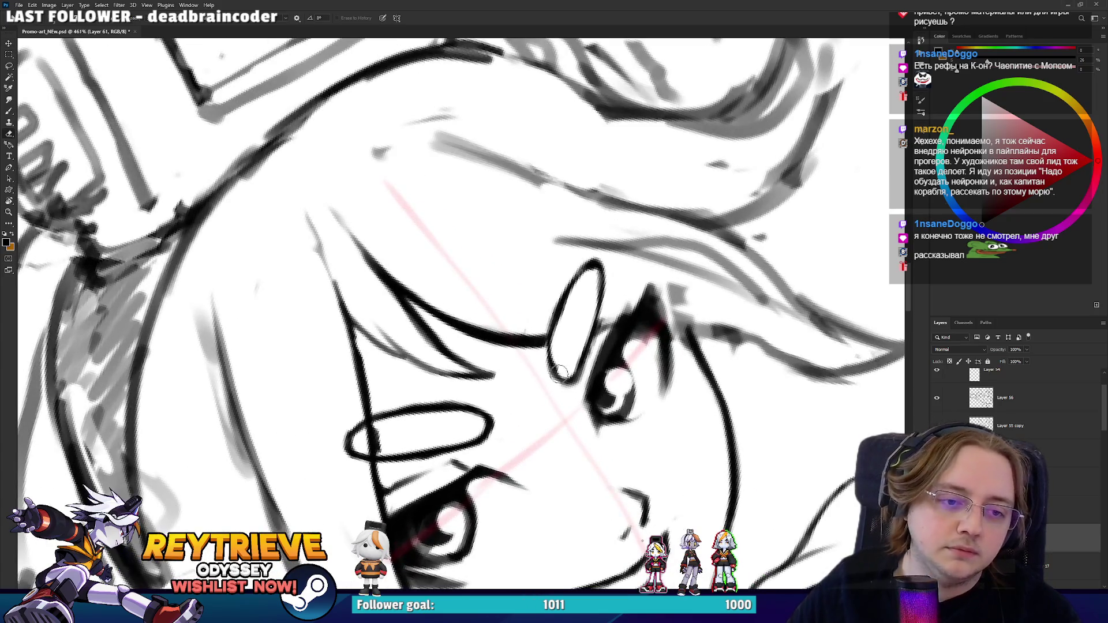
key("b")
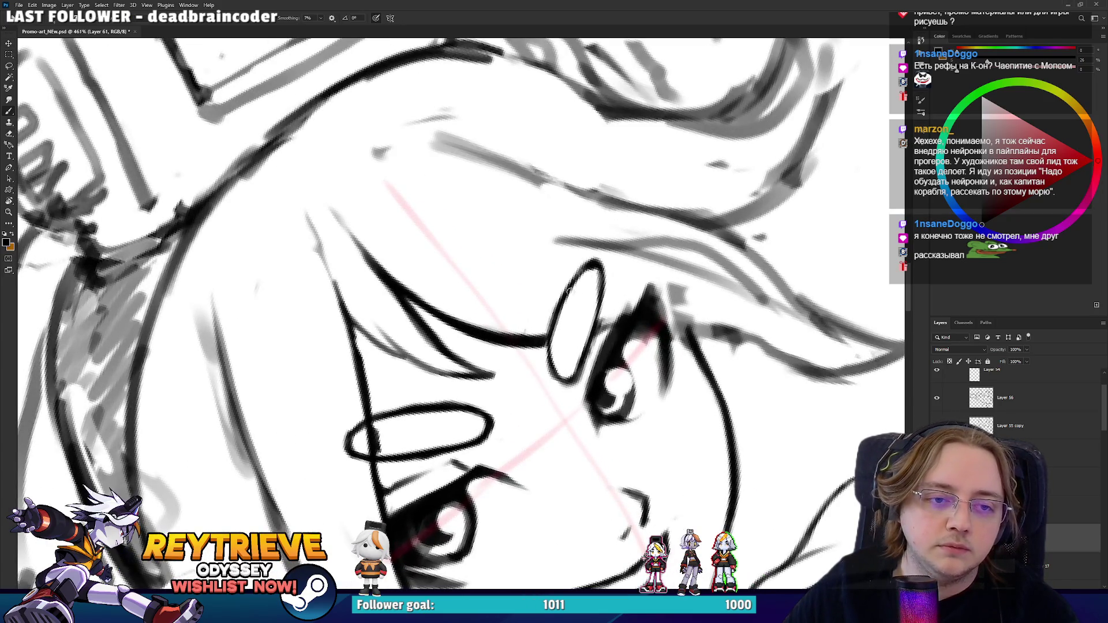
left_click_drag(597, 265, 600, 304)
key("ctrl+z")
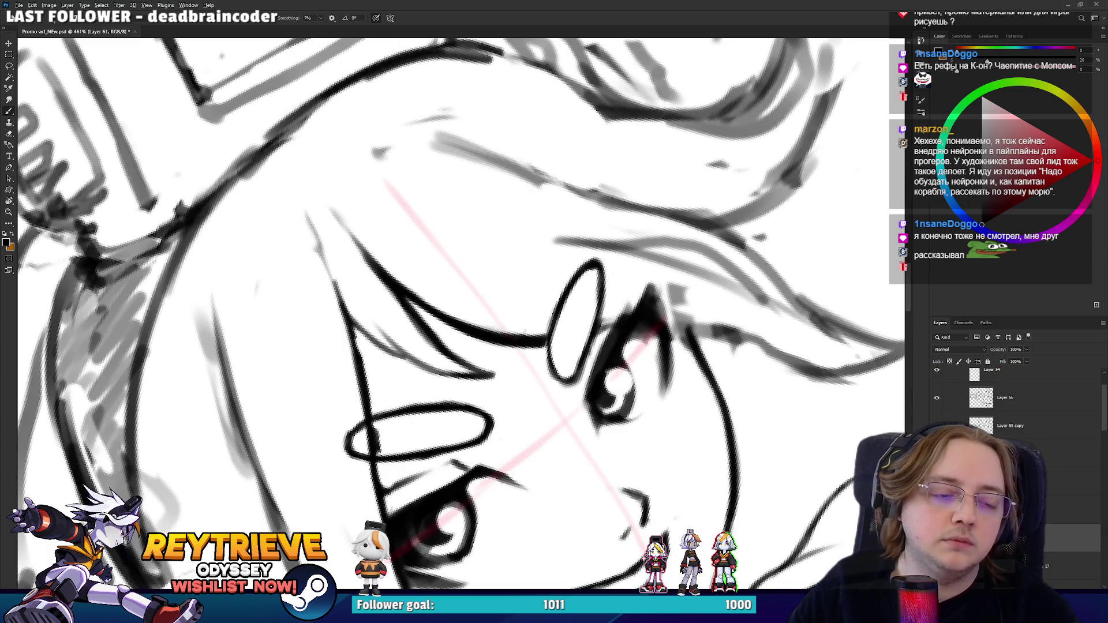
key("ctrl+0")
key("r")
key("Escape")
scroll(570, 268, "up", 3)
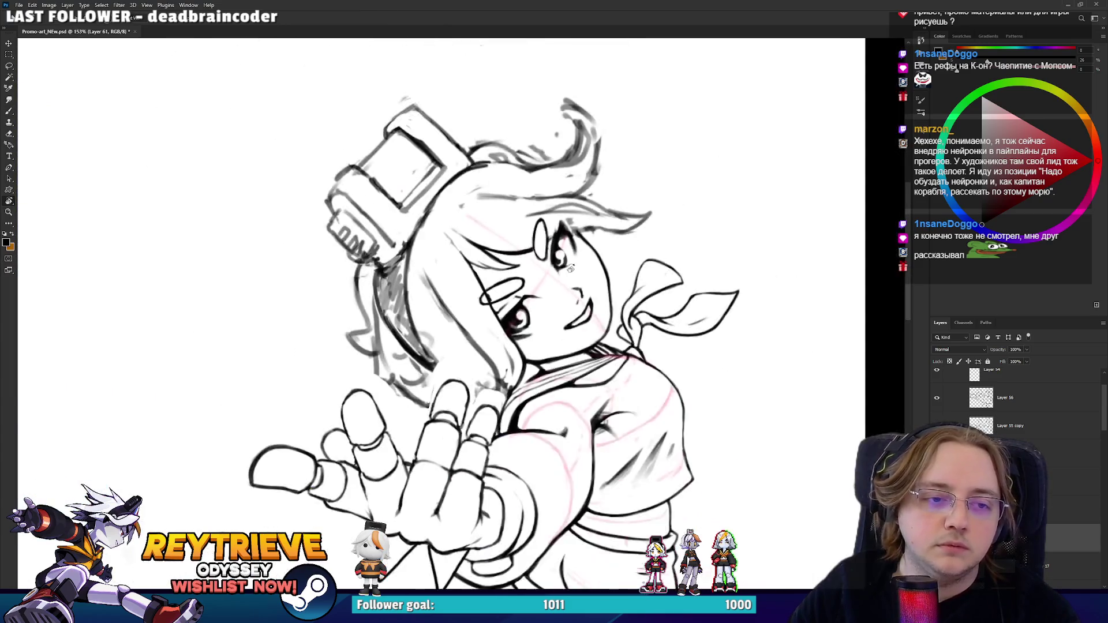
scroll(570, 268, "down", 5)
scroll(1042, 441, "up", 2)
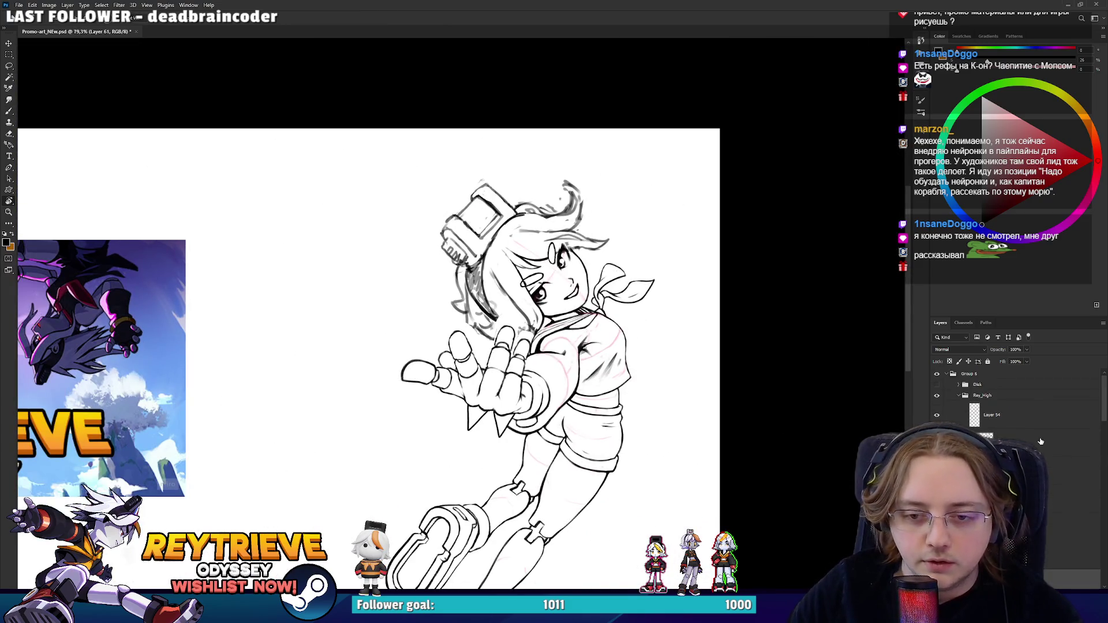
left_click(982, 395)
key("ctrl+shift+h")
left_click_drag(310, 295, 544, 248)
scroll(544, 249, "up", 5)
scroll(544, 289, "down", 5)
scroll(545, 359, "up", 2)
scroll(544, 359, "down", 3)
scroll(549, 276, "up", 2)
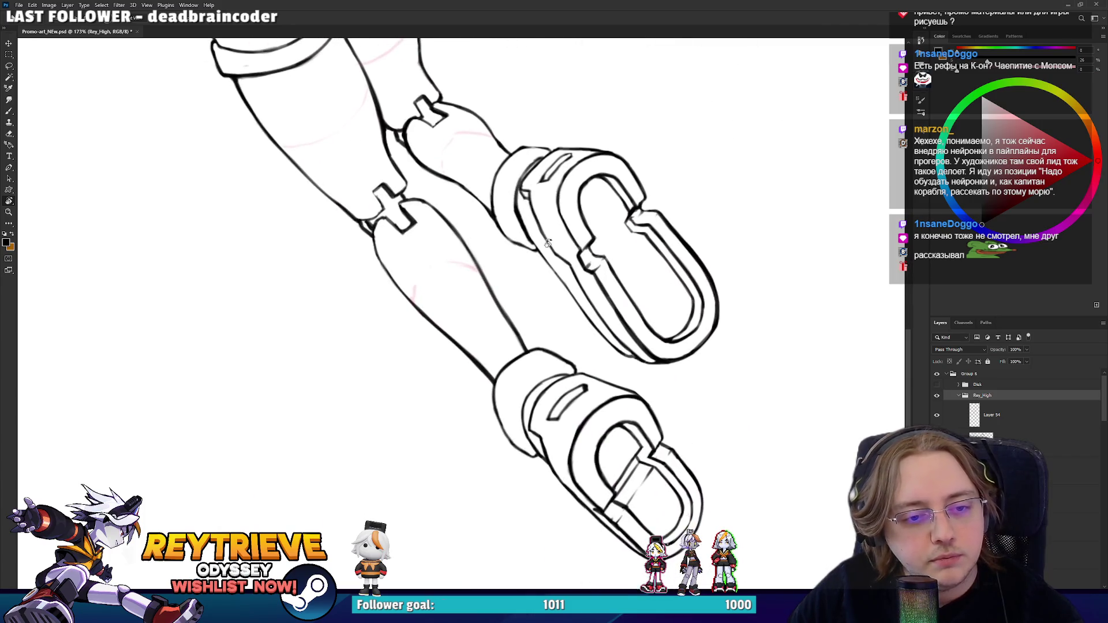
left_click_drag(551, 242, 581, 324)
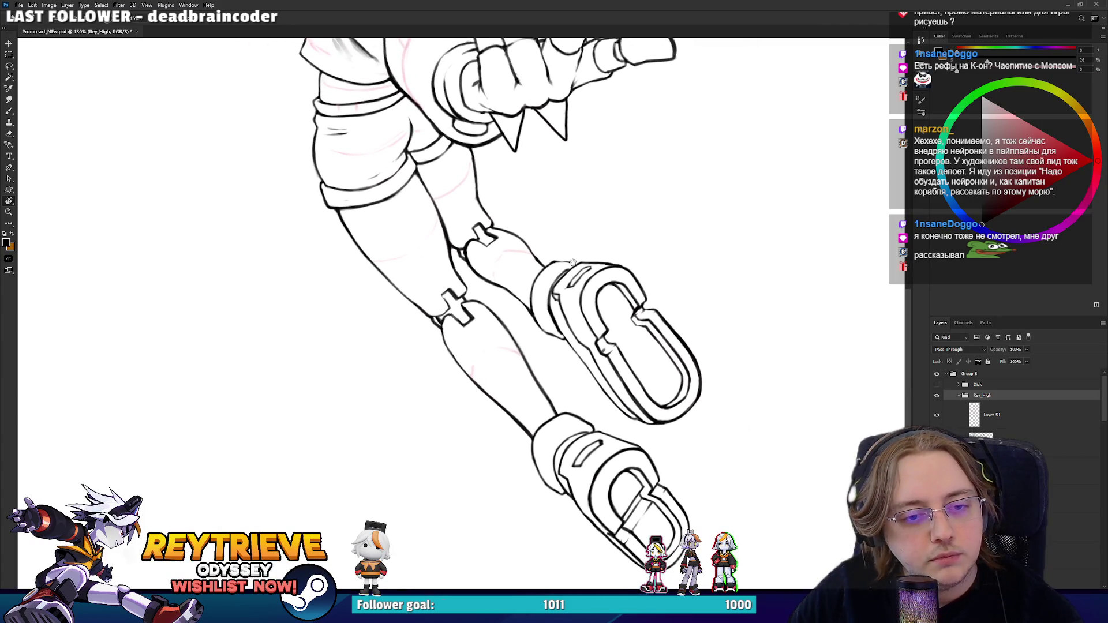
scroll(586, 371, "up", 4)
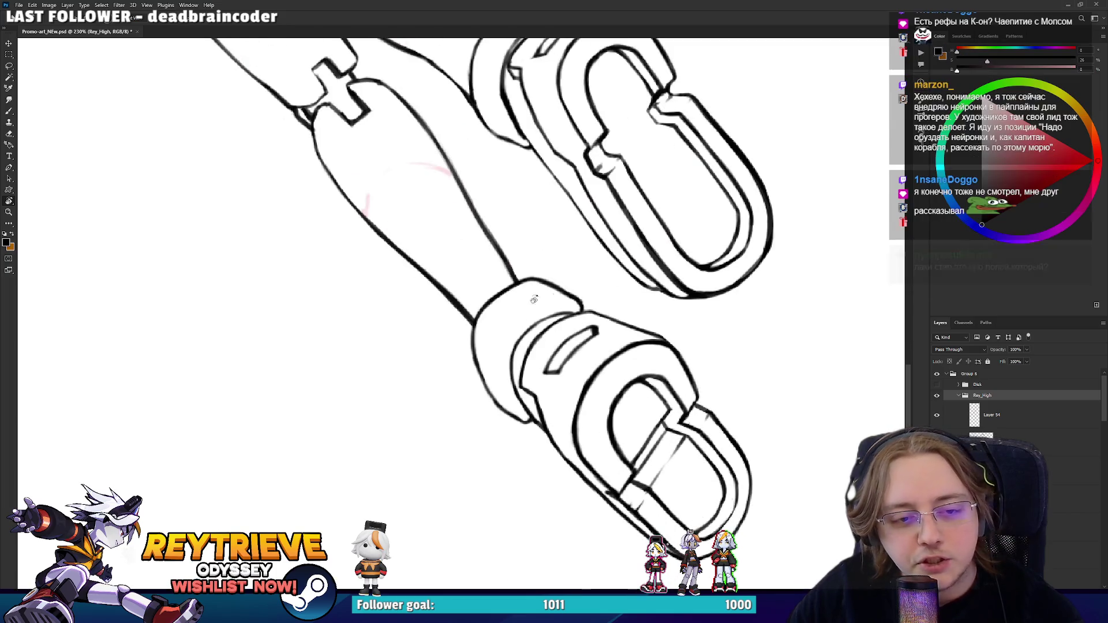
scroll(587, 329, "down", 3)
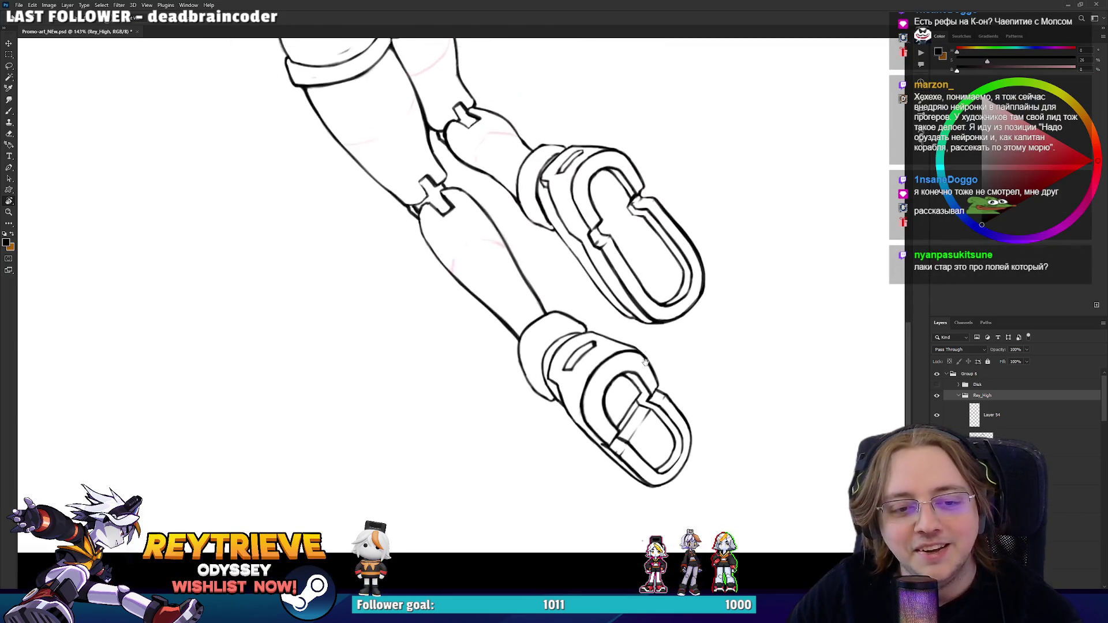
scroll(599, 161, "up", 3)
- Make Layer 3 copy 17 the active layer and zoom in on the face
left_click(656, 289, "ctrl")
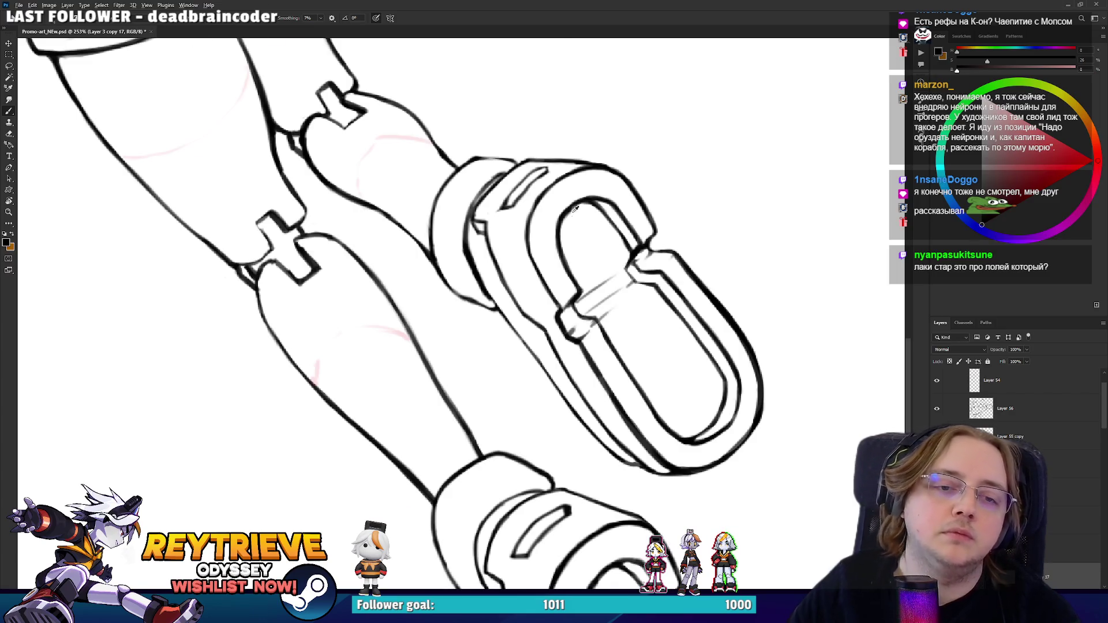
scroll(575, 208, "down", 5)
mouse_move(576, 208)
left_mouse_down()
mouse_move(571, 312)
mouse_move(590, 327)
left_mouse_up()
scroll(575, 309, "up", 3)
scroll(594, 324, "up", 3)
scroll(606, 326, "down", 1)
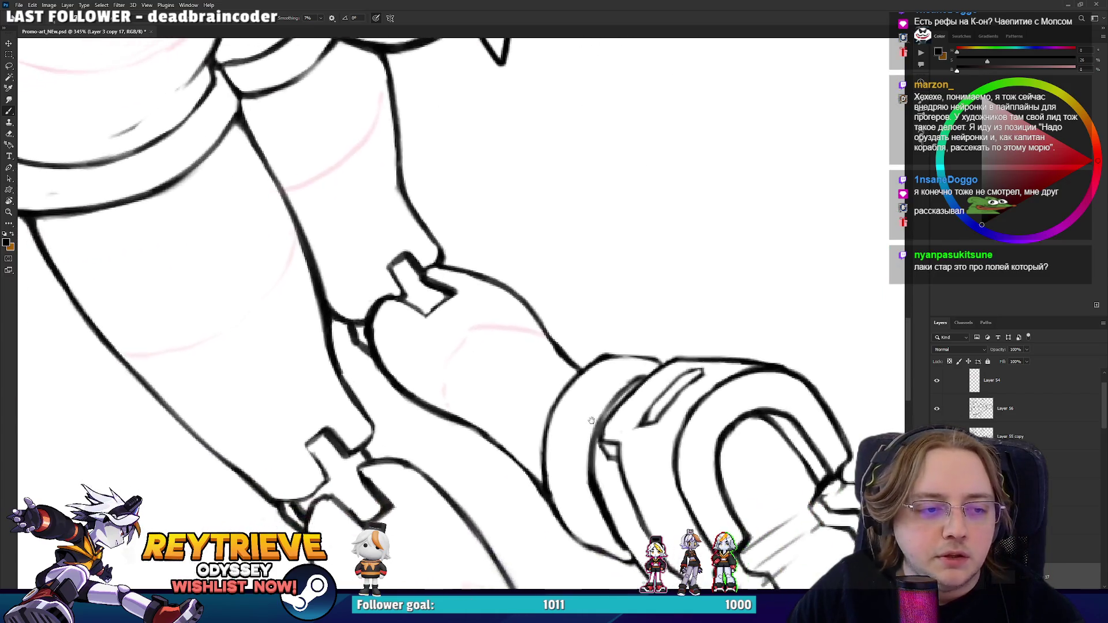
scroll(621, 330, "down", 1)
scroll(621, 330, "up", 6)
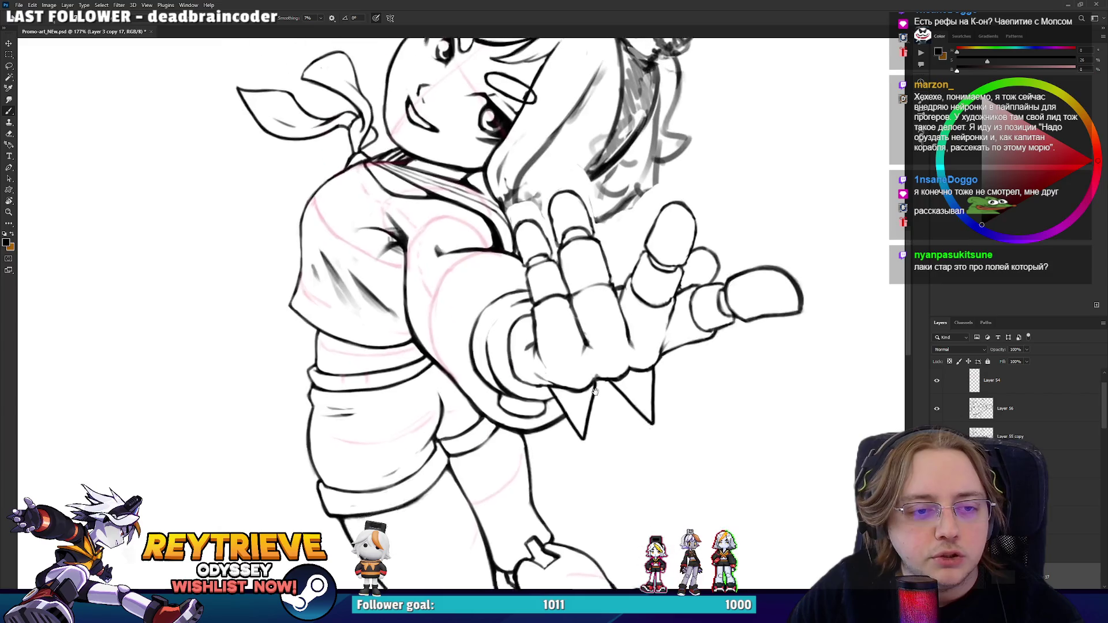
scroll(565, 364, "down", 3)
scroll(571, 340, "up", 2)
scroll(573, 333, "down", 3)
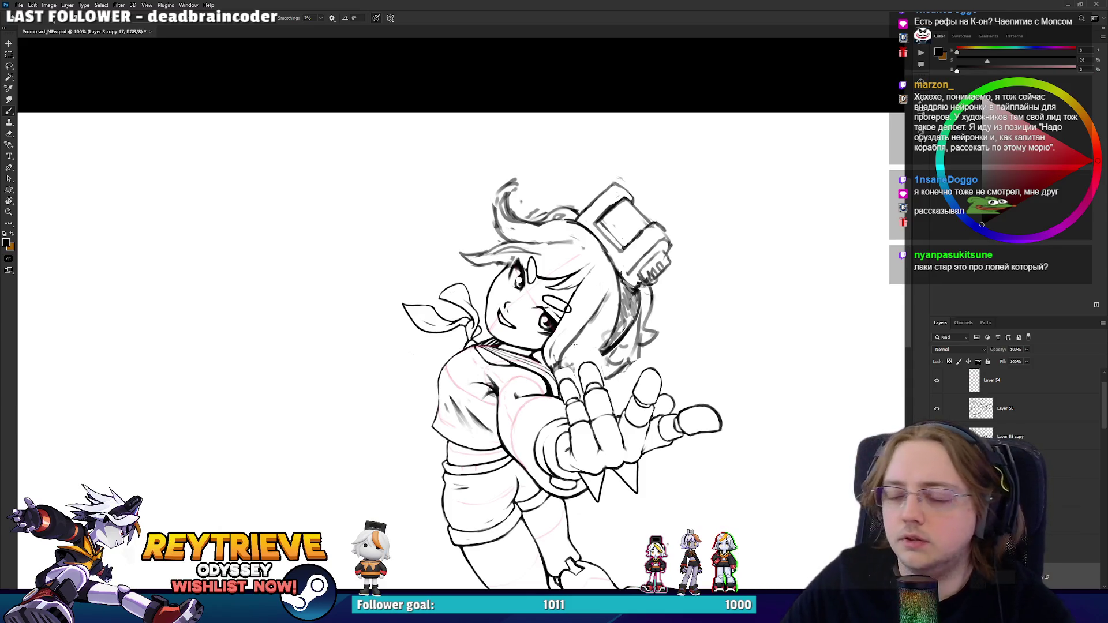
scroll(517, 302, "up", 10)
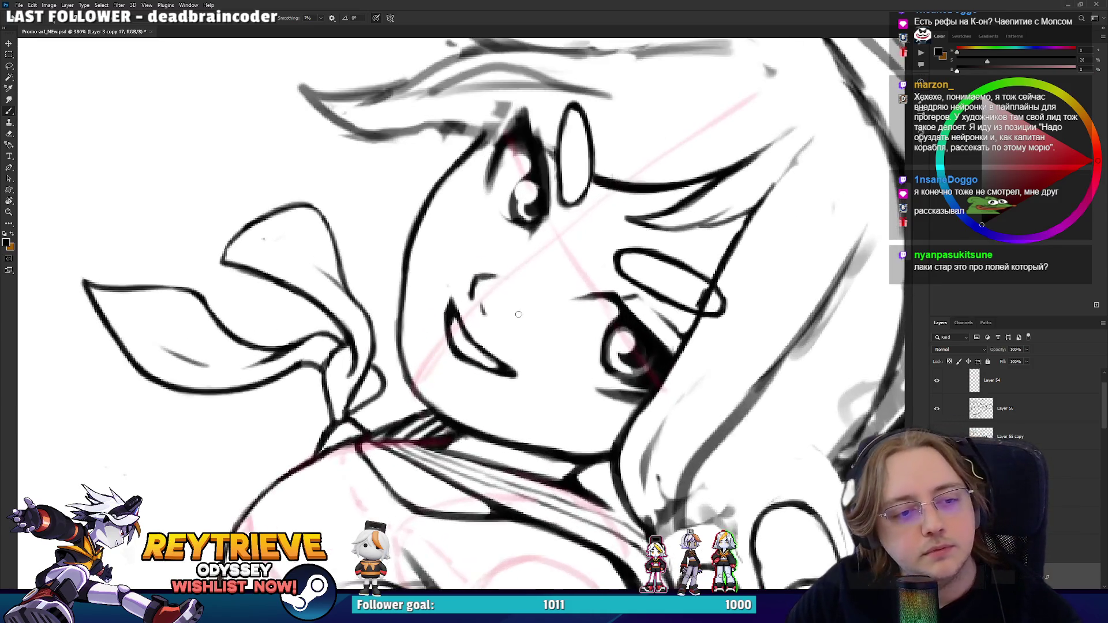
scroll(505, 356, "down", 2)
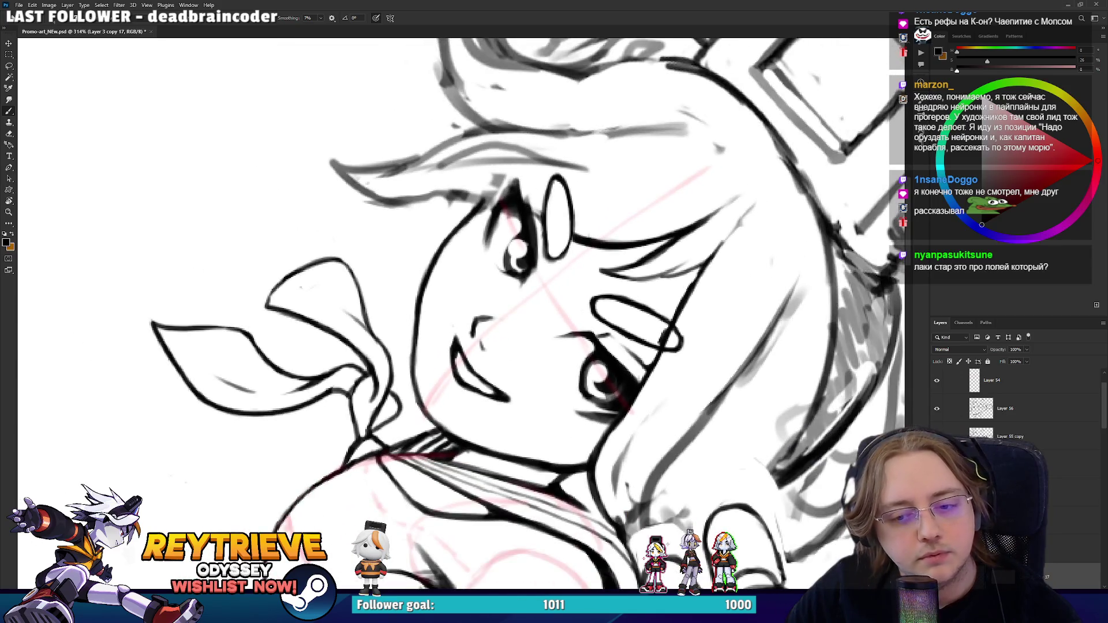
- Redraw the larger eye's lid lines below the eyebrow, along the upper eyelid and lower edge
key("e")
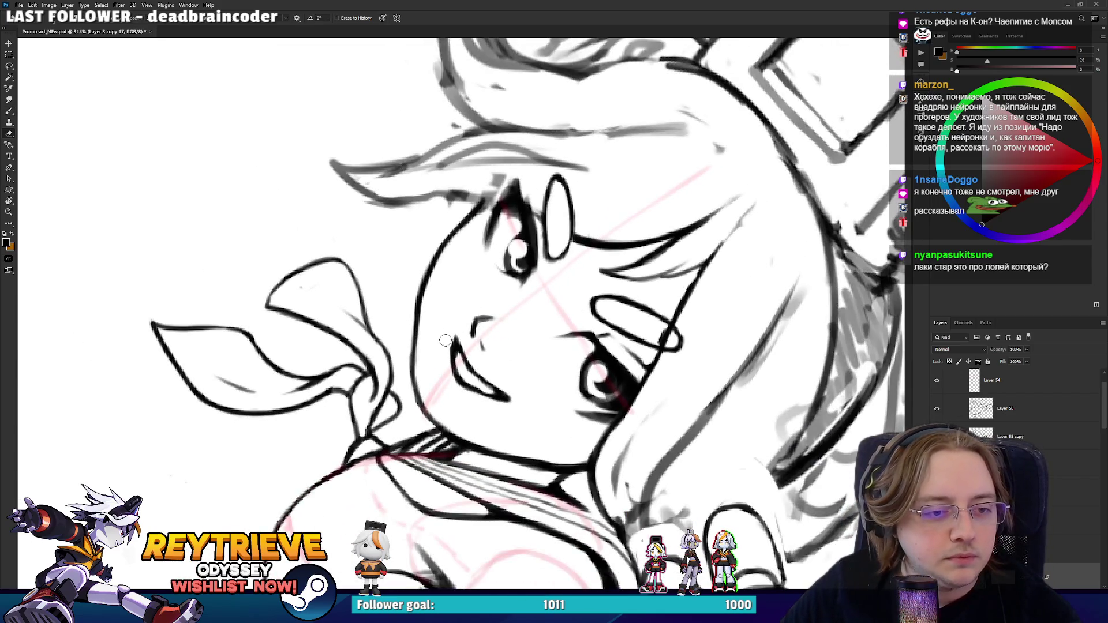
key("r")
mouse_move(445, 340)
left_mouse_down()
mouse_move(345, 331)
mouse_move(392, 190)
mouse_move(519, 167)
mouse_move(615, 181)
mouse_move(602, 152)
left_mouse_up()
key("r")
scroll(605, 148, "up", 3)
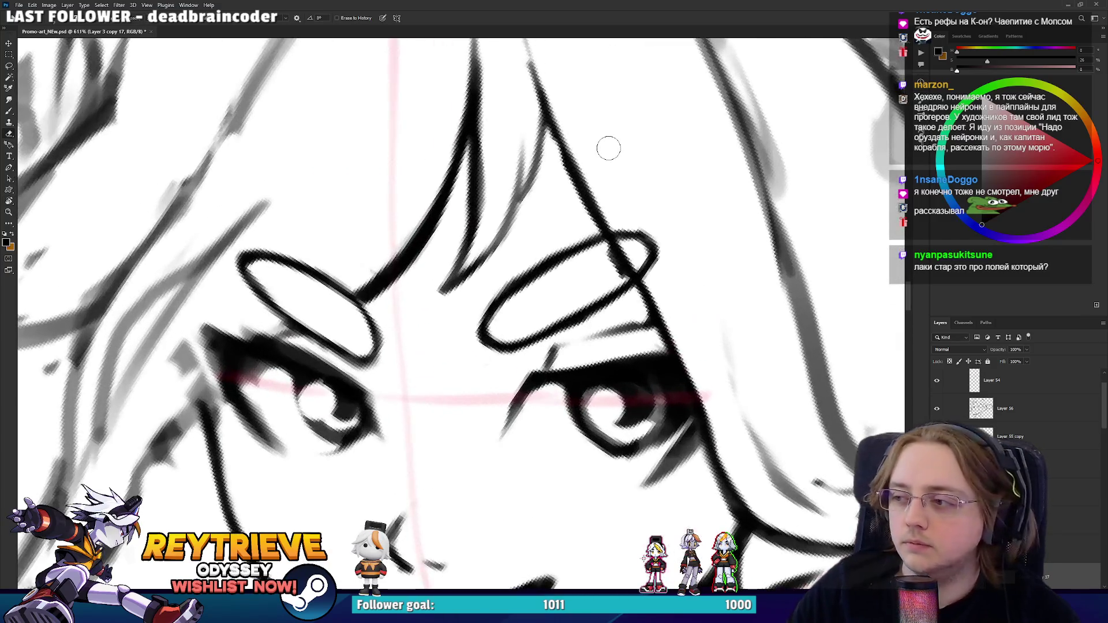
key("b")
scroll(606, 148, "up", 2)
left_click_drag(557, 322, 524, 425)
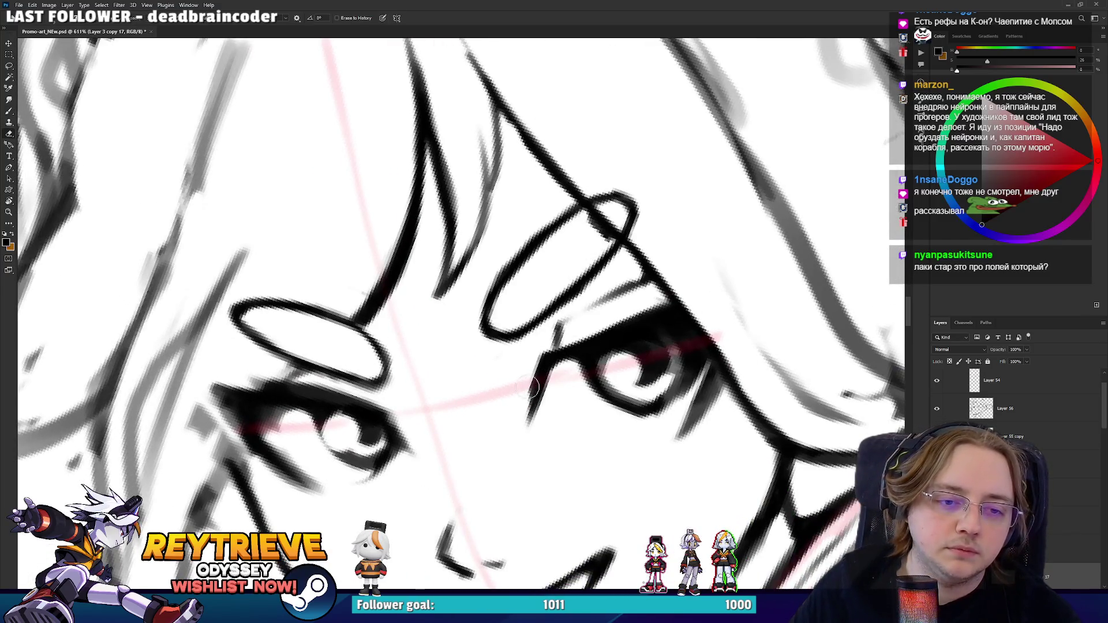
left_click_drag(539, 375, 592, 343)
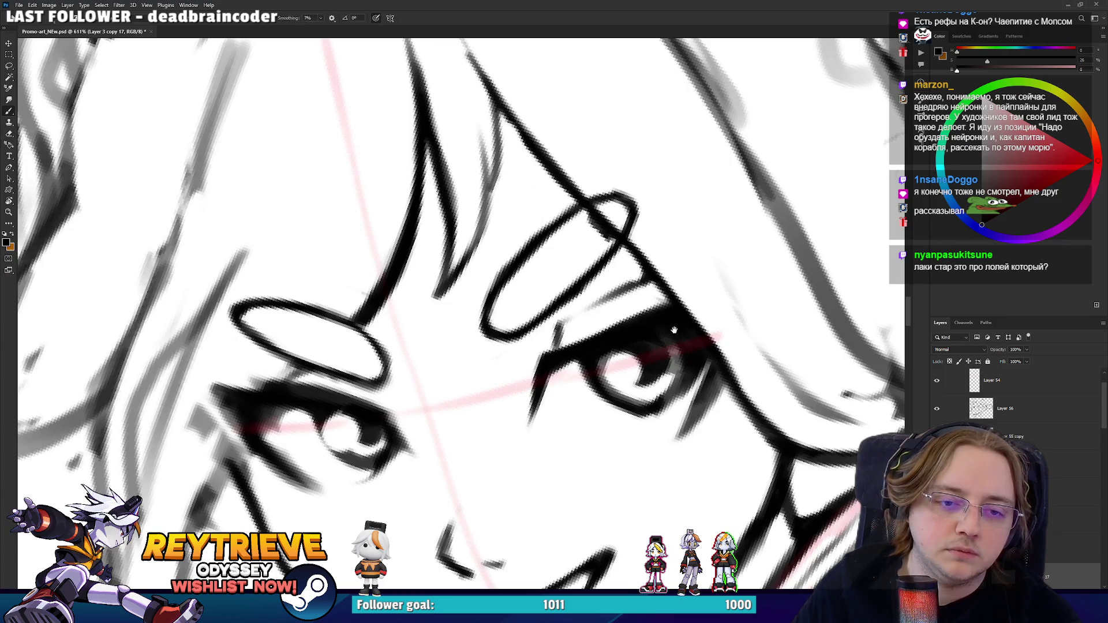
left_click_drag(674, 330, 659, 264)
mouse_move(709, 303)
left_mouse_down()
mouse_move(662, 382)
mouse_move(669, 359)
mouse_move(752, 310)
left_mouse_up()
- Lighten the dark lashes at the eye's outer corner and ink its lower-left contour
key("e")
key("b")
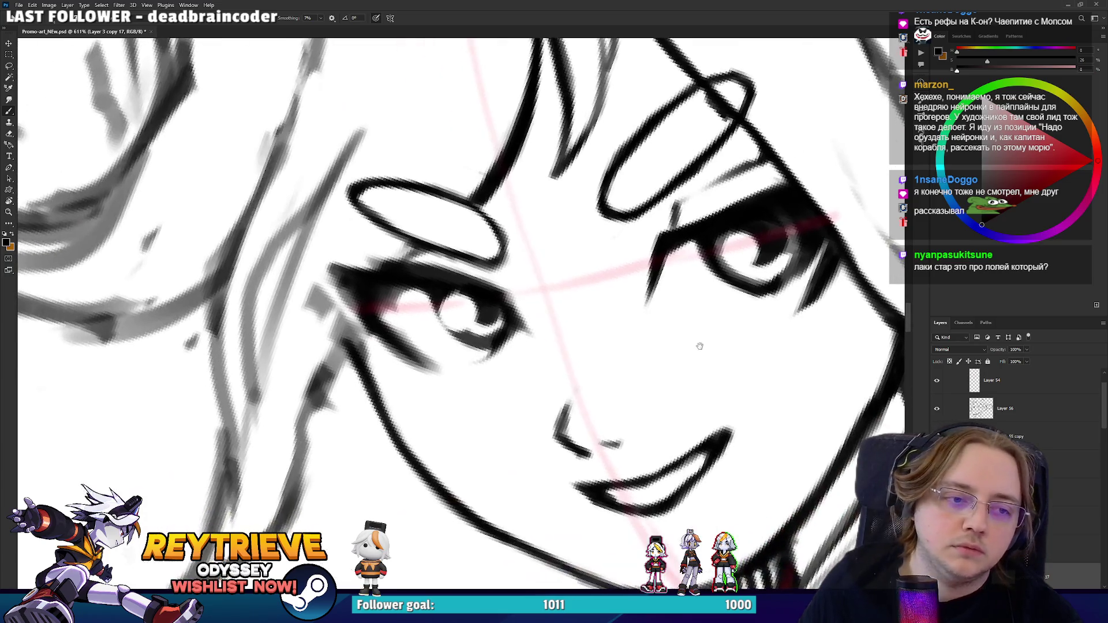
key("e")
mouse_move(402, 331)
left_mouse_down()
mouse_move(376, 295)
mouse_move(392, 298)
left_mouse_up()
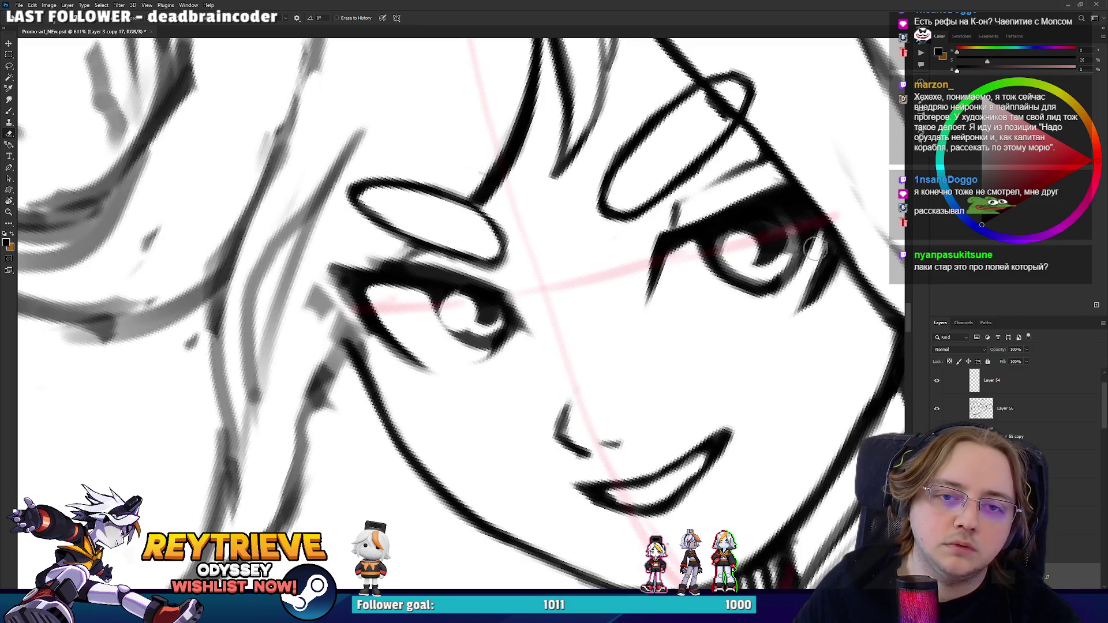
left_click_drag(819, 231, 799, 395)
key("b")
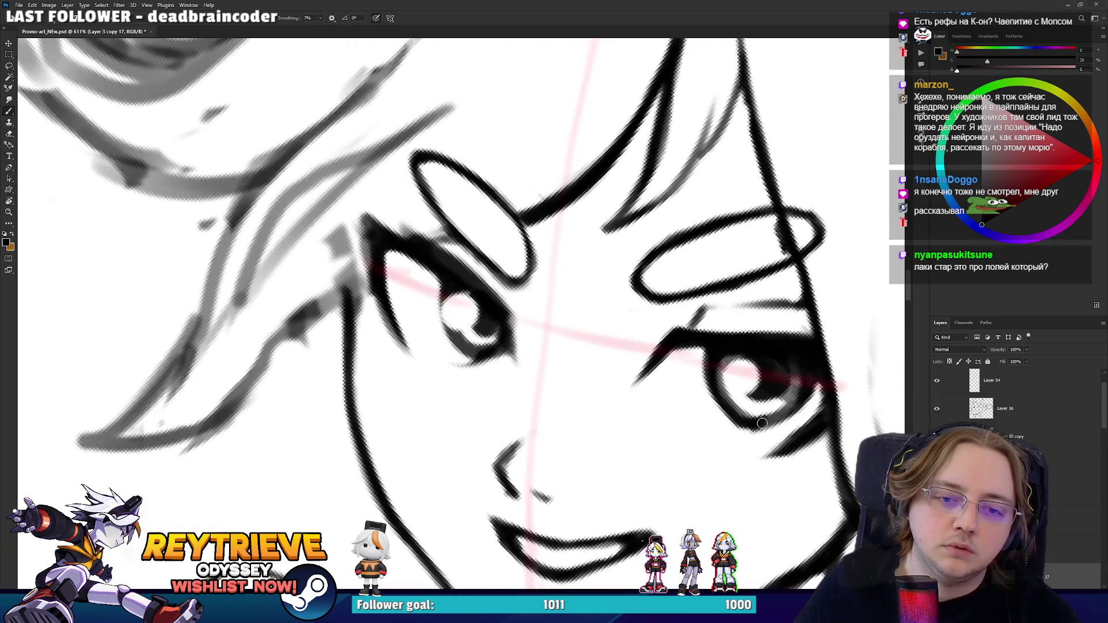
left_click_drag(725, 398, 748, 417)
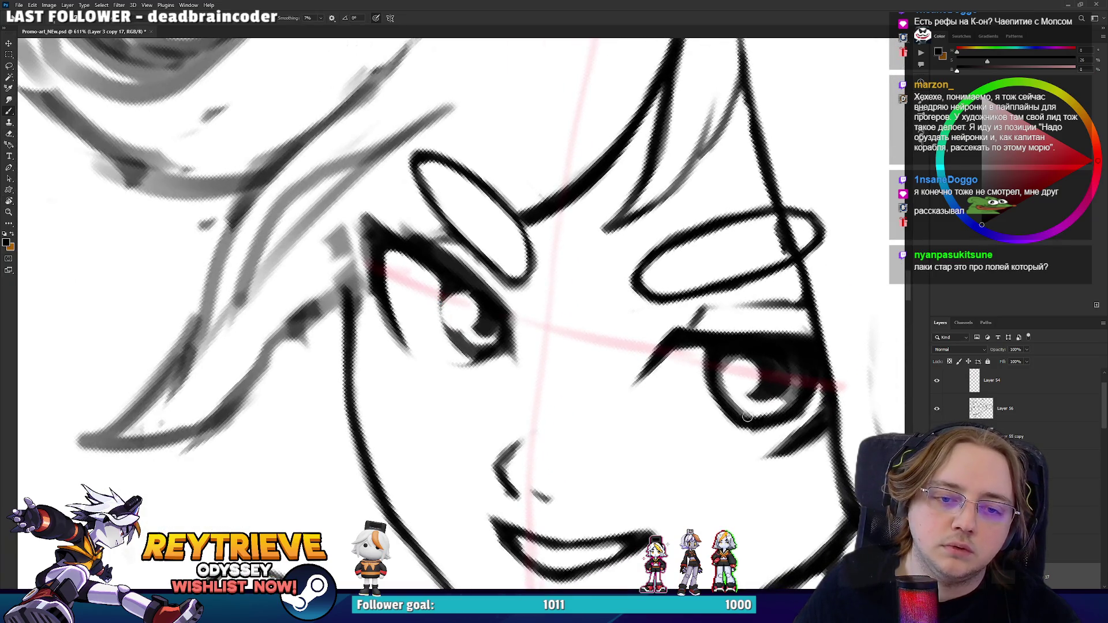
mouse_move(715, 381)
left_mouse_down()
mouse_move(723, 269)
mouse_move(677, 307)
mouse_move(701, 271)
mouse_move(635, 277)
mouse_move(697, 260)
mouse_move(712, 282)
mouse_move(687, 279)
left_mouse_up()
- Give the eye a darker pupil and iris arc
key("e")
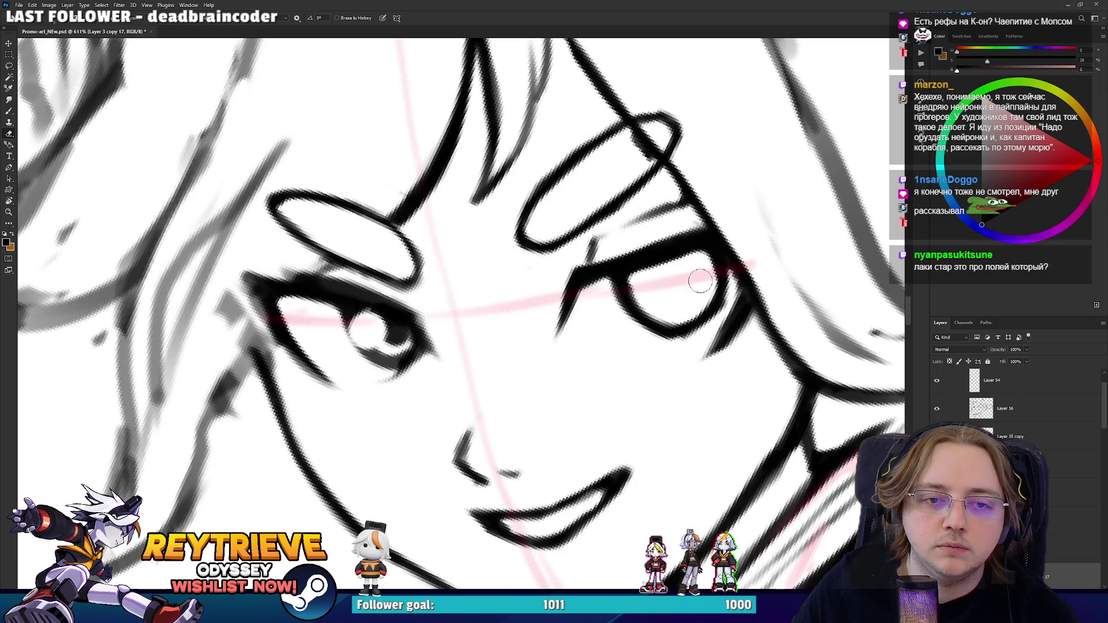
key("b")
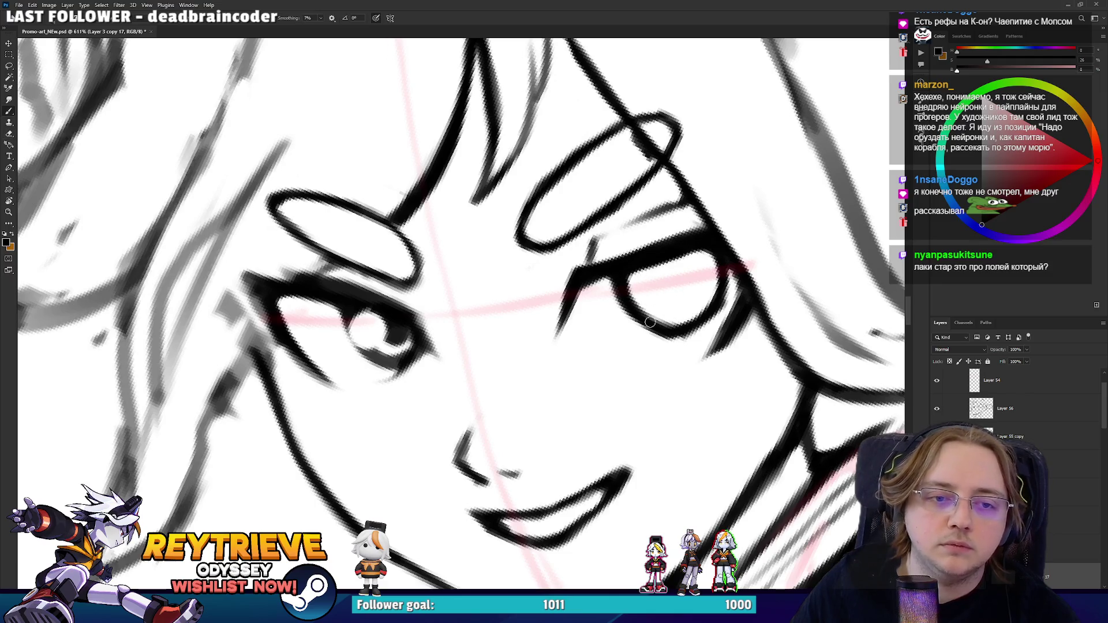
mouse_move(699, 314)
left_mouse_down()
mouse_move(613, 362)
mouse_move(635, 394)
left_mouse_up()
mouse_move(604, 352)
left_mouse_down()
mouse_move(629, 398)
mouse_move(649, 376)
left_mouse_up()
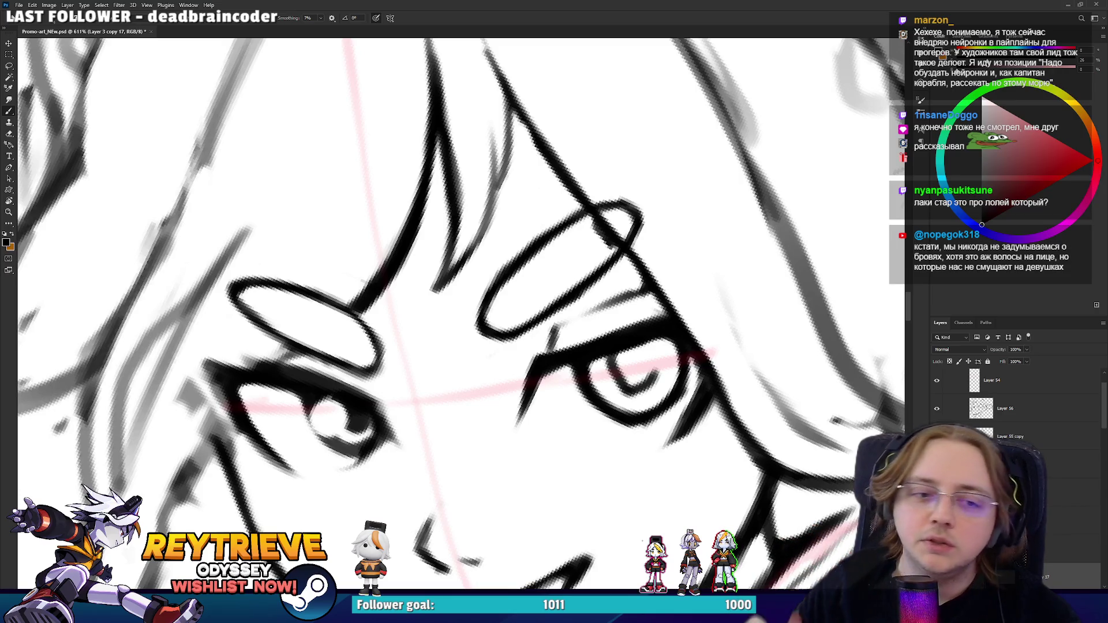
key("e")
mouse_move(622, 382)
left_mouse_down()
mouse_move(632, 394)
mouse_move(654, 369)
mouse_move(629, 380)
mouse_move(640, 355)
mouse_move(632, 378)
mouse_move(638, 385)
mouse_move(649, 371)
mouse_move(645, 386)
left_mouse_up()
- Redraw the eye's iris edge as a bolder, darker stroke
key("b")
mouse_move(696, 343)
left_mouse_down()
mouse_move(489, 469)
mouse_move(462, 404)
mouse_move(445, 296)
mouse_move(529, 367)
left_mouse_up()
left_click_drag(455, 374, 441, 311)
key("ctrl+z")
left_click_drag(450, 370, 435, 323)
- Tilt the view back and forth around the eyes, alternating brush and eraser
mouse_move(435, 266)
left_mouse_down()
mouse_move(453, 340)
mouse_move(565, 248)
mouse_move(435, 332)
mouse_move(431, 308)
mouse_move(404, 314)
mouse_move(395, 341)
mouse_move(668, 273)
mouse_move(657, 210)
mouse_move(450, 381)
left_mouse_up()
key("e")
key("b")
key("r")
key("e")
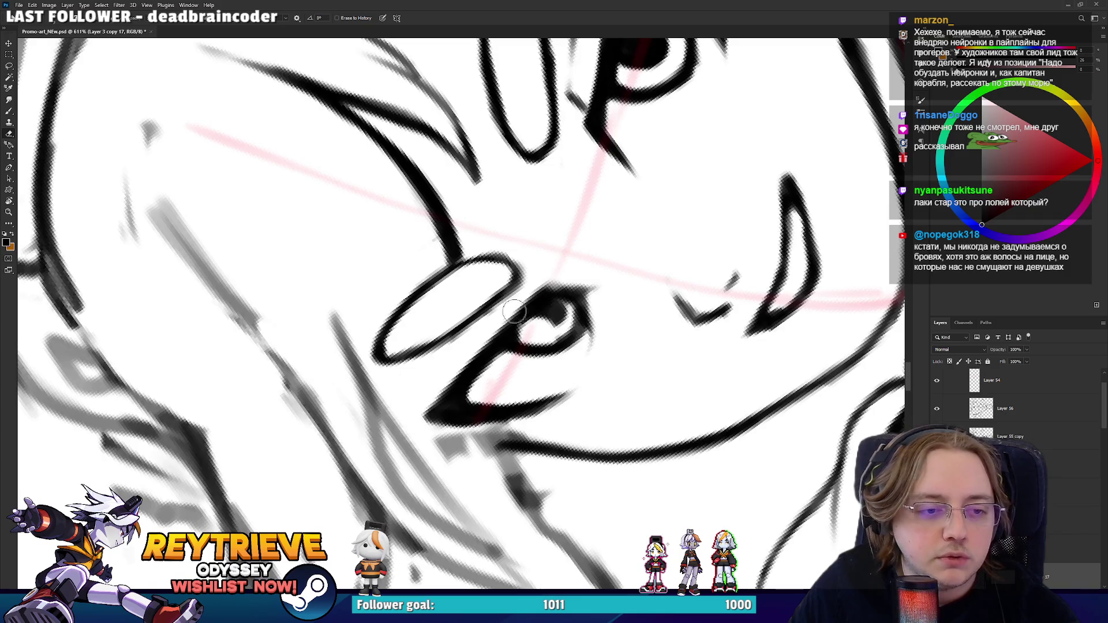
left_click_drag(506, 313, 450, 391)
key("b")
key("r")
mouse_move(488, 375)
left_mouse_down()
mouse_move(551, 299)
mouse_move(551, 331)
left_mouse_up()
- Ink the small eye's left edge and fill in a thick dark pupil
key("e")
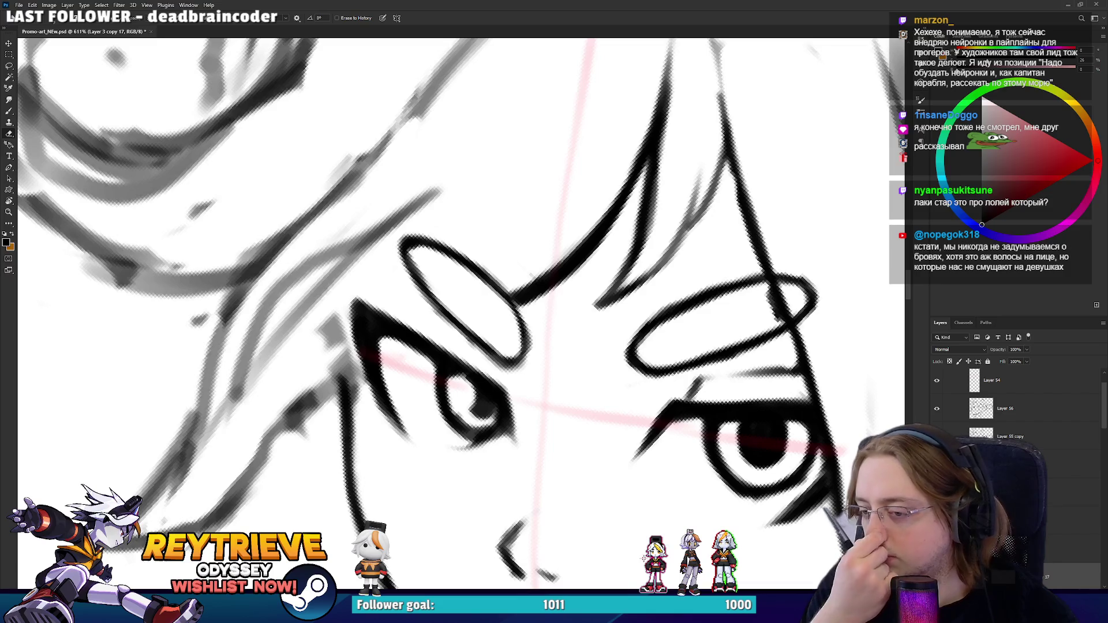
mouse_move(473, 398)
left_mouse_down()
mouse_move(519, 346)
mouse_move(494, 395)
mouse_move(441, 348)
left_mouse_up()
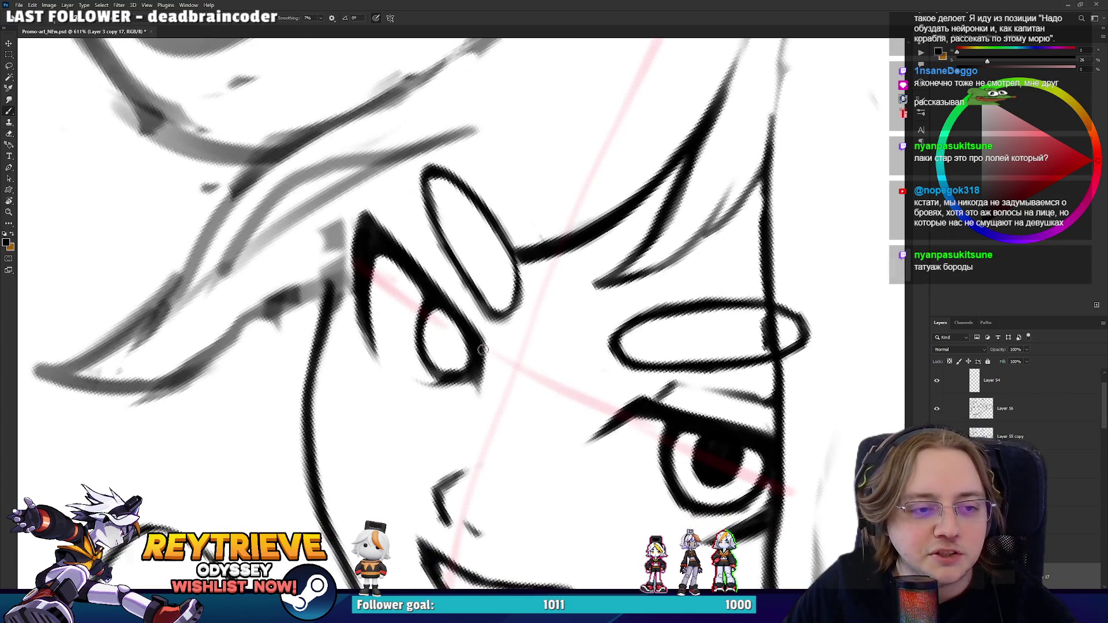
key("b")
mouse_move(437, 382)
left_mouse_down()
mouse_move(421, 335)
mouse_move(490, 340)
mouse_move(590, 300)
left_mouse_up()
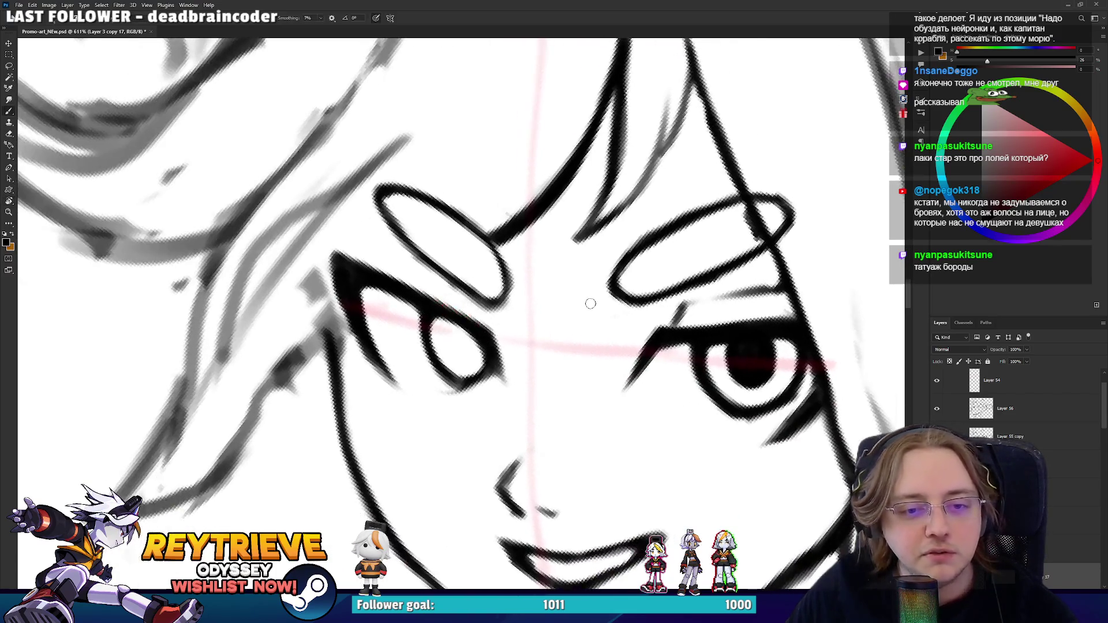
left_click_drag(460, 338, 475, 343)
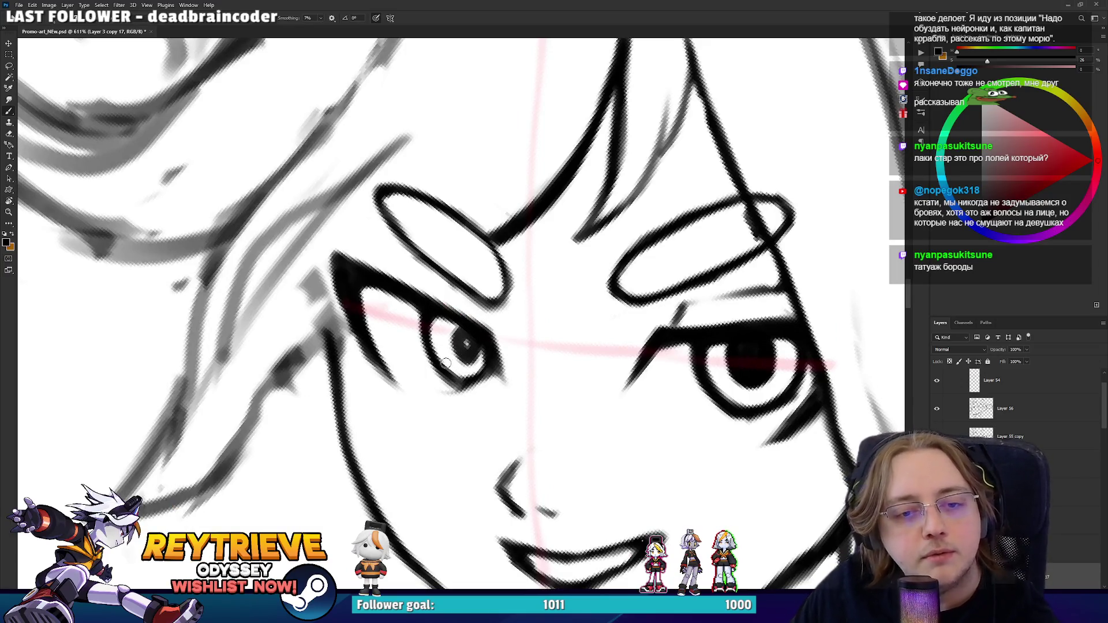
mouse_move(462, 329)
left_mouse_down()
mouse_move(476, 352)
mouse_move(462, 364)
mouse_move(452, 331)
left_mouse_up()
- Erase stray ink near the small eye and rotate the view around the face
key("r")
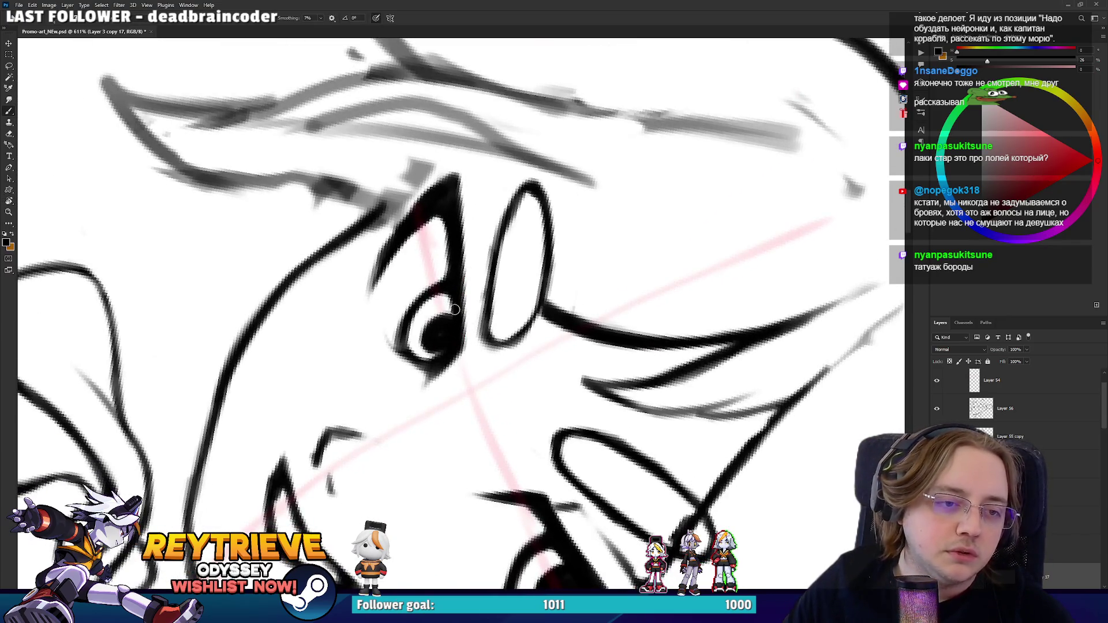
key("r")
mouse_move(454, 290)
left_mouse_down()
mouse_move(454, 311)
mouse_move(494, 389)
mouse_move(524, 343)
left_mouse_up()
key("e")
key("b")
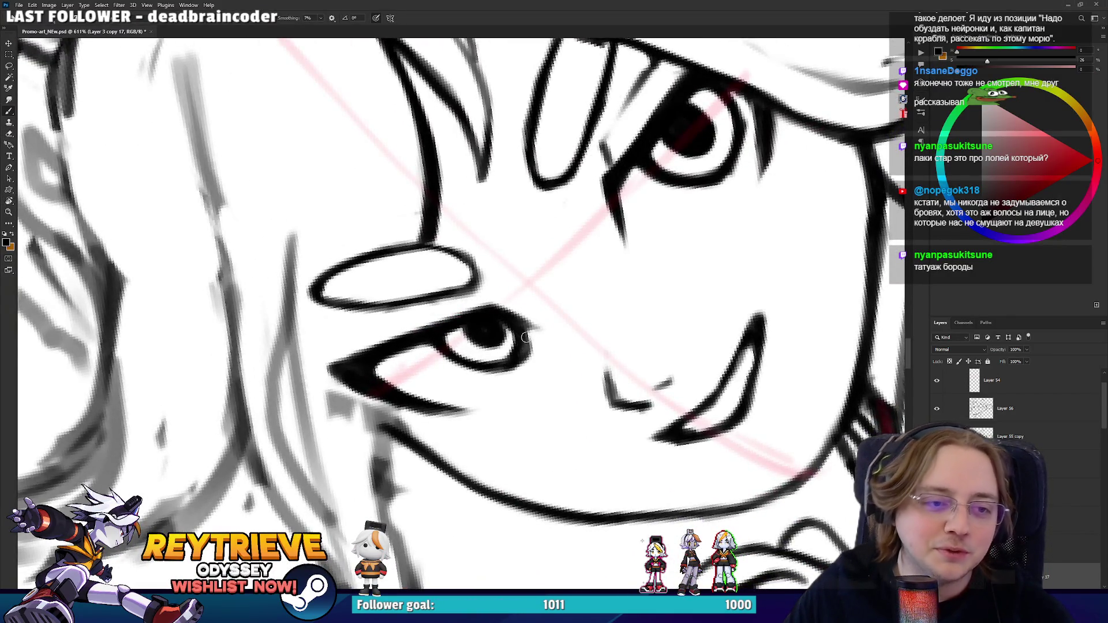
key("e")
left_click_drag(515, 415, 577, 349)
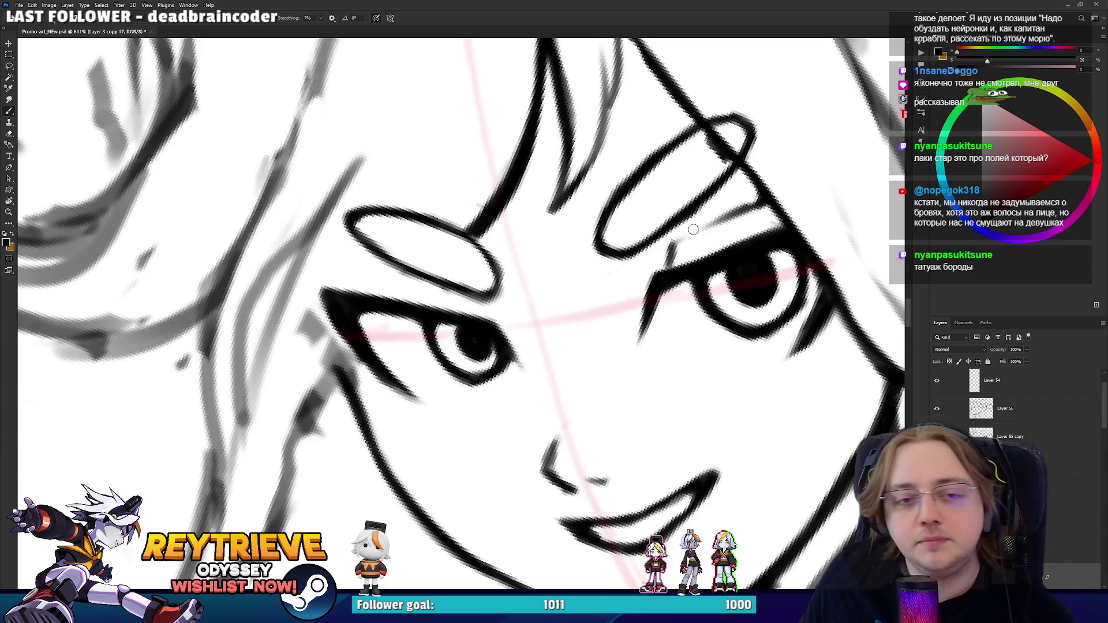
key("e")
key("b")
left_click_drag(663, 255, 488, 318)
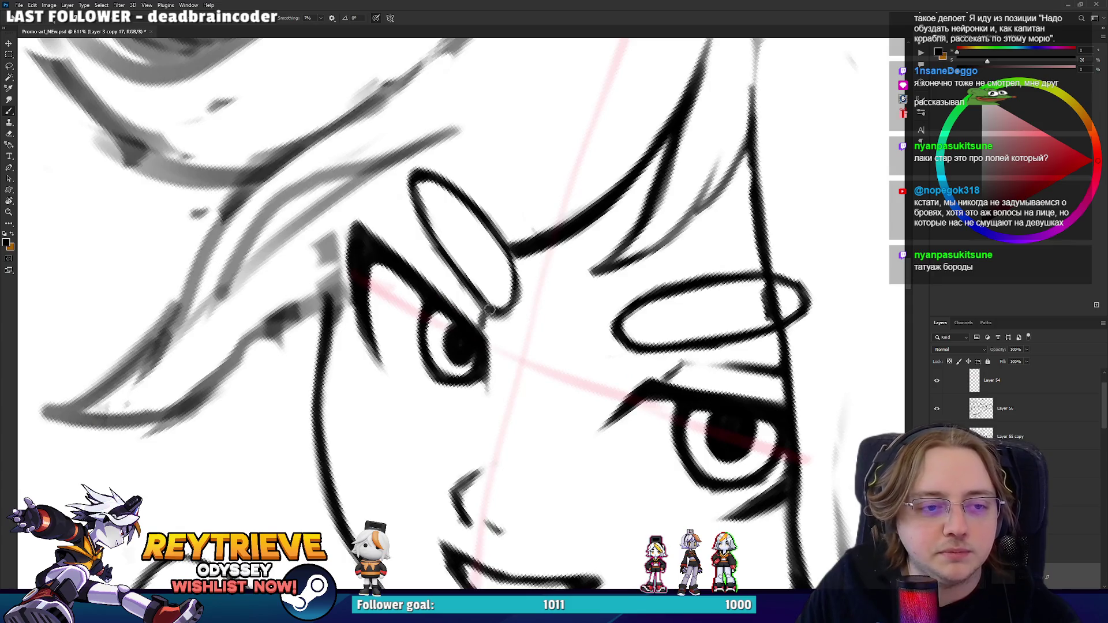
scroll(497, 216, "down", 5)
scroll(498, 305, "up", 4)
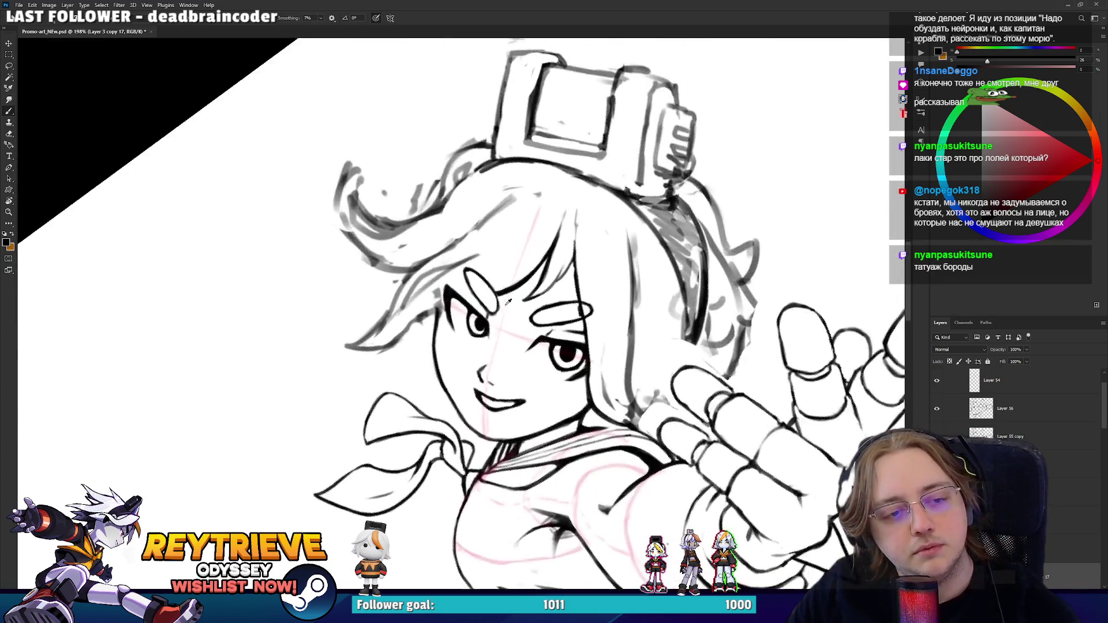
key("e")
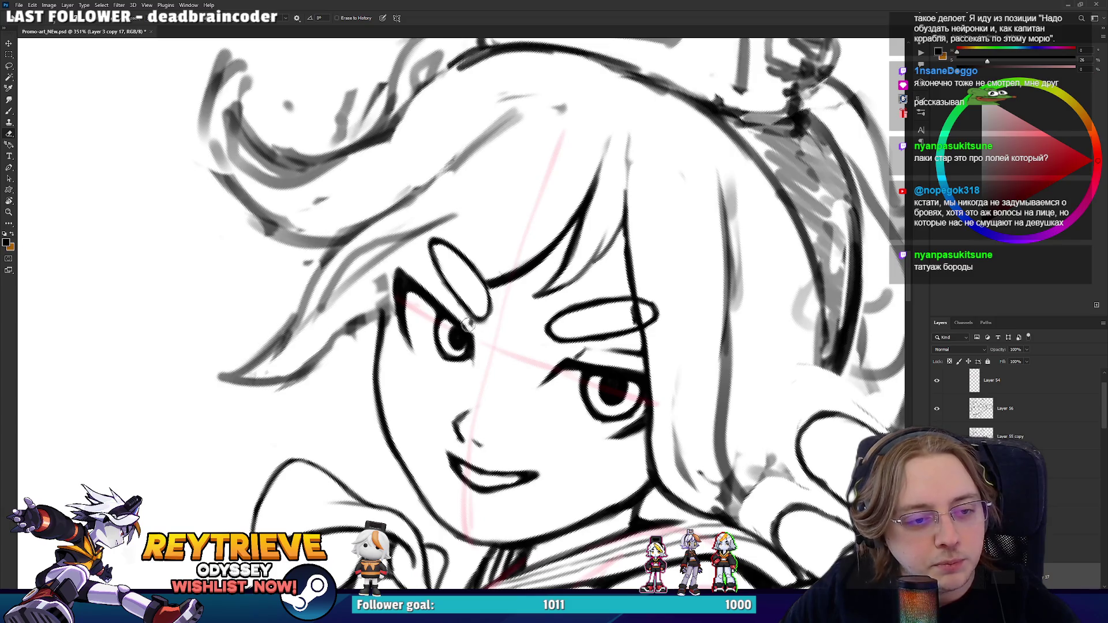
key("b")
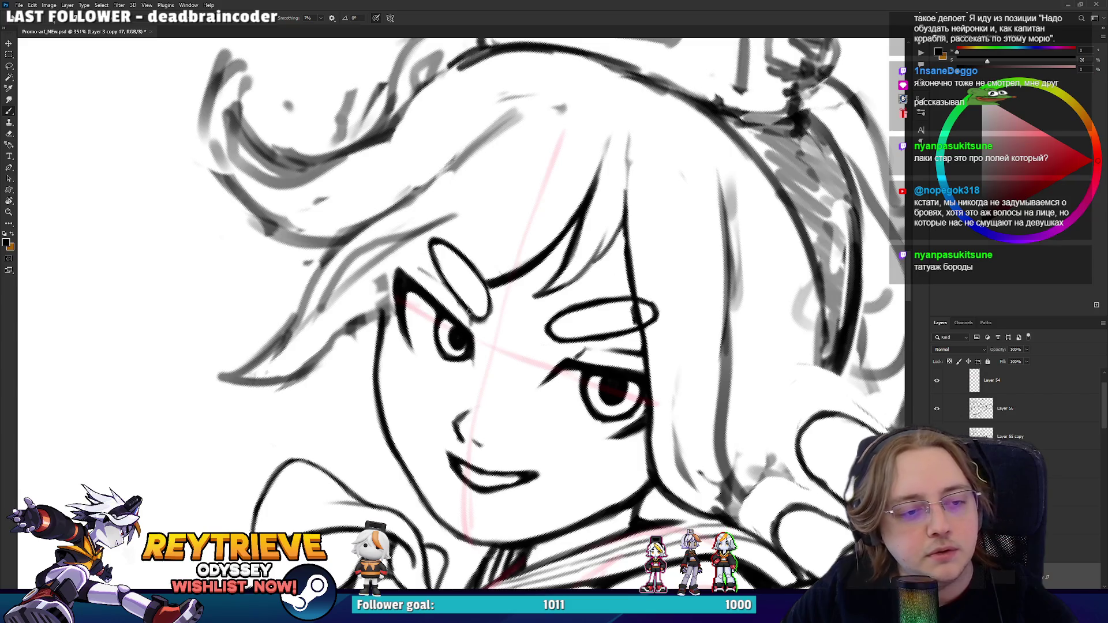
scroll(535, 364, "down", 8)
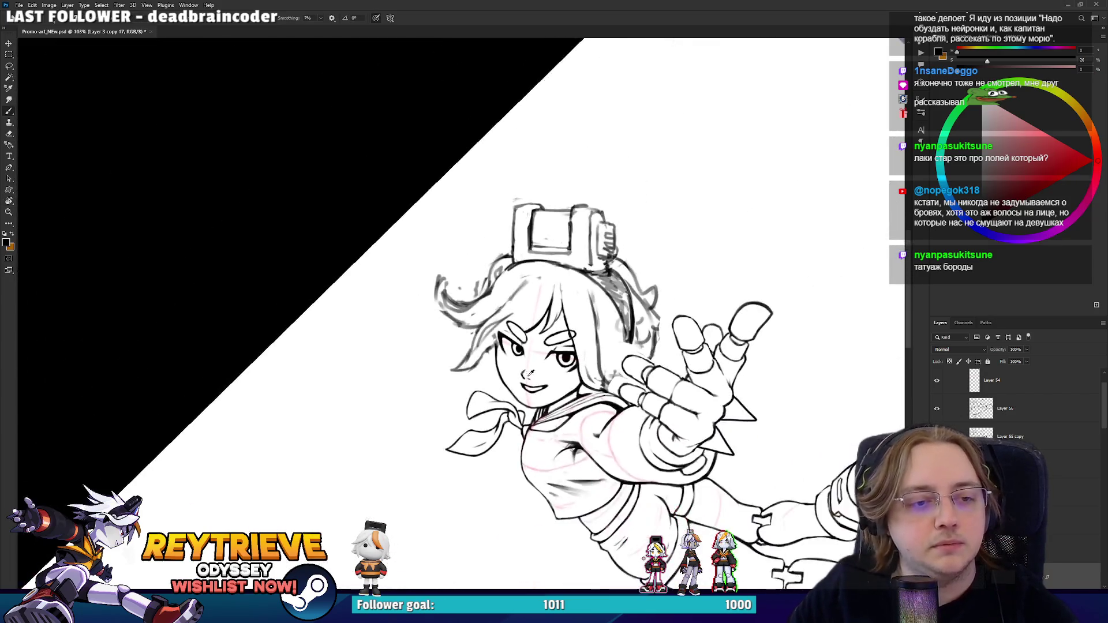
scroll(655, 314, "up", 8)
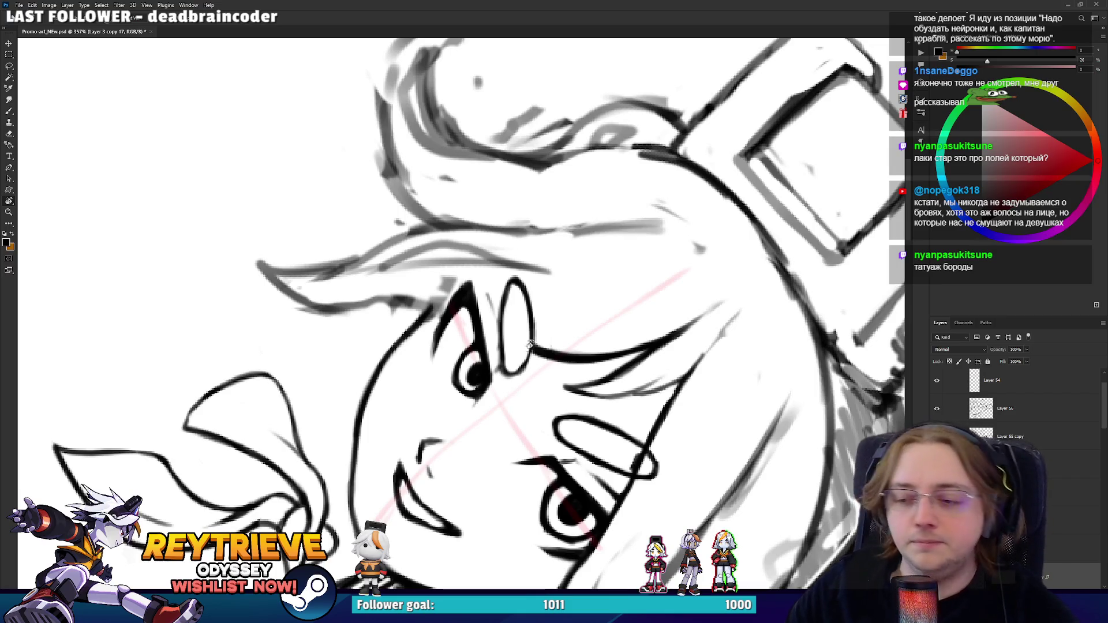
- With the face upright, ink a dark stroke near the brow and touch up the iris's right edge
scroll(530, 343, "up", 5)
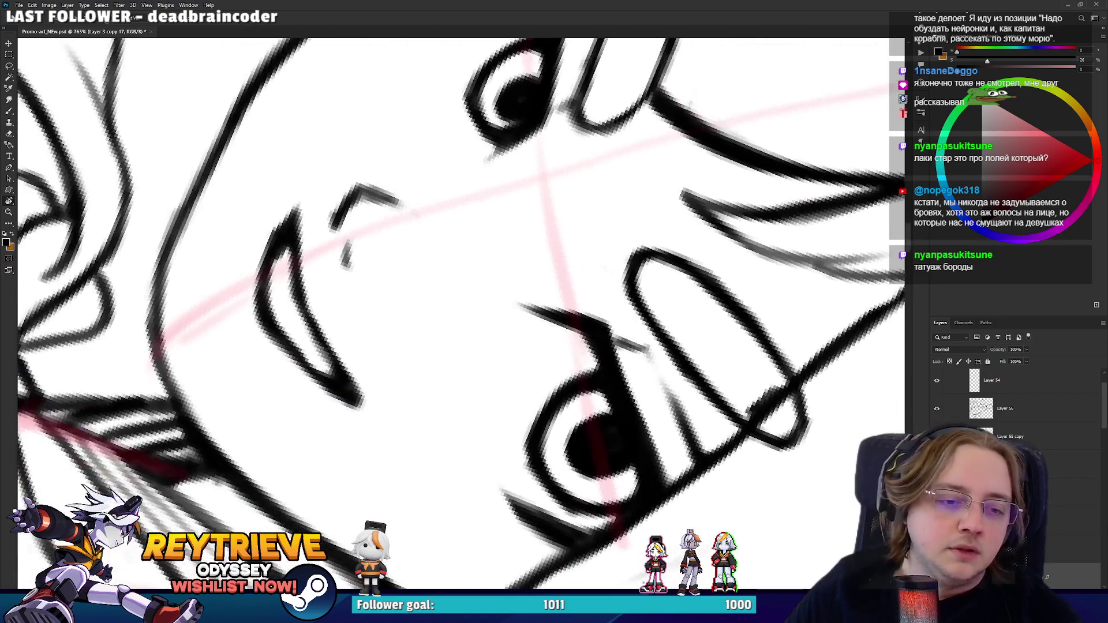
key("b")
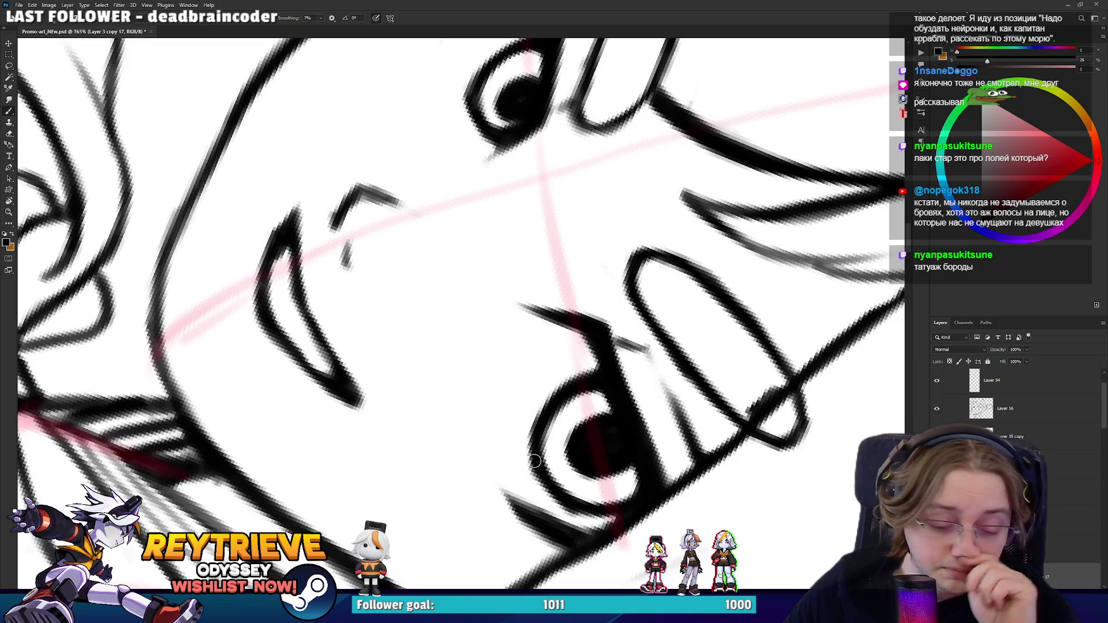
key("r")
mouse_move(644, 331)
left_mouse_down()
mouse_move(604, 297)
mouse_move(638, 272)
mouse_move(613, 208)
left_mouse_up()
key("e")
key("r")
key("b")
mouse_move(649, 169)
left_mouse_down()
mouse_move(583, 218)
mouse_move(663, 233)
left_mouse_up()
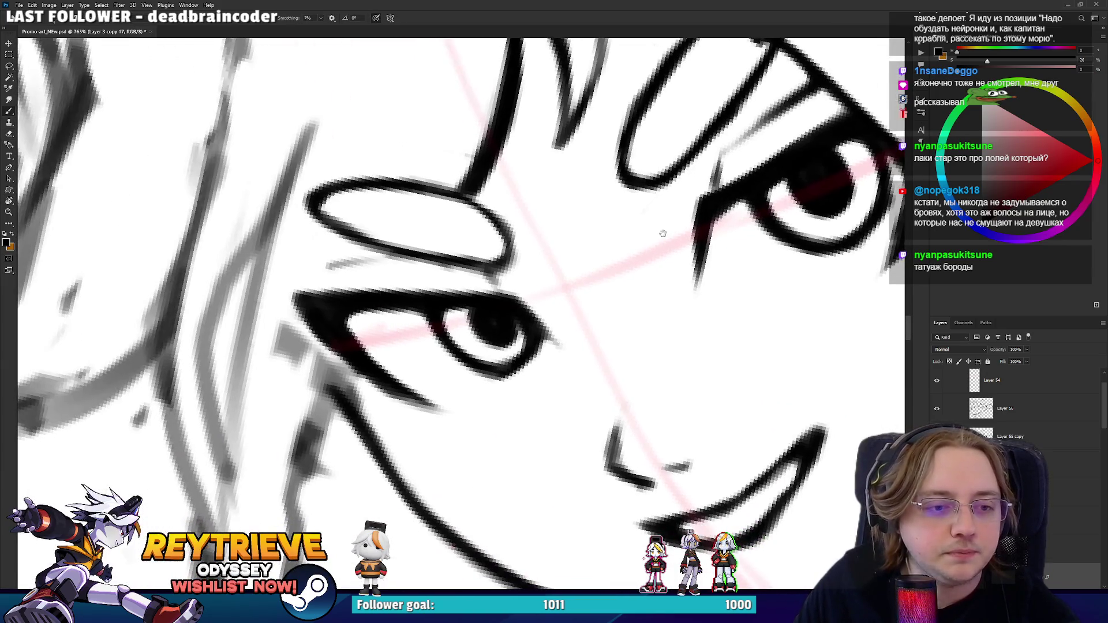
mouse_move(499, 360)
left_mouse_down()
mouse_move(525, 332)
mouse_move(522, 346)
mouse_move(457, 310)
mouse_move(508, 277)
mouse_move(574, 407)
mouse_move(583, 451)
mouse_move(531, 445)
left_mouse_up()
- Turn the canvas about 110° to an easier inking angle
key("r")
key("r")
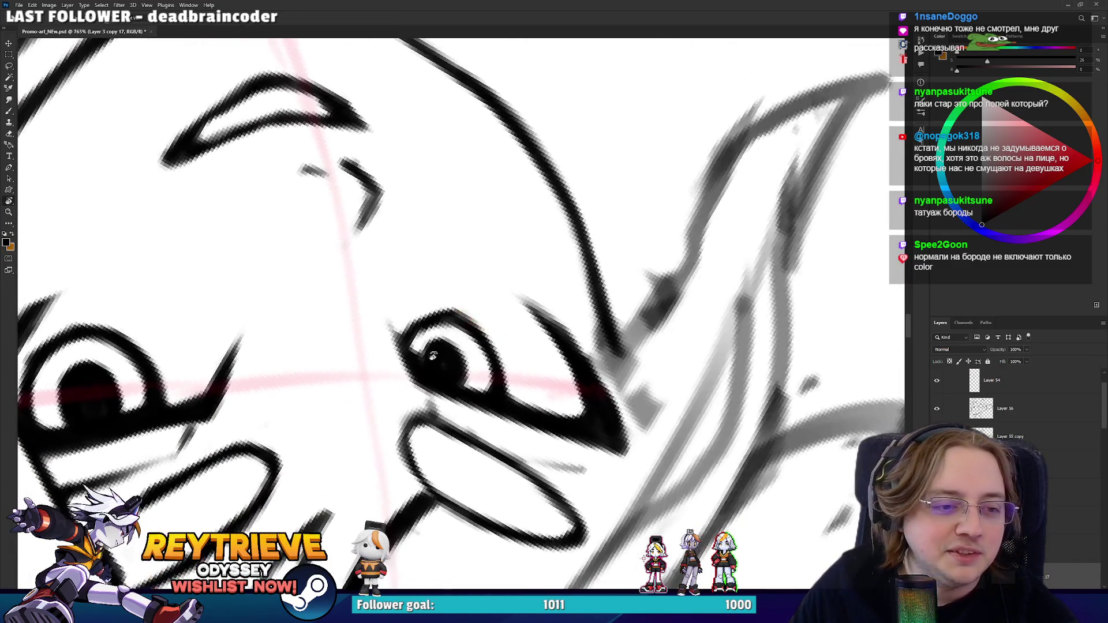
key("b")
key("r")
mouse_move(417, 363)
left_mouse_down()
mouse_move(455, 394)
mouse_move(514, 393)
mouse_move(566, 351)
mouse_move(466, 353)
left_mouse_up()
key("e")
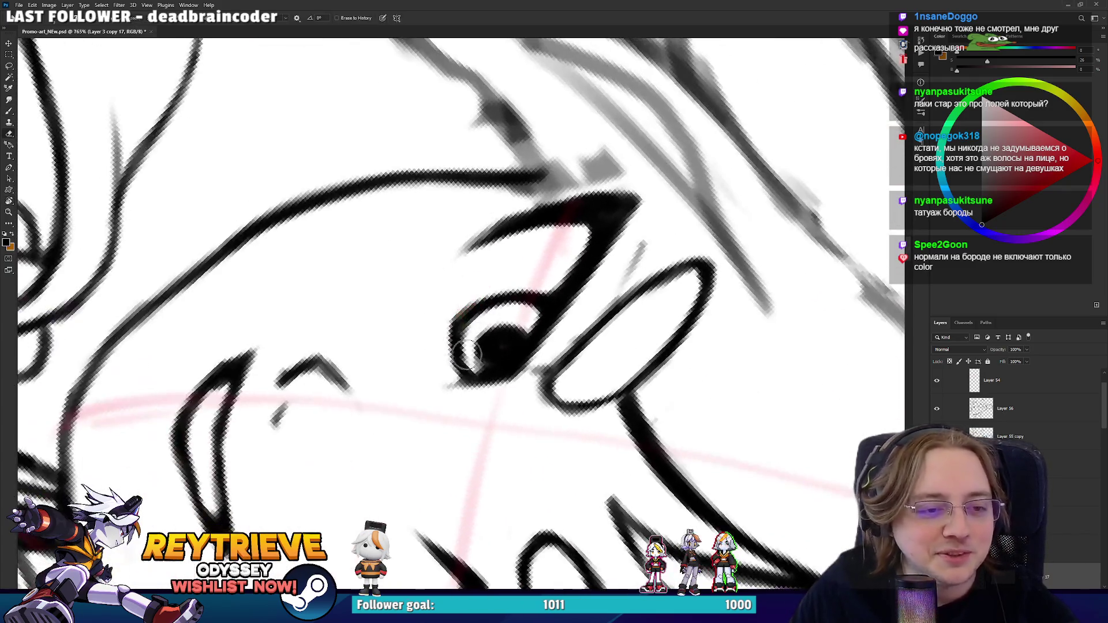
key("b")
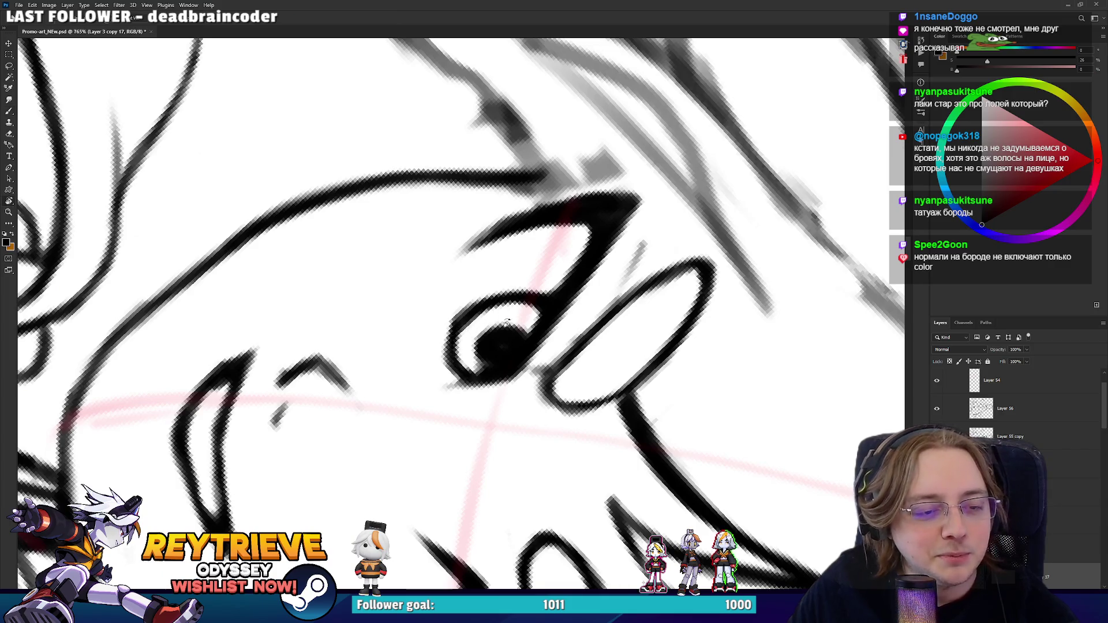
- Frame the right eye and draw a lasso selection around it
scroll(503, 319, "down", 3)
scroll(507, 274, "up", 4)
mouse_move(771, 342)
left_mouse_down()
mouse_move(829, 371)
mouse_move(833, 323)
mouse_move(806, 275)
left_mouse_up()
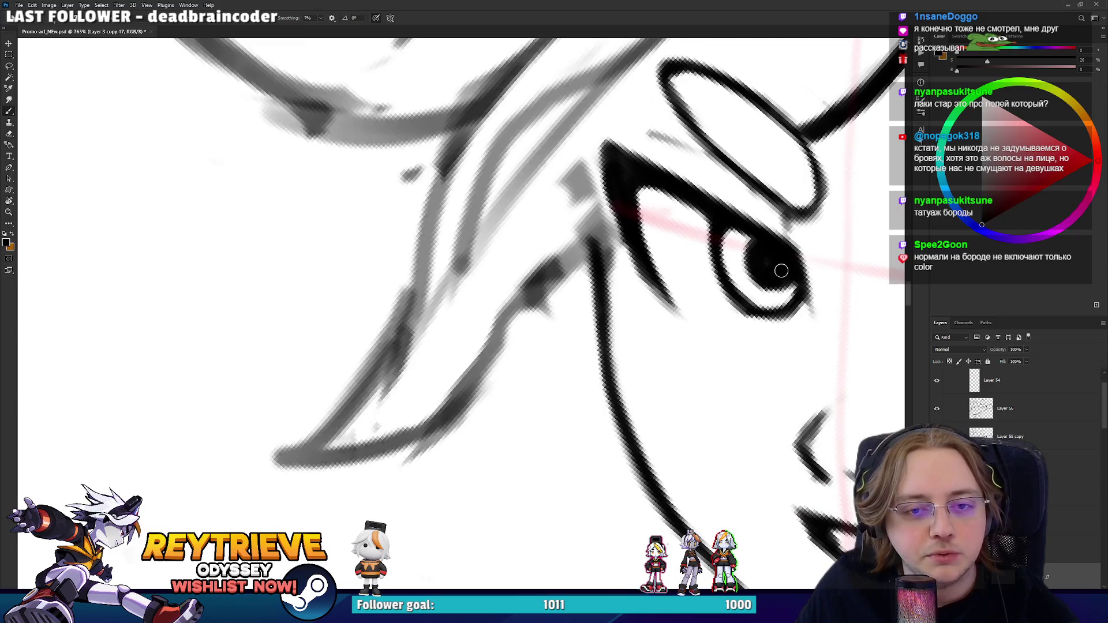
scroll(778, 270, "down", 3)
scroll(476, 292, "up", 3)
left_click_drag(476, 292, 472, 269)
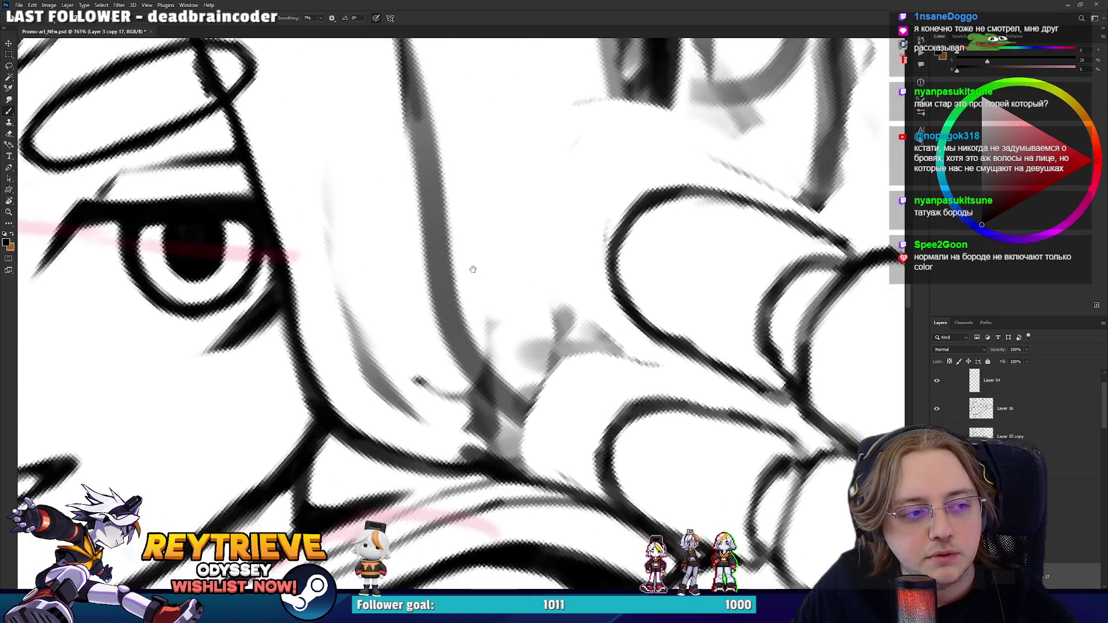
scroll(473, 270, "down", 3)
scroll(613, 247, "up", 4)
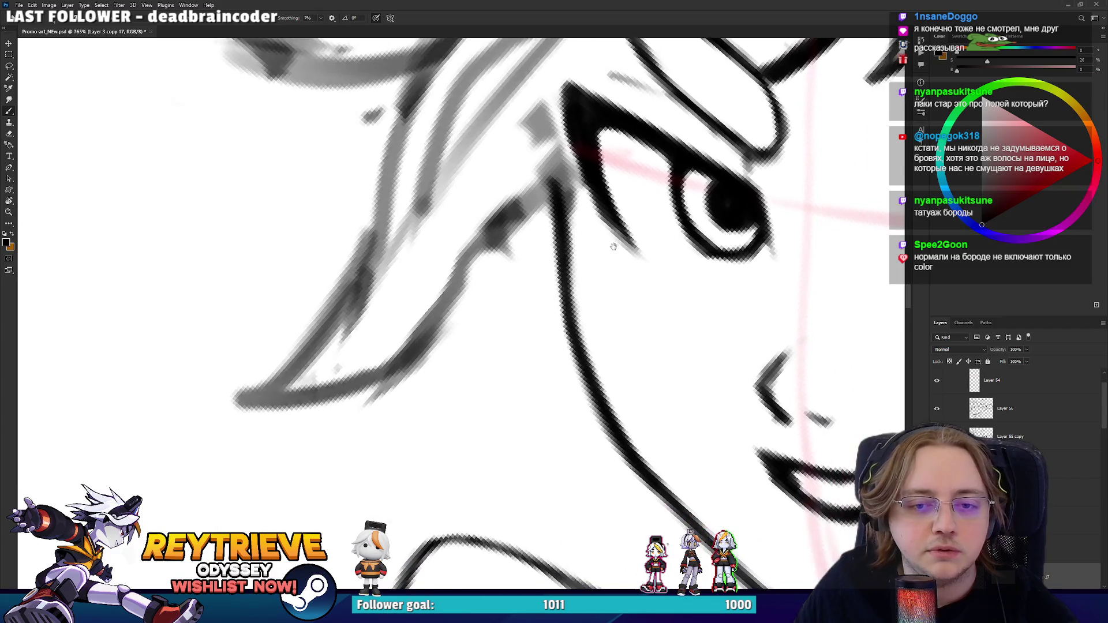
left_click_drag(612, 247, 621, 242)
scroll(621, 242, "down", 3)
scroll(656, 251, "up", 4)
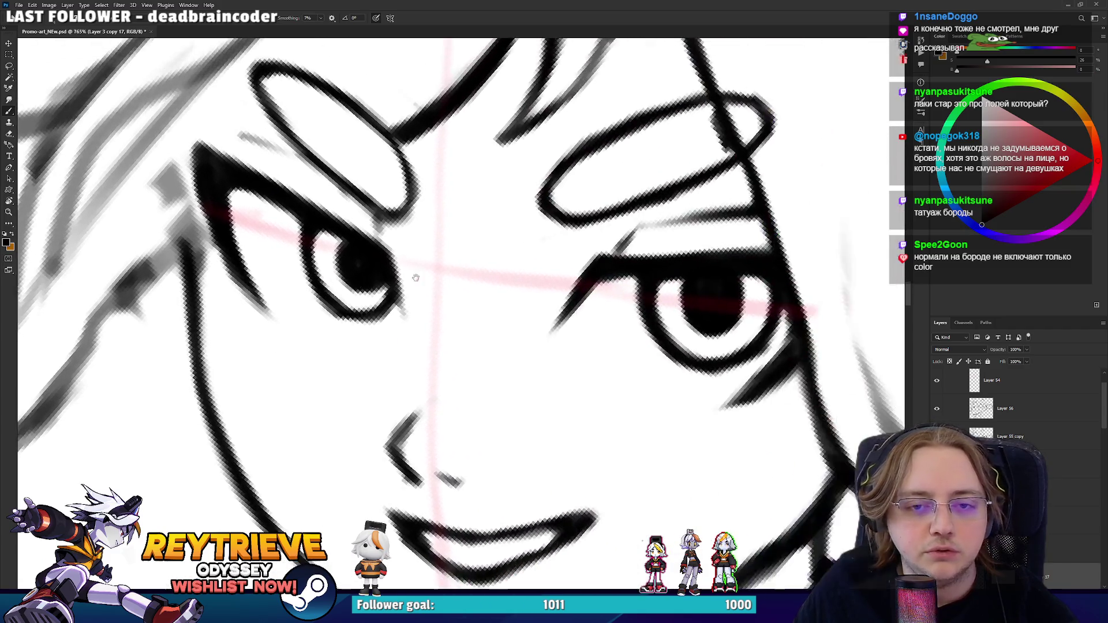
scroll(683, 238, "down", 5)
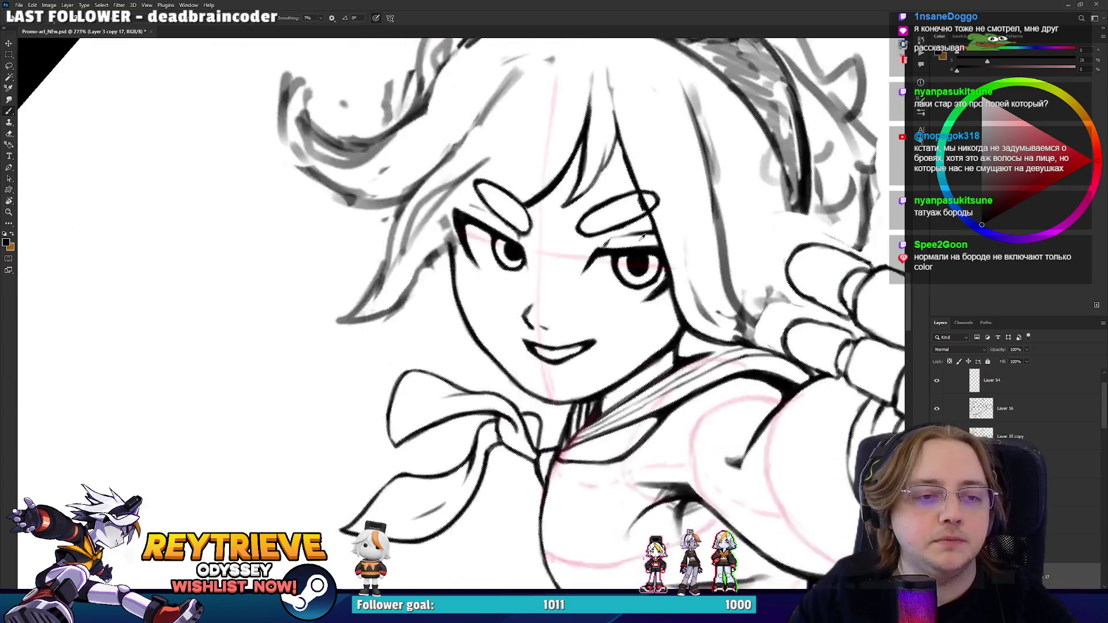
scroll(624, 246, "up", 2)
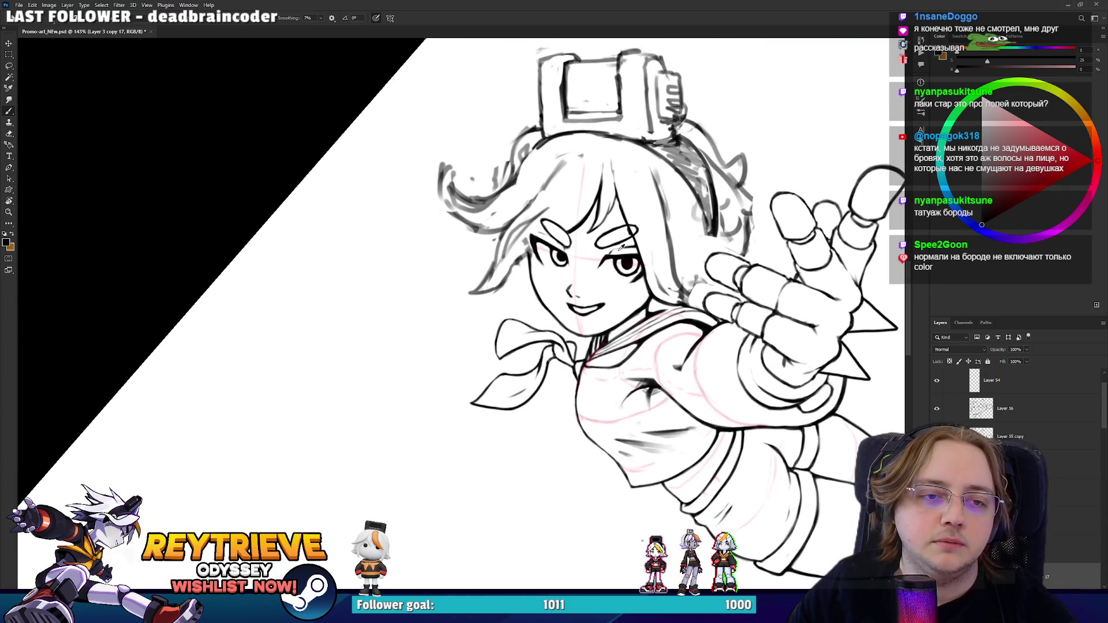
scroll(621, 245, "up", 5)
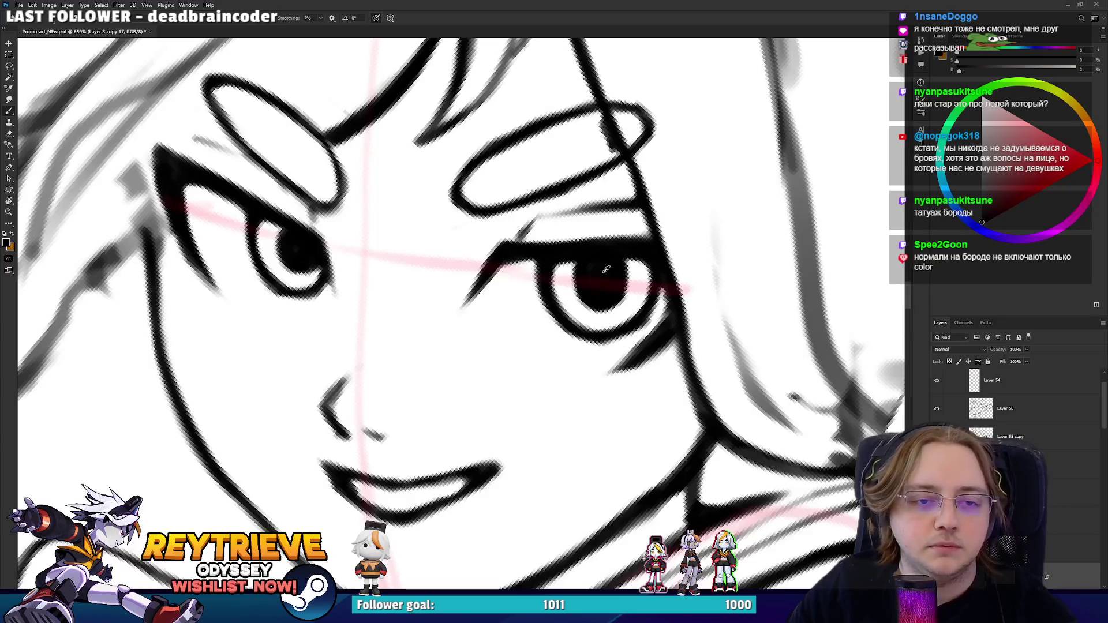
key("l")
left_click_drag(538, 267, 656, 261)
mouse_move(665, 304)
left_mouse_down()
mouse_move(548, 337)
mouse_move(562, 270)
mouse_move(604, 292)
left_mouse_up()
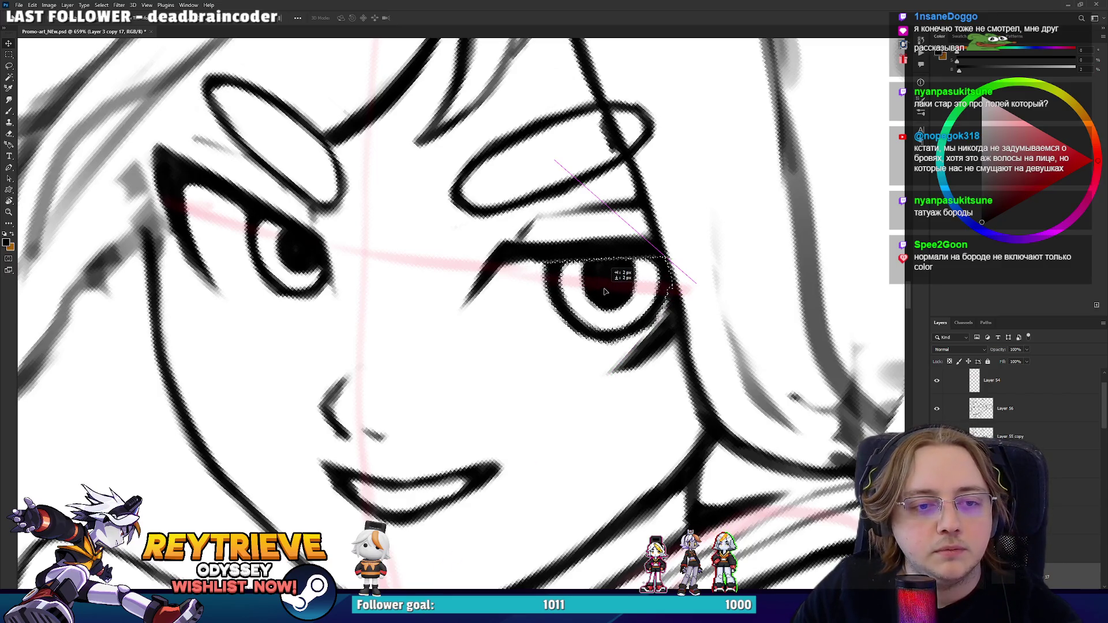
- Darken the right eye's iris and ink its lower-right outline
scroll(604, 291, "down", 5)
scroll(532, 286, "up", 4)
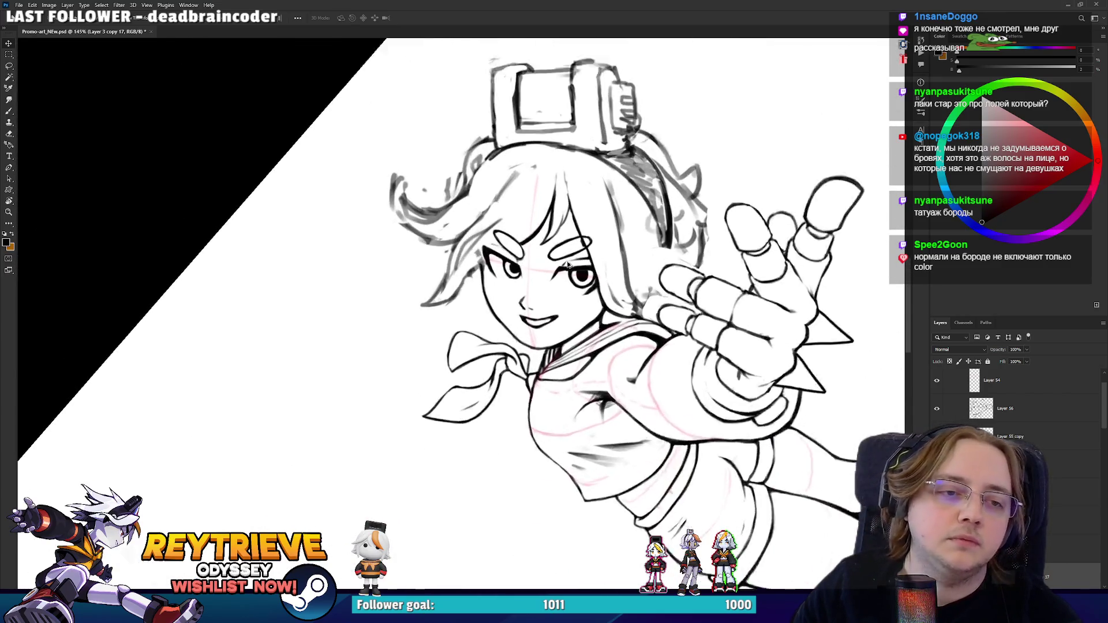
mouse_move(532, 285)
left_mouse_down()
mouse_move(191, 199)
mouse_move(185, 349)
mouse_move(907, 320)
mouse_move(900, 310)
mouse_move(854, 323)
mouse_move(768, 369)
mouse_move(692, 369)
left_mouse_up()
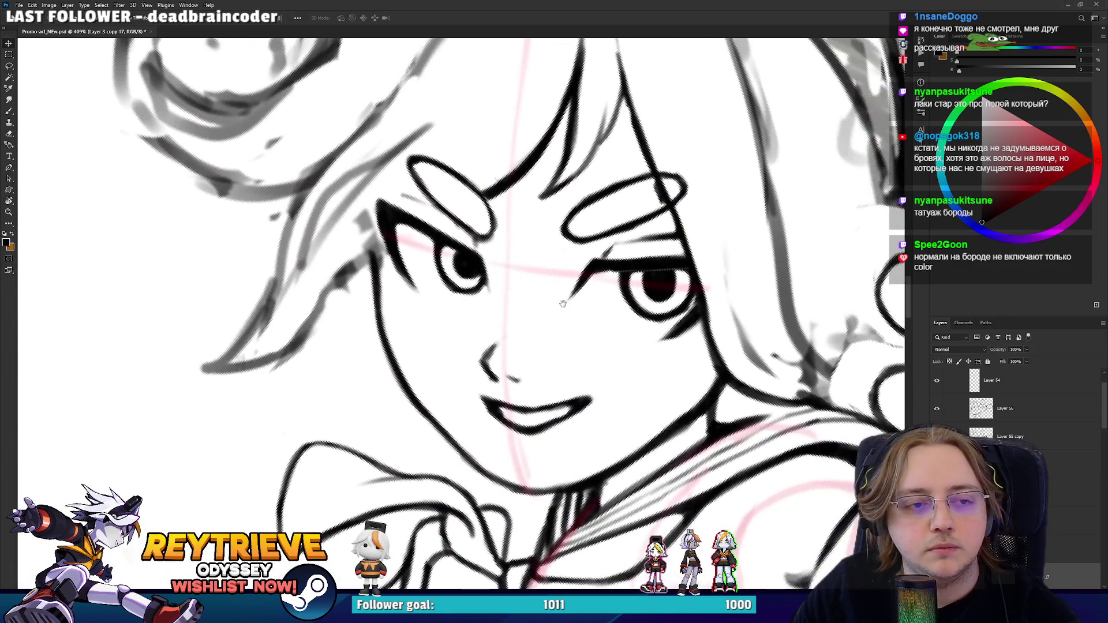
scroll(662, 294, "up", 1)
mouse_move(663, 294)
left_mouse_down()
mouse_move(624, 231)
mouse_move(554, 208)
mouse_move(510, 322)
left_mouse_up()
key("e")
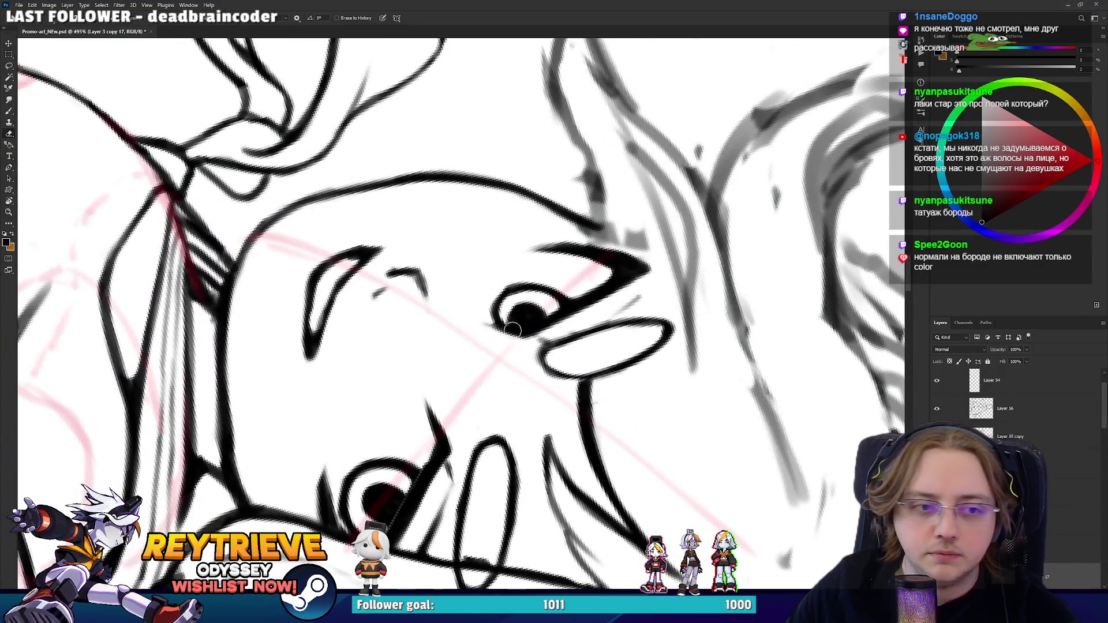
key("b")
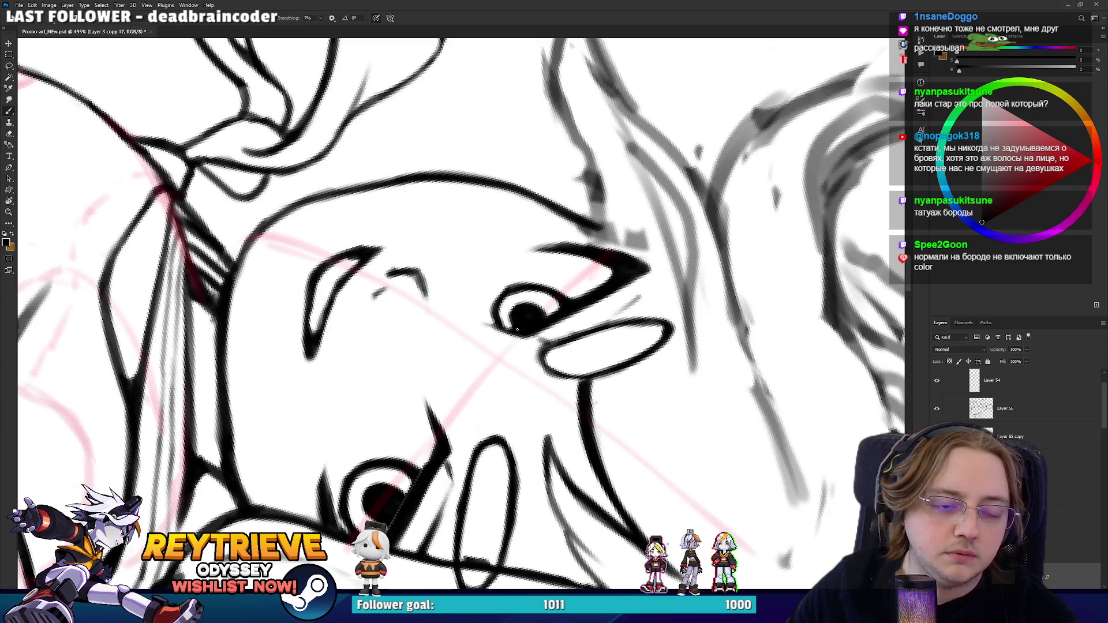
key("r")
mouse_move(513, 330)
left_mouse_down()
mouse_move(470, 266)
mouse_move(495, 194)
mouse_move(442, 252)
left_mouse_up()
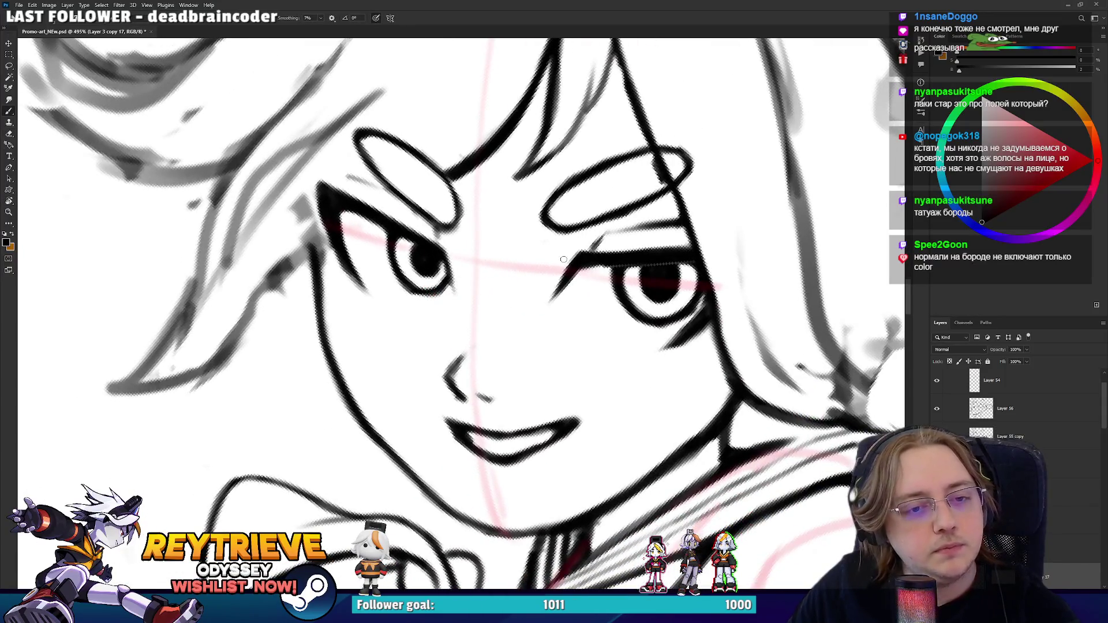
mouse_move(656, 285)
left_mouse_down()
mouse_move(618, 260)
mouse_move(650, 257)
left_mouse_up()
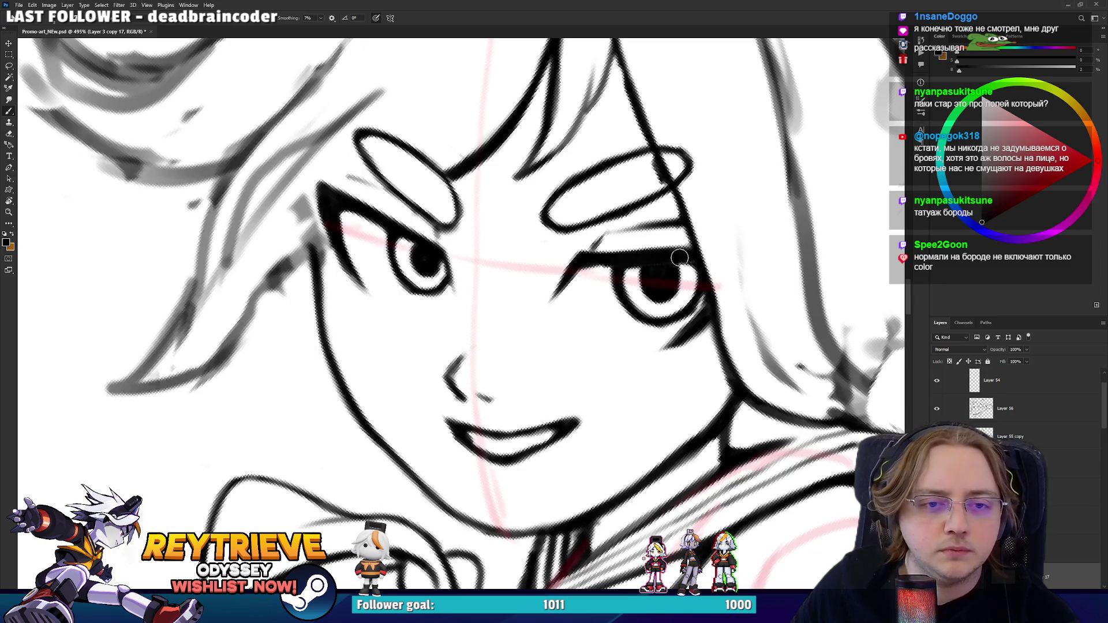
key("e")
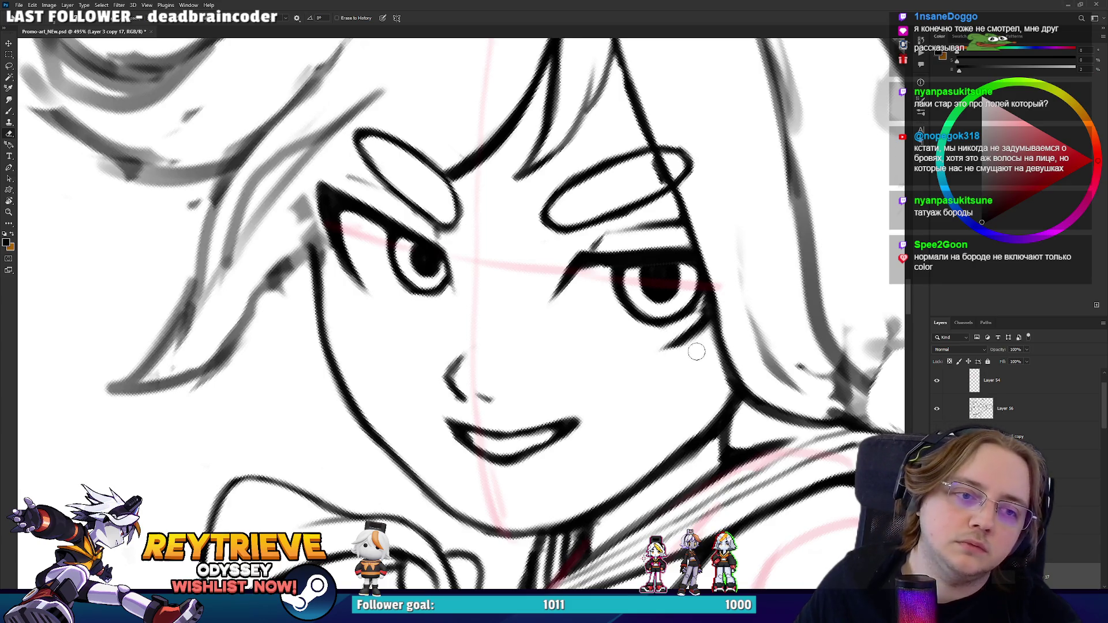
key("b")
mouse_move(704, 304)
left_mouse_down()
mouse_move(679, 329)
mouse_move(712, 329)
mouse_move(724, 349)
left_mouse_up()
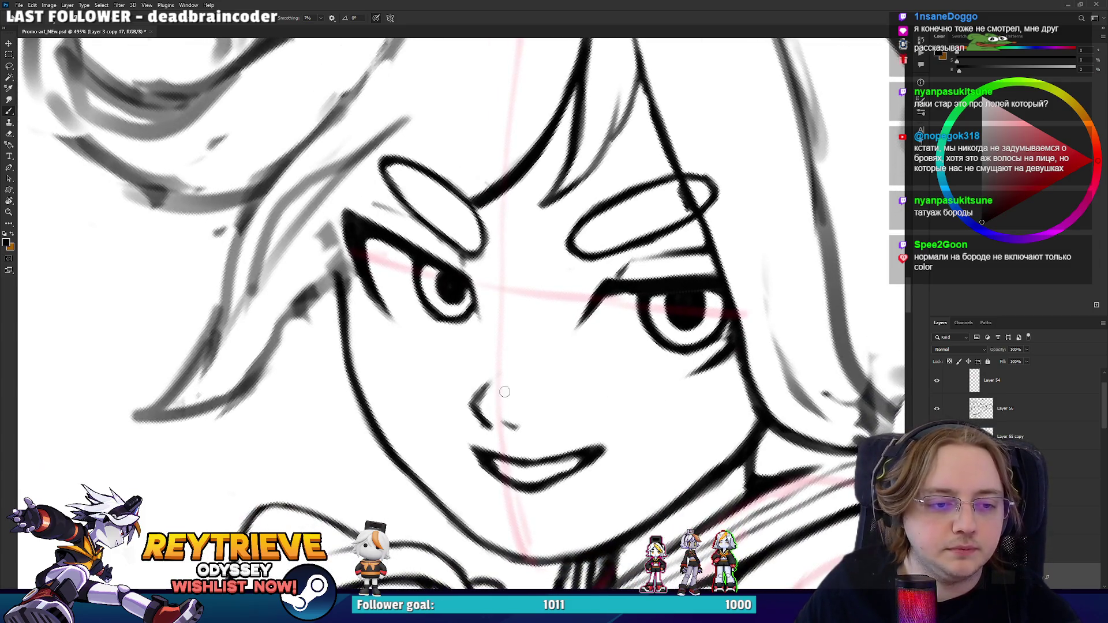
- Trim the eyelid strokes, darken the ink along the face contour, and zoom out
key("e")
left_click_drag(481, 326, 504, 366)
key("b")
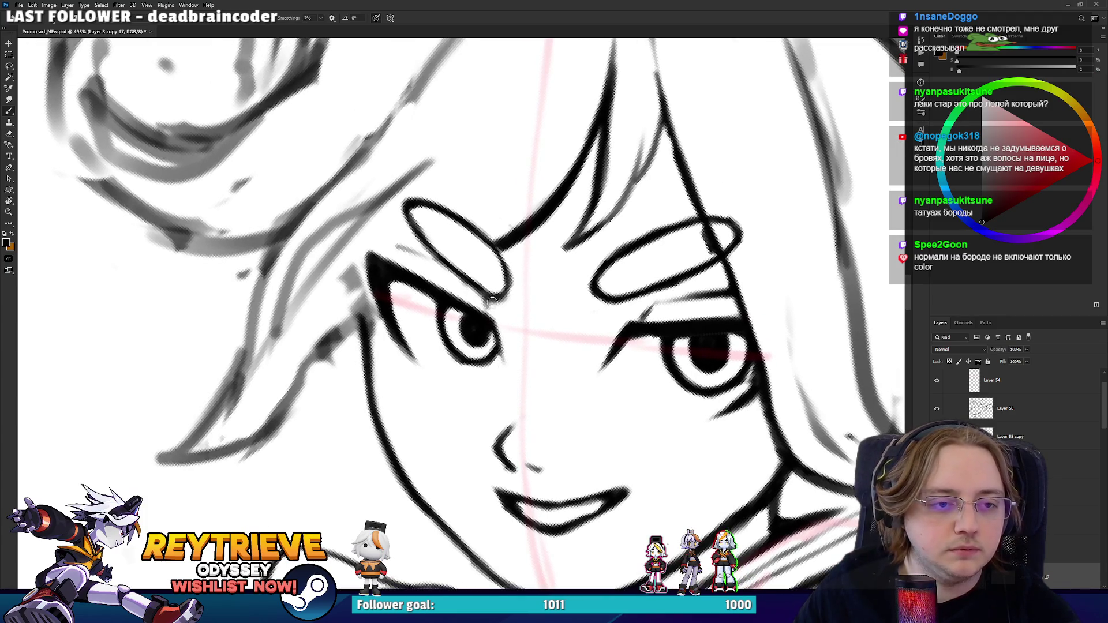
left_click_drag(493, 297, 473, 335)
key("e")
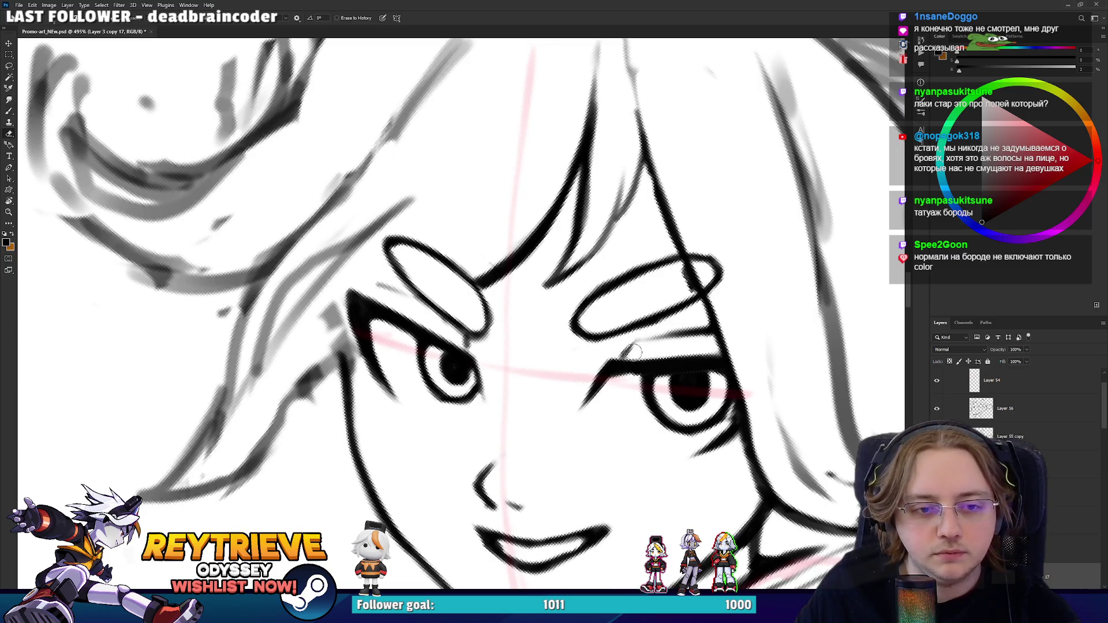
mouse_move(665, 347)
left_mouse_down()
mouse_move(670, 282)
mouse_move(605, 404)
mouse_move(641, 323)
mouse_move(629, 311)
mouse_move(689, 277)
mouse_move(660, 296)
mouse_move(708, 288)
left_mouse_up()
key("b")
key("r")
key("e")
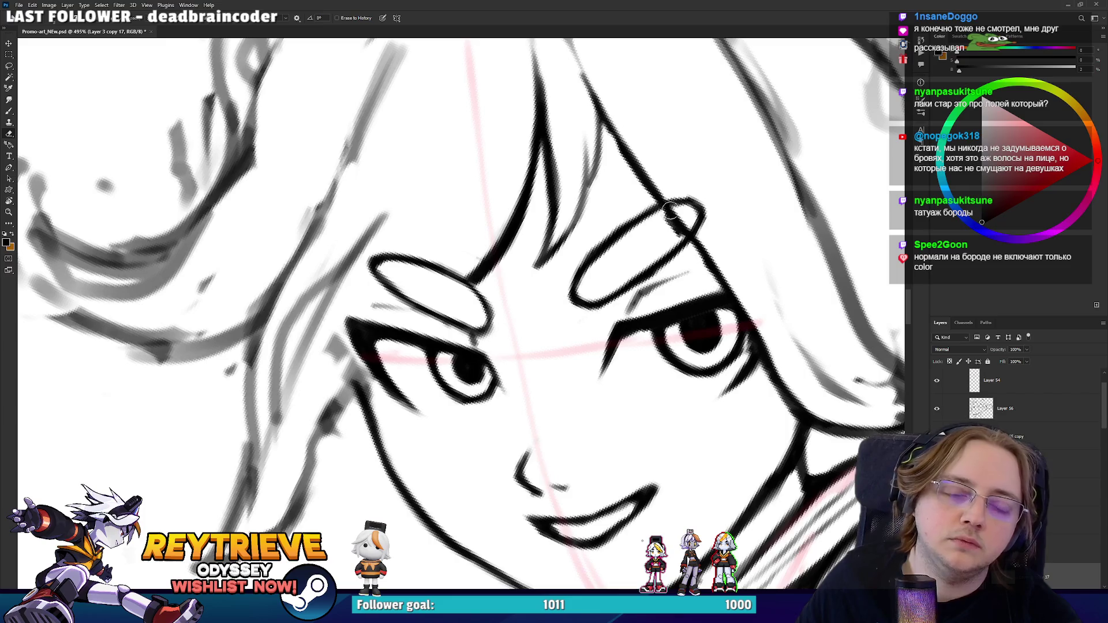
key("r")
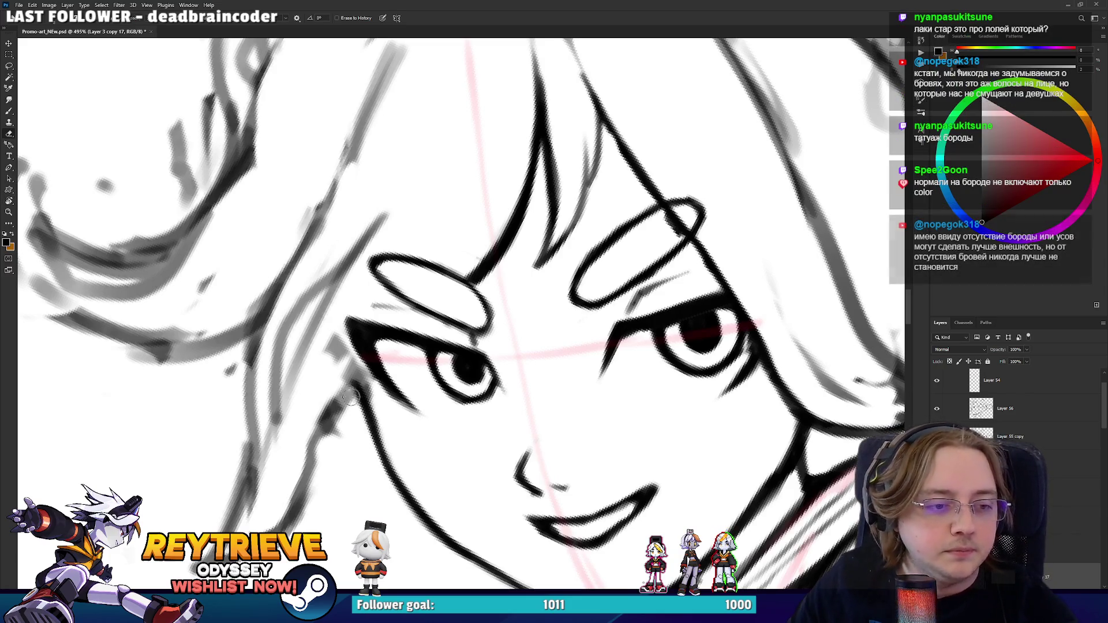
key("b")
left_click_drag(366, 408, 358, 385)
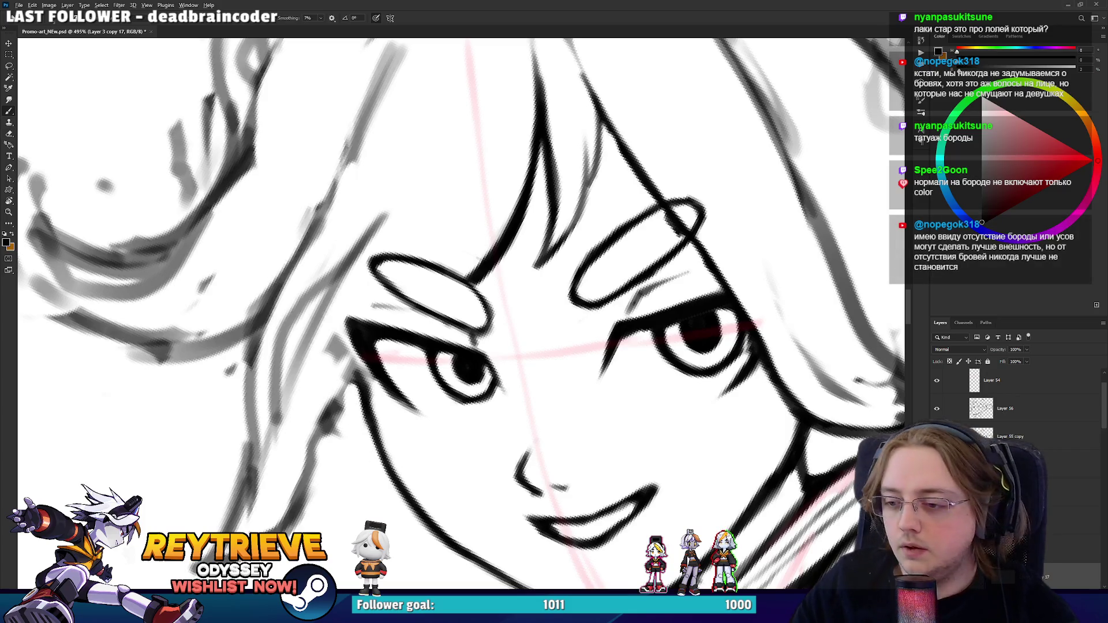
scroll(558, 287, "down", 5)
key("r")
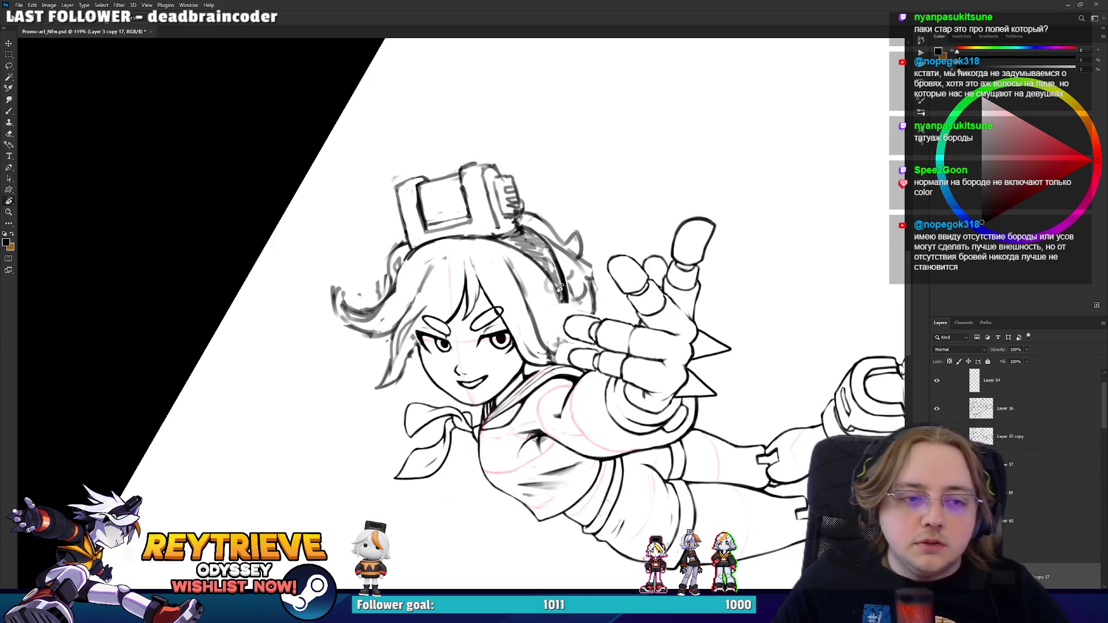
- Reset the rotated view to straight and make Layer 56 active in the Layers panel
scroll(559, 287, "up", 5)
mouse_move(558, 287)
left_mouse_down()
mouse_move(685, 407)
mouse_move(679, 274)
left_mouse_up()
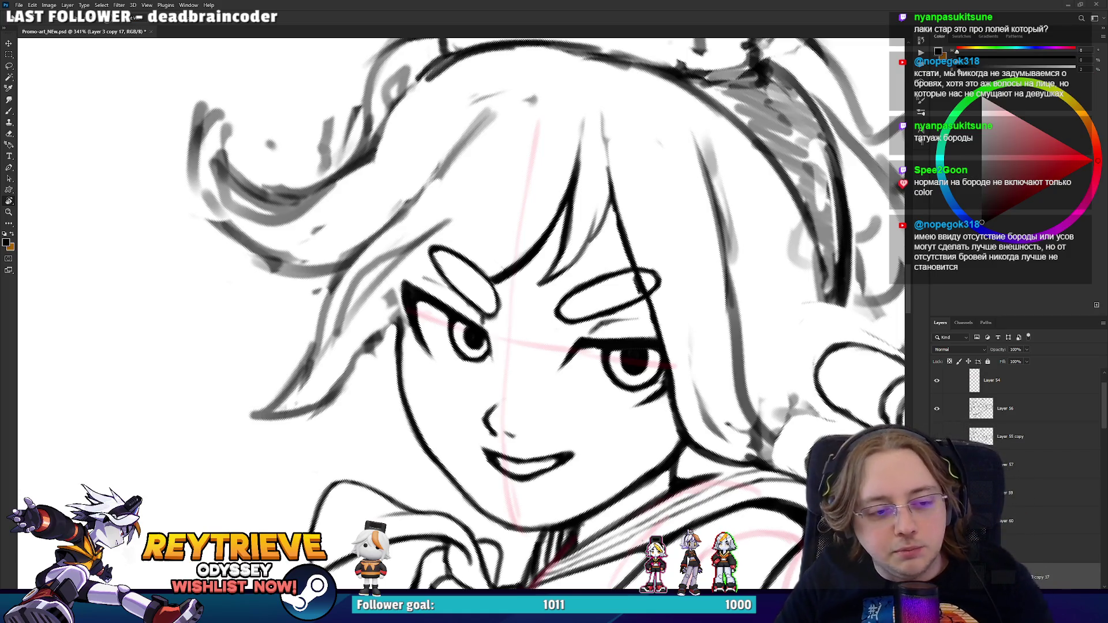
mouse_move(670, 81)
left_mouse_down()
mouse_move(599, 339)
mouse_move(653, 381)
mouse_move(614, 370)
left_mouse_up()
scroll(646, 380, "down", 2)
scroll(634, 378, "up", 3)
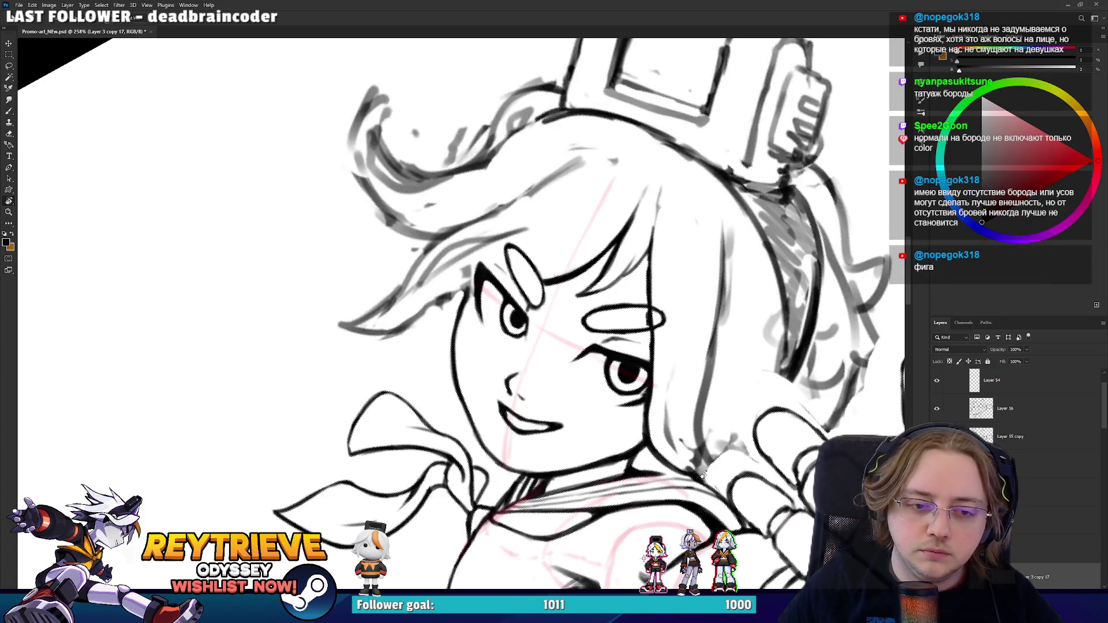
left_click_drag(653, 448, 695, 334)
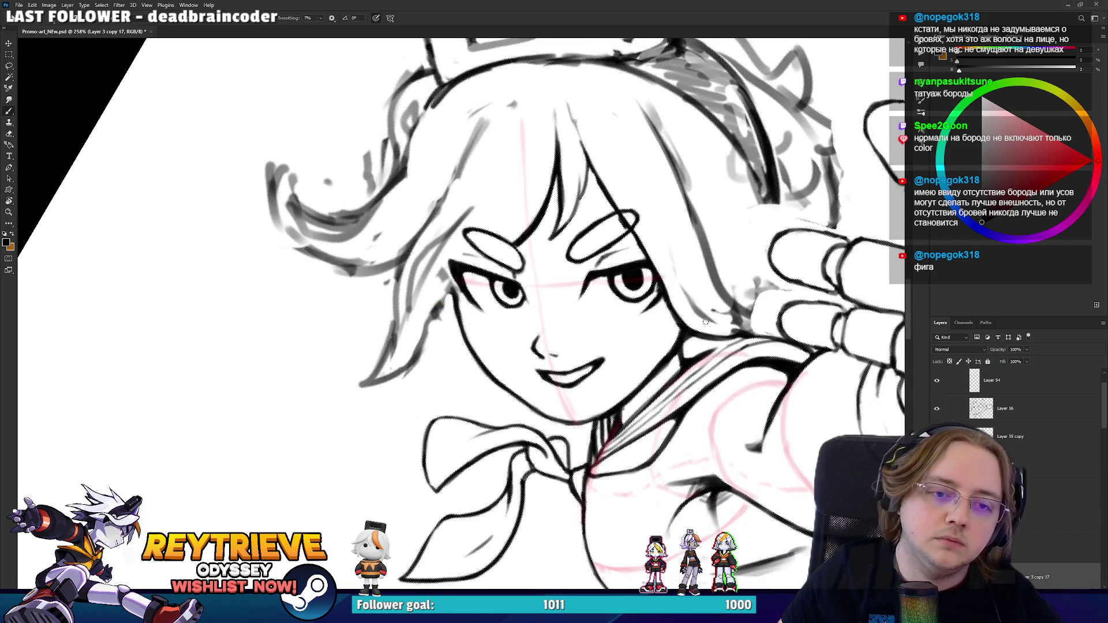
scroll(705, 321, "down", 5)
key("r")
key("Escape")
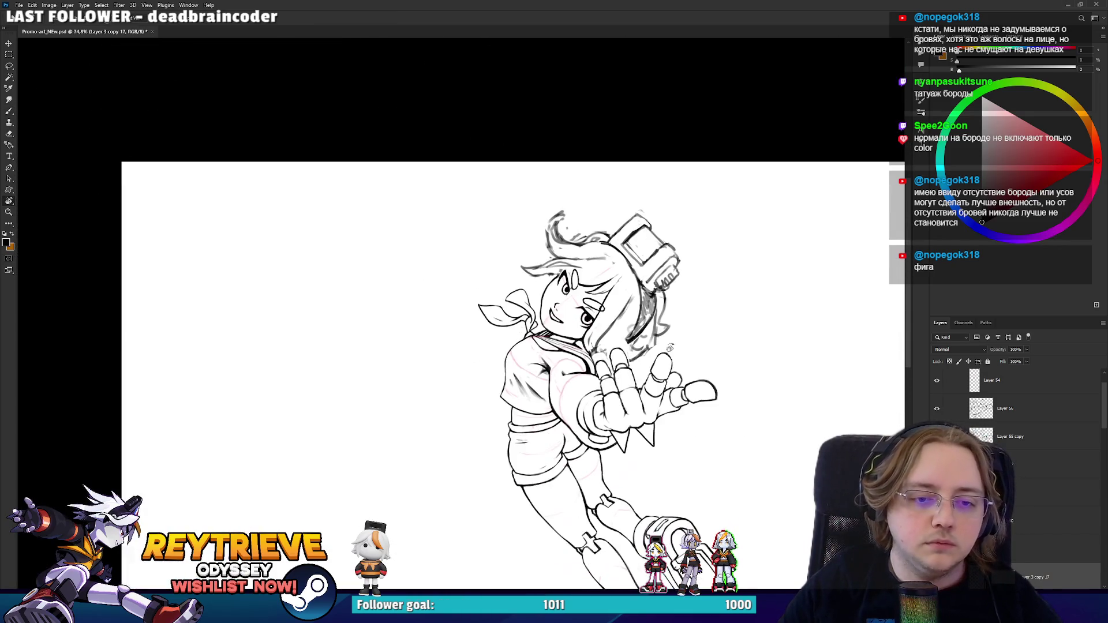
scroll(670, 347, "up", 5)
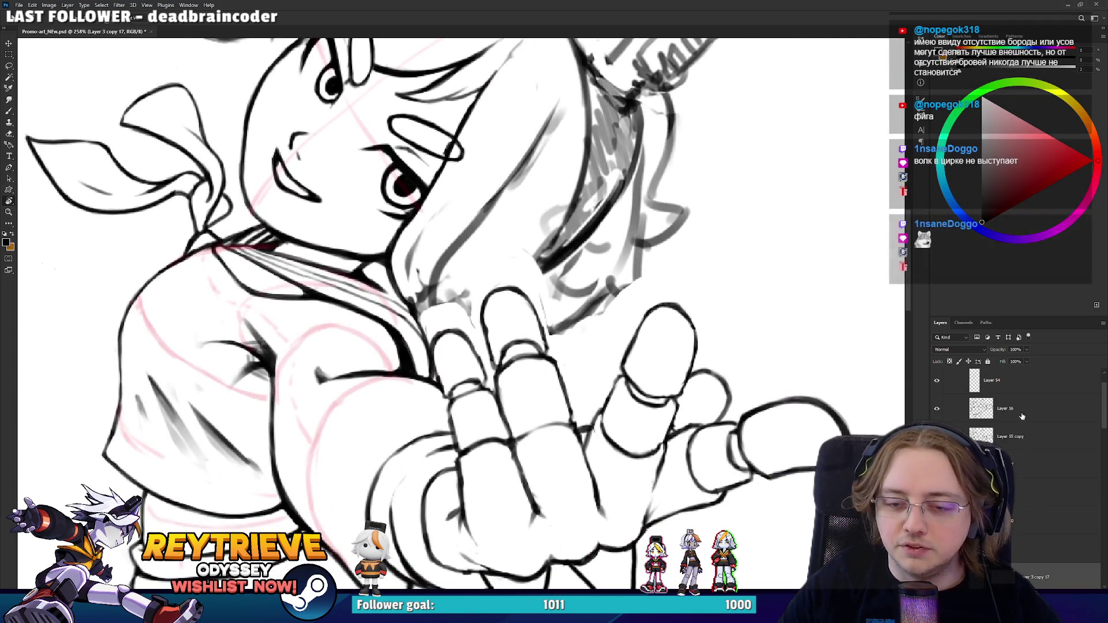
scroll(1000, 431, "up", 1)
left_click(999, 420)
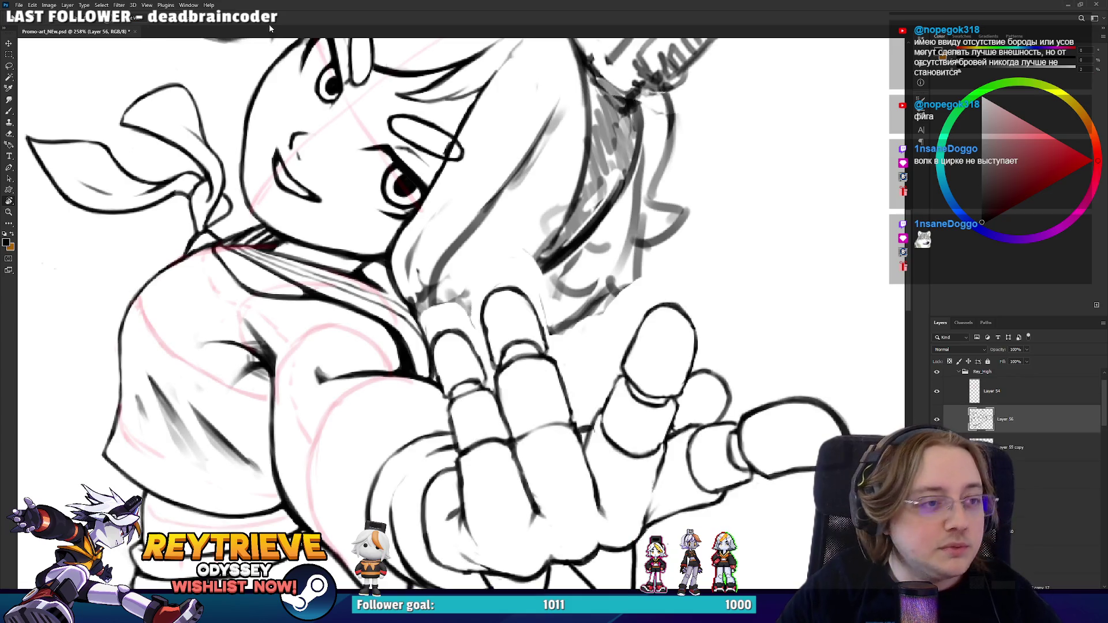
- Remove the trial scribbles beside the hand and thicken the finger's right and lower outline
key("b")
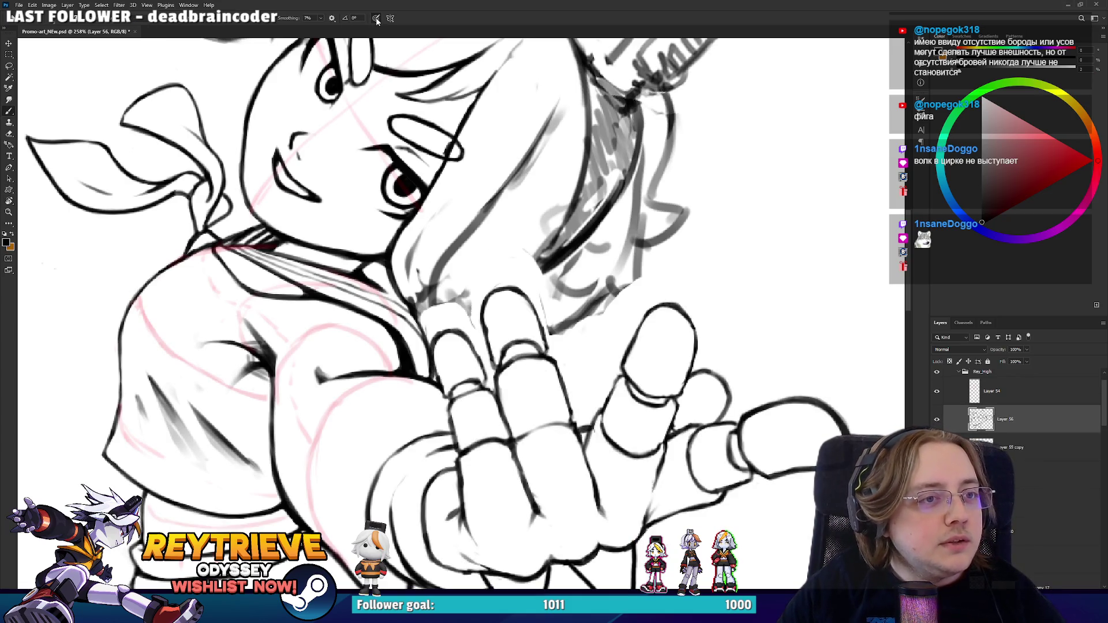
left_click_drag(612, 274, 767, 303)
key("ctrl+z")
scroll(728, 260, "up", 1)
key("ctrl+z")
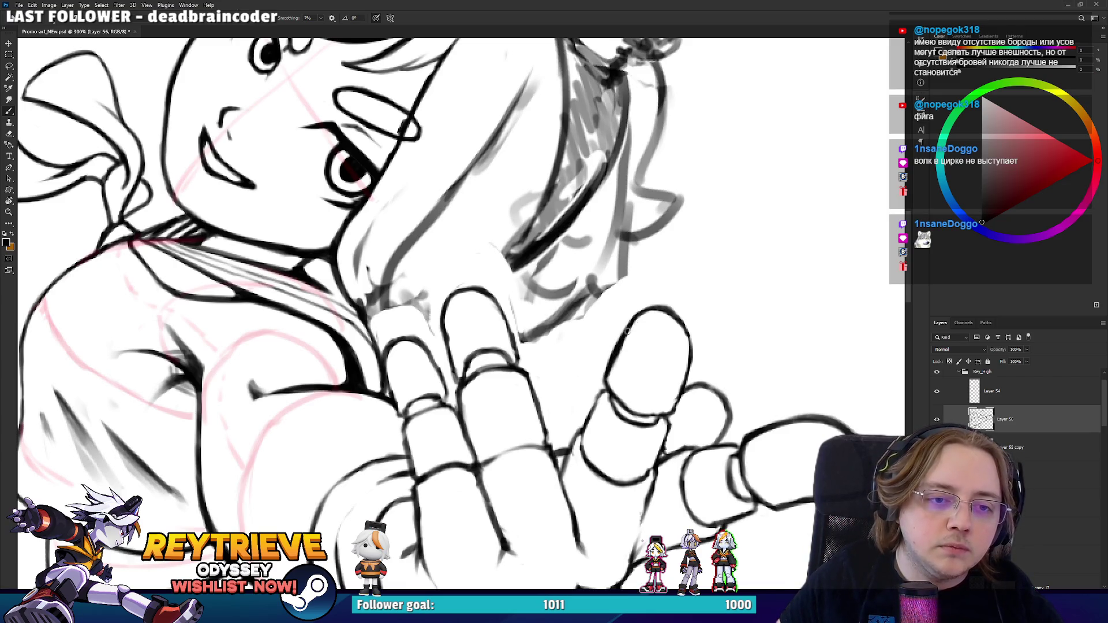
left_click_drag(685, 329, 688, 361)
mouse_move(669, 411)
left_mouse_down()
mouse_move(713, 311)
mouse_move(695, 228)
mouse_move(730, 229)
mouse_move(738, 264)
left_mouse_up()
- Ink a line between the fingers and retry the palm's right-edge line
key("r")
left_click_drag(713, 324, 726, 363)
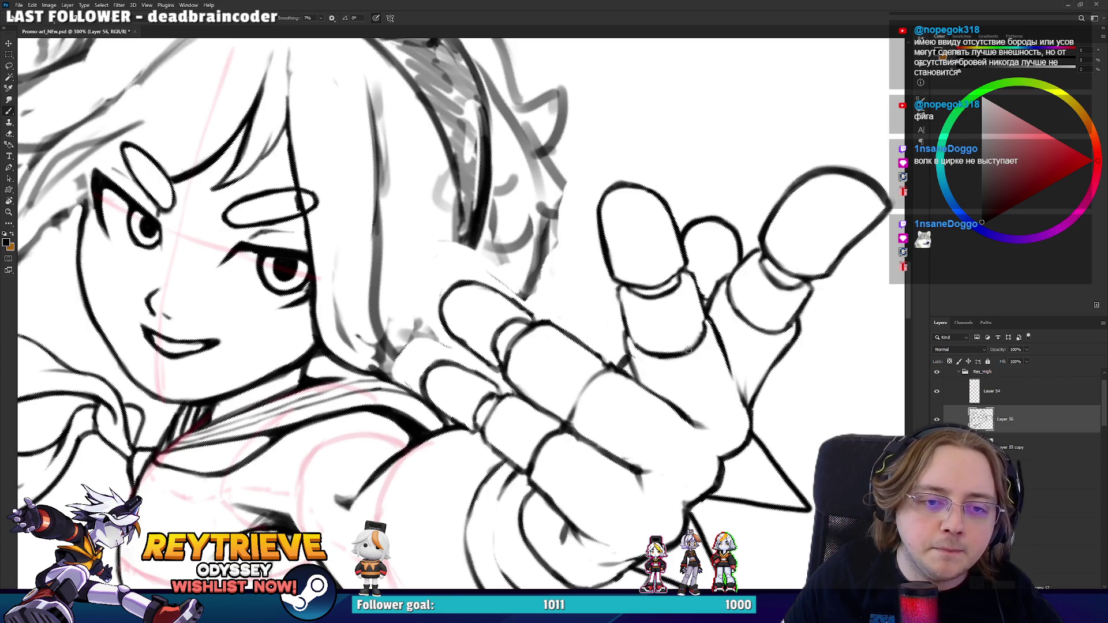
mouse_move(749, 432)
left_mouse_down()
mouse_move(752, 399)
mouse_move(790, 340)
mouse_move(716, 446)
left_mouse_up()
key("ctrl+z")
key("e")
key("b")
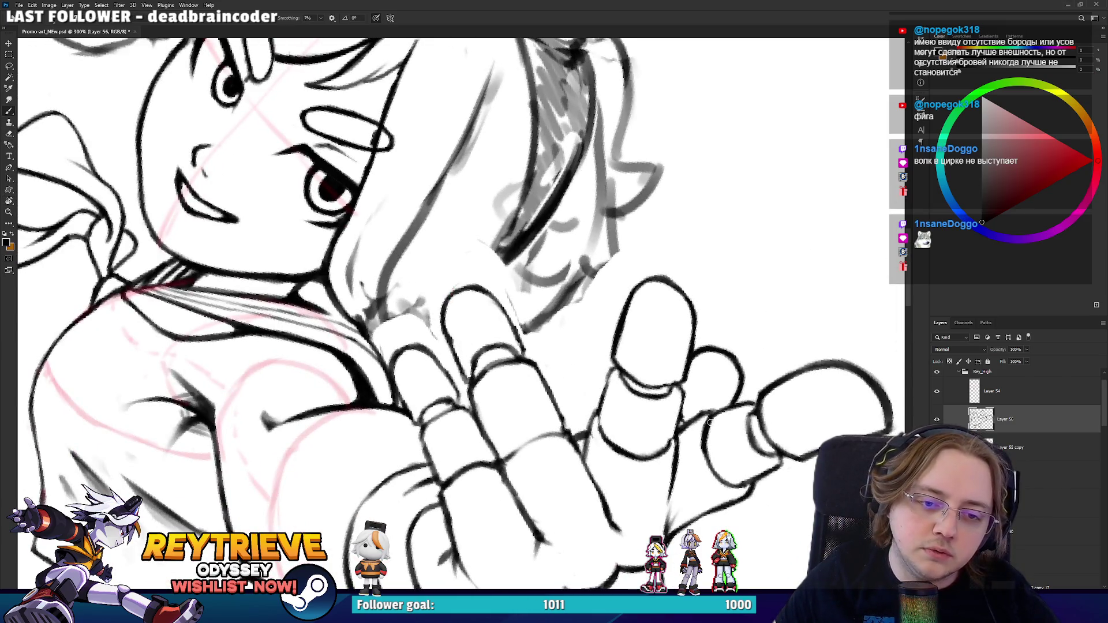
- Erase the messy strokes near the finger and redraw clean finger lines
key("r")
mouse_move(682, 423)
left_mouse_down()
mouse_move(669, 411)
mouse_move(617, 473)
left_mouse_up()
key("e")
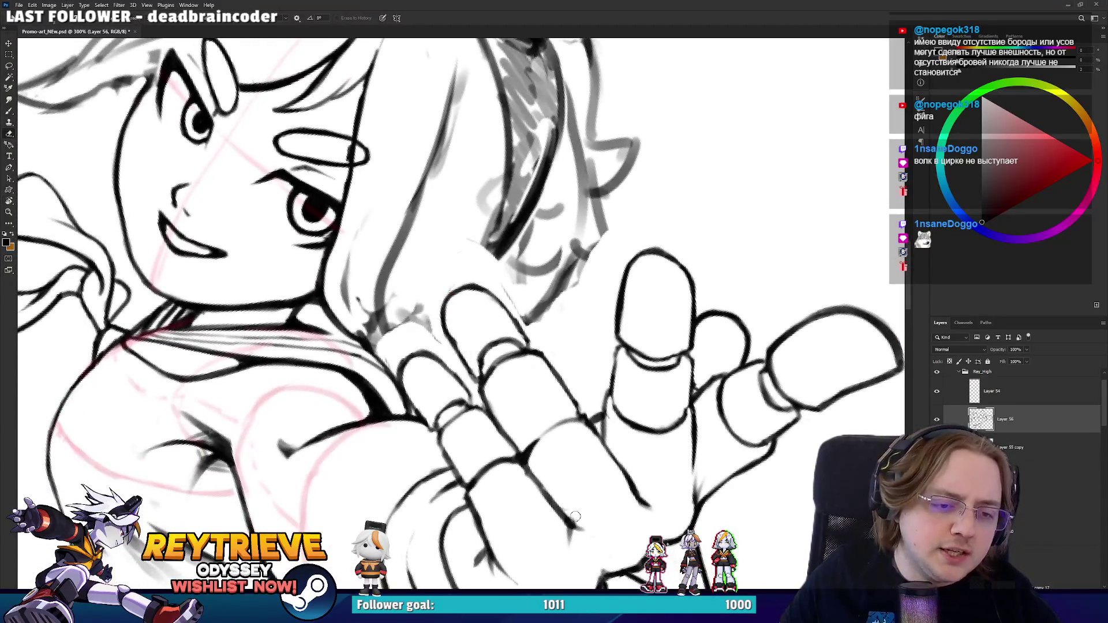
left_click_drag(525, 479, 554, 513)
key("b")
left_click_drag(519, 461, 559, 516)
- Rotate the hand upright and touch up small ink strokes along the finger contour
key("r")
mouse_move(591, 426)
left_mouse_down()
mouse_move(624, 375)
mouse_move(606, 335)
left_mouse_up()
key("r")
mouse_move(611, 286)
left_mouse_down()
mouse_move(569, 443)
mouse_move(516, 349)
left_mouse_up()
key("e")
key("r")
key("b")
key("e")
key("b")
mouse_move(490, 439)
left_mouse_down()
mouse_move(498, 410)
mouse_move(488, 434)
left_mouse_up()
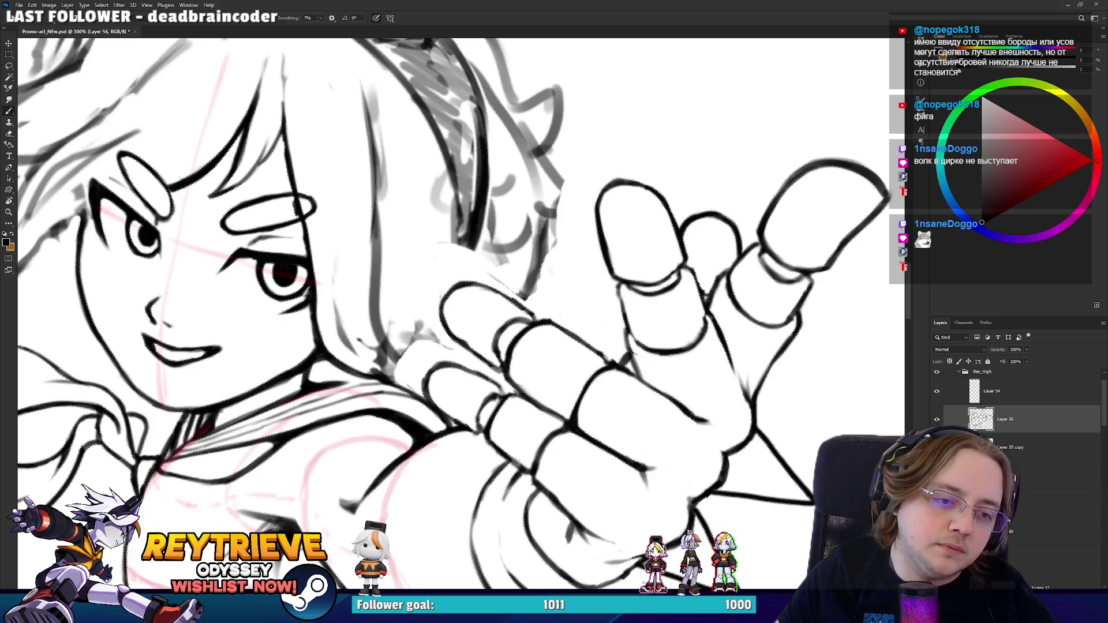
key("e")
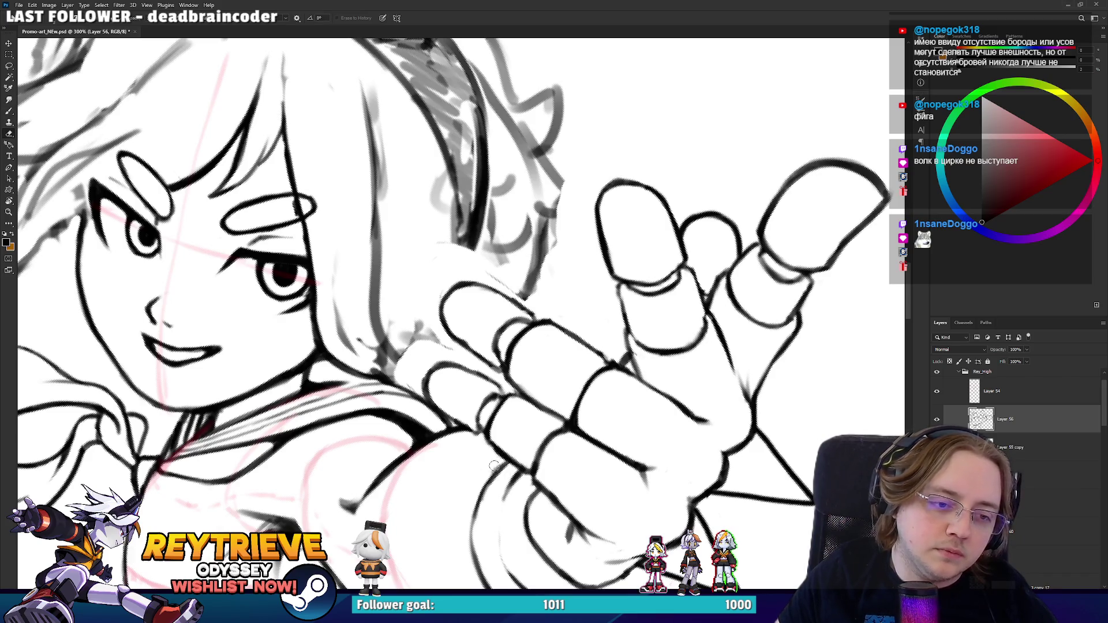
key("b")
mouse_move(492, 469)
left_mouse_down()
mouse_move(483, 341)
mouse_move(525, 344)
left_mouse_up()
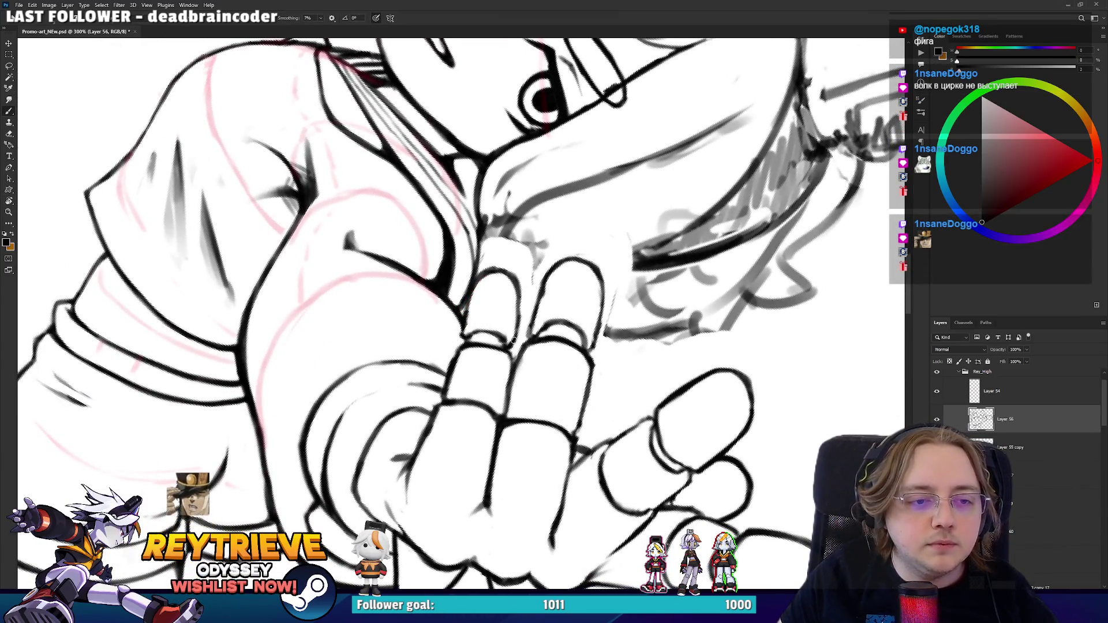
- Darken the finger's left edge with a brush stroke up to the fingertip
key("e")
key("Escape")
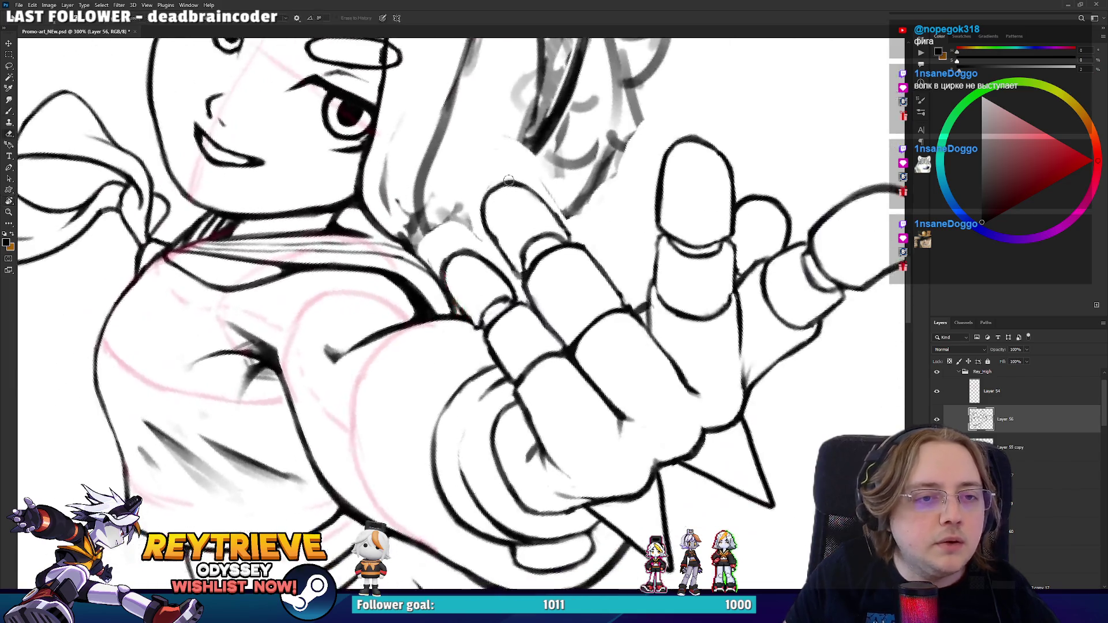
key("b")
left_click_drag(444, 283, 463, 252)
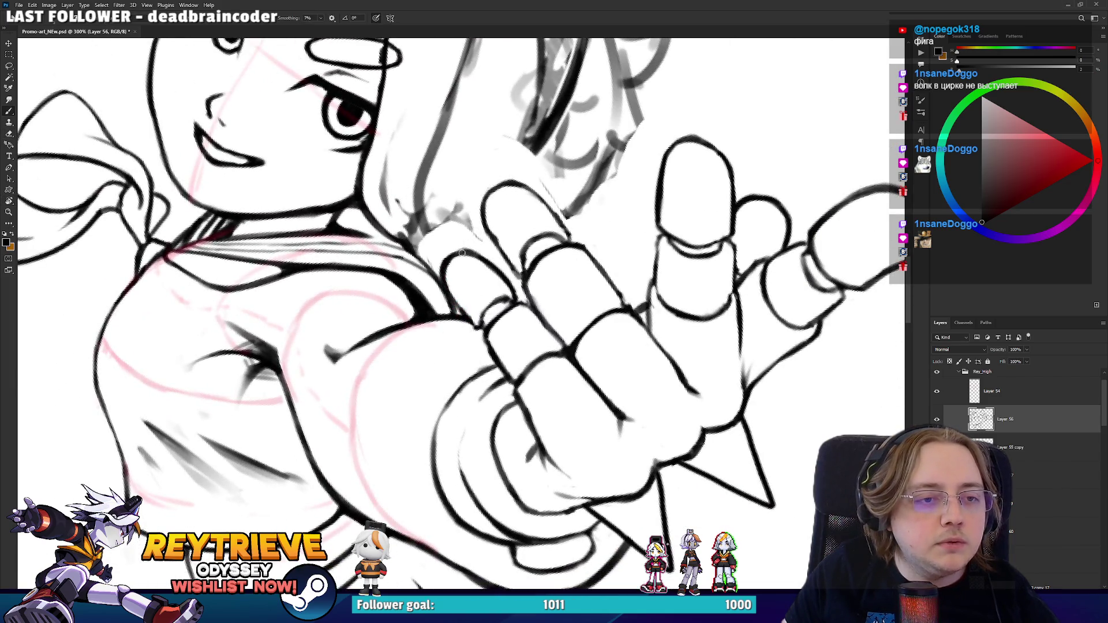
key("e")
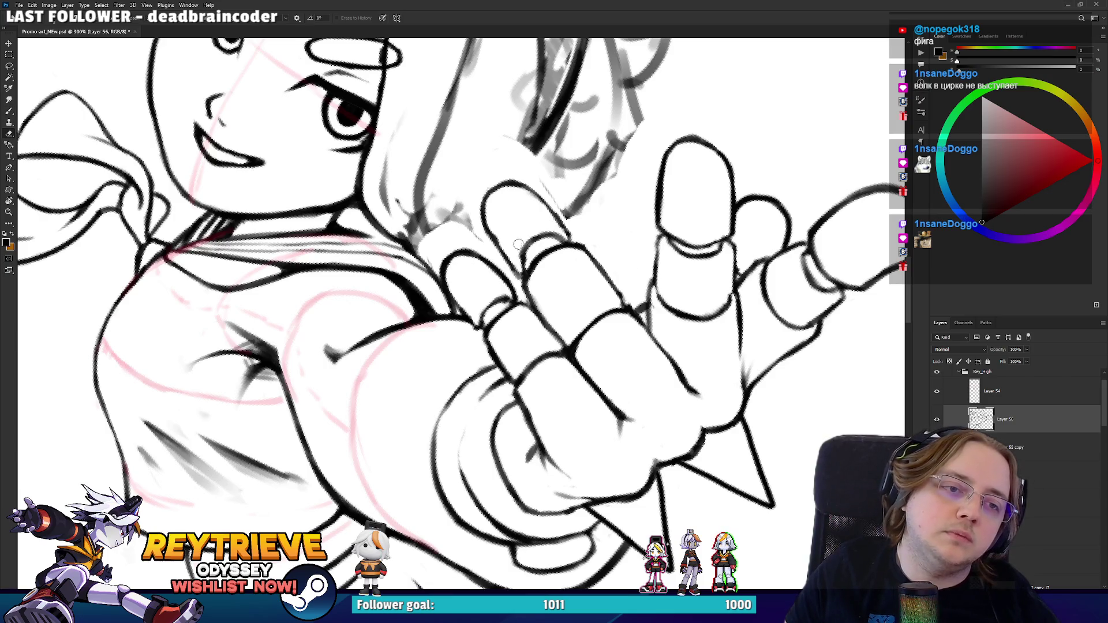
key("b")
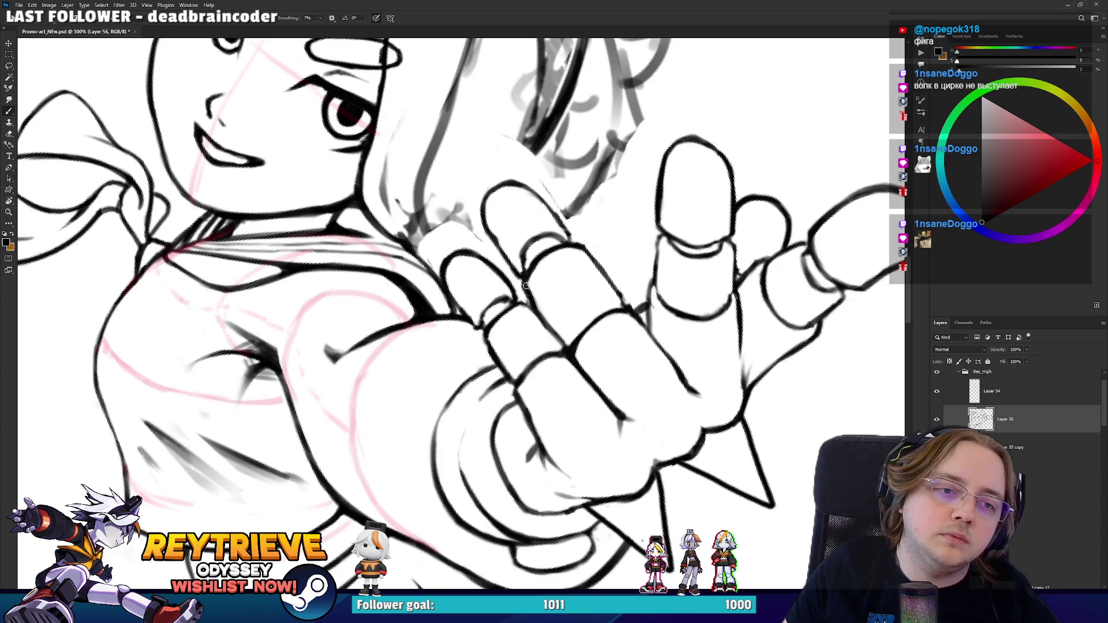
- Add a thin ink line along the middle finger's left edge
mouse_move(569, 300)
left_mouse_down()
mouse_move(549, 424)
mouse_move(594, 362)
mouse_move(550, 309)
mouse_move(536, 256)
mouse_move(463, 268)
left_mouse_up()
key("r")
key("r")
key("r")
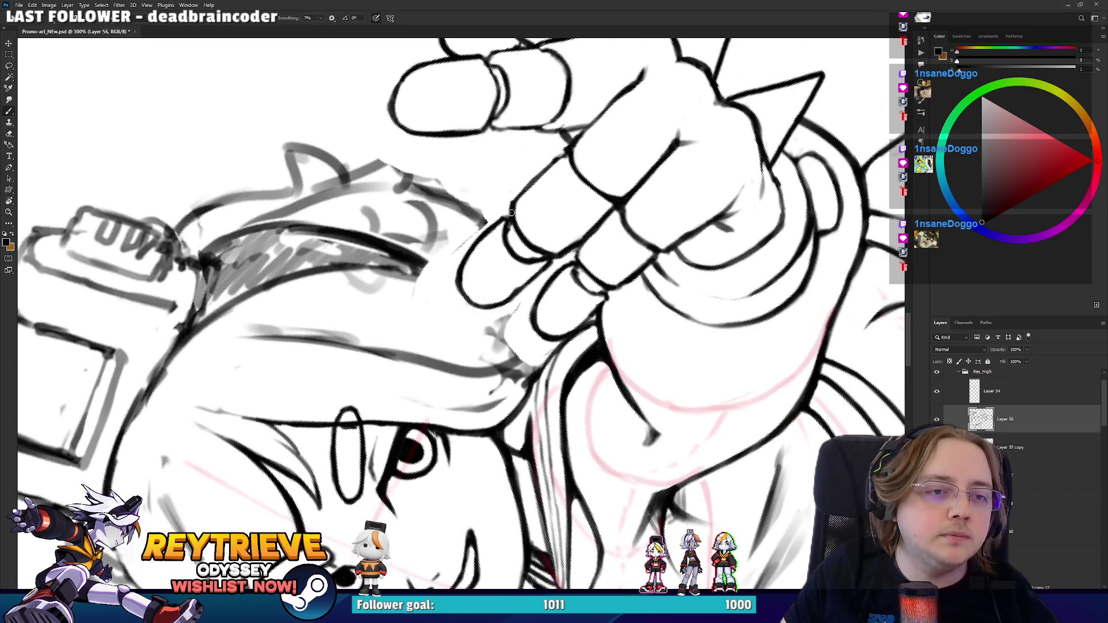
left_click_drag(512, 216, 553, 259)
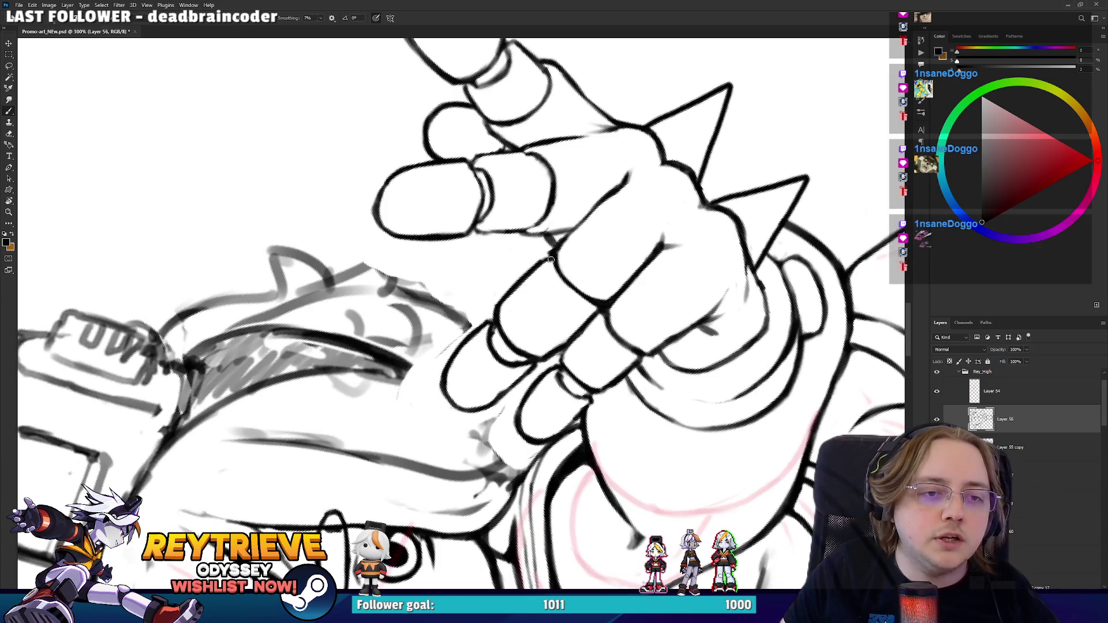
key("r")
key("Escape")
key("b")
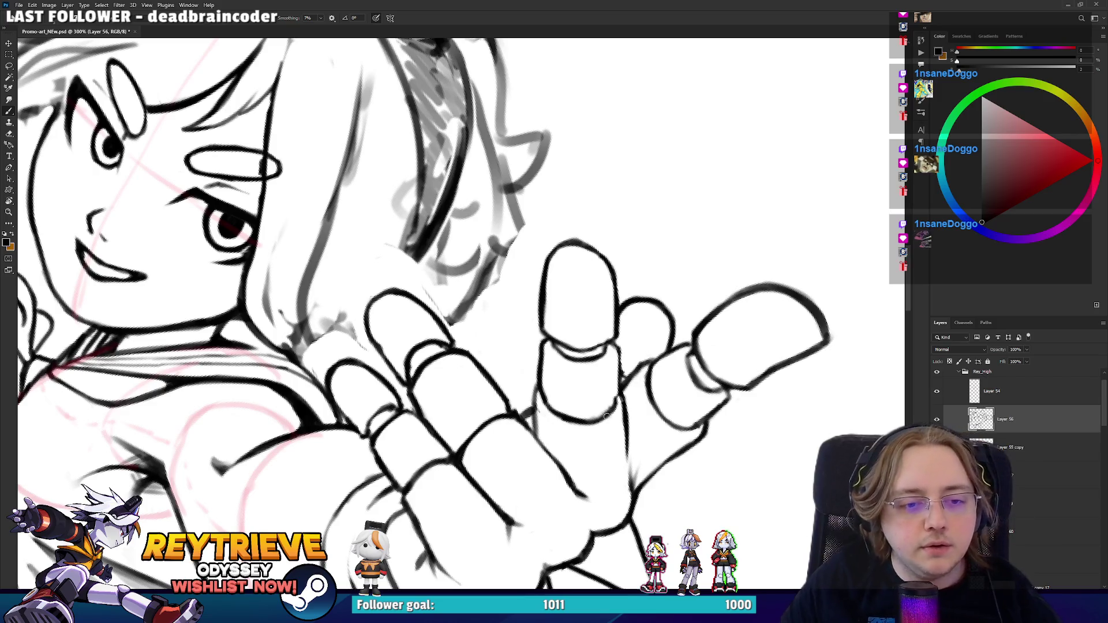
left_click_drag(536, 438, 542, 383)
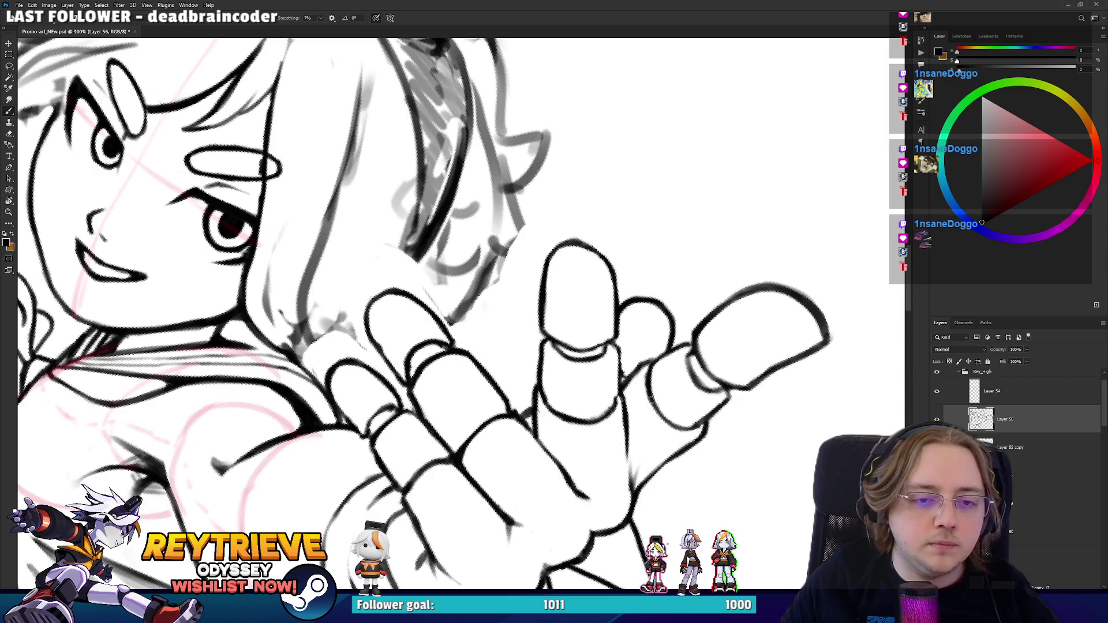
key("r")
left_click_drag(716, 375, 666, 473)
key("e")
key("b")
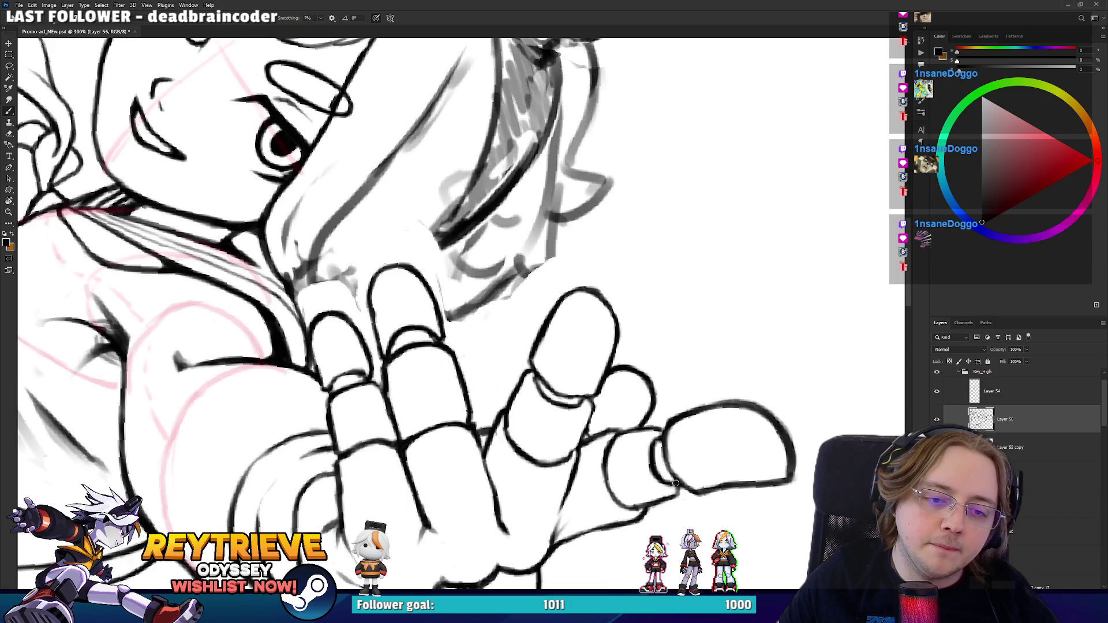
key("e")
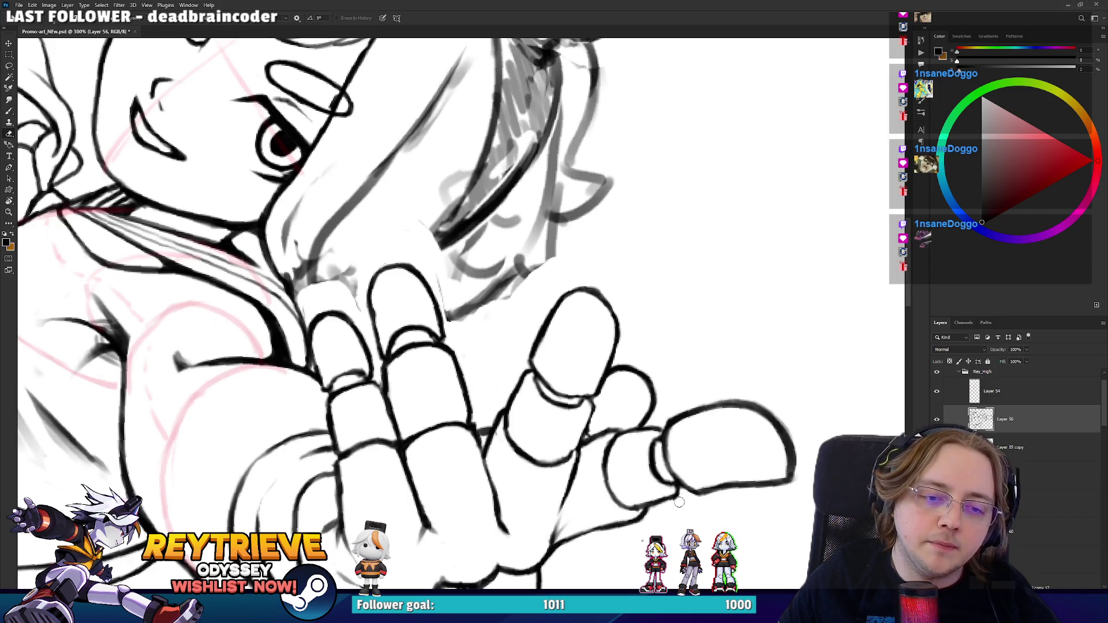
- Zoom out to the whole drawing, then zoom back in on the character's face
key("ctrl+0")
left_click_drag(634, 438, 471, 381)
scroll(471, 382, "up", 6)
mouse_move(562, 411)
left_mouse_down()
mouse_move(568, 441)
mouse_move(640, 344)
mouse_move(640, 372)
left_mouse_up()
scroll(641, 345, "up", 2)
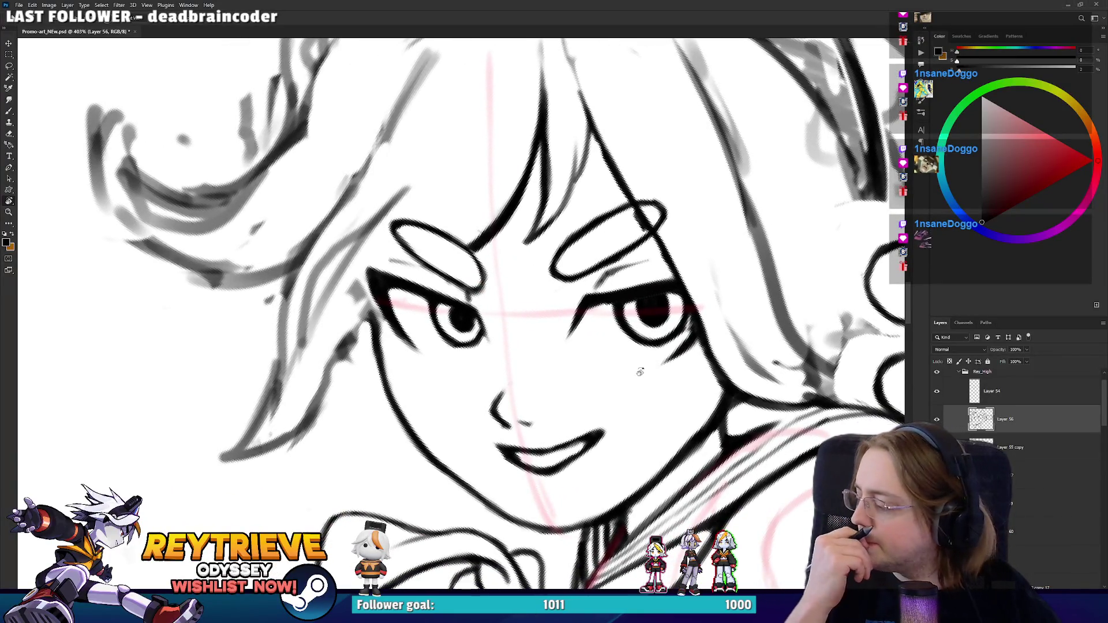
scroll(640, 372, "down", 5)
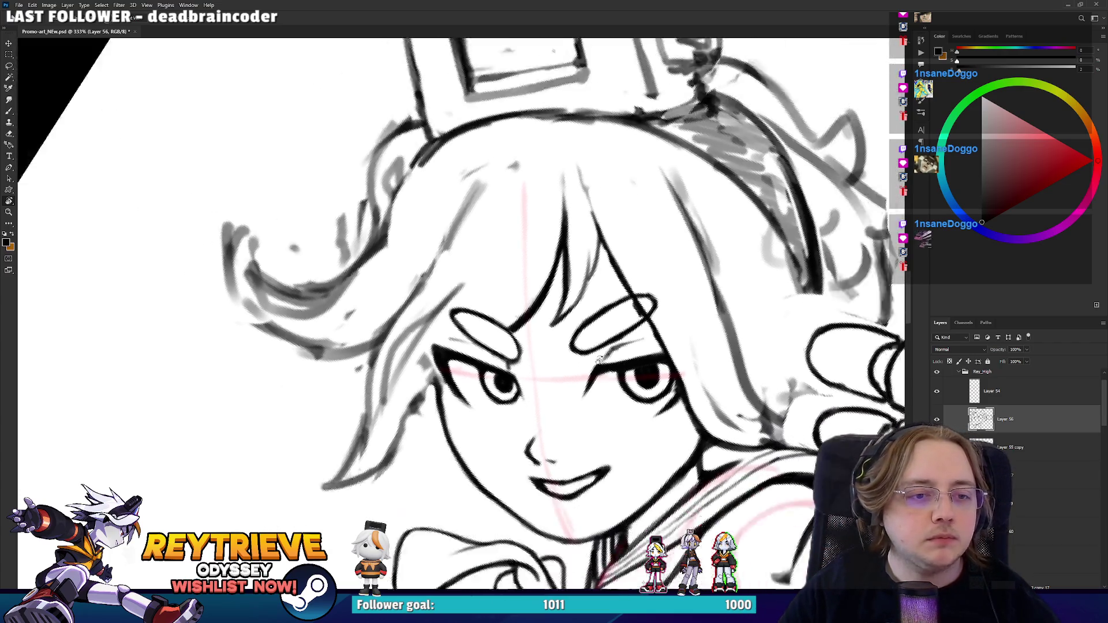
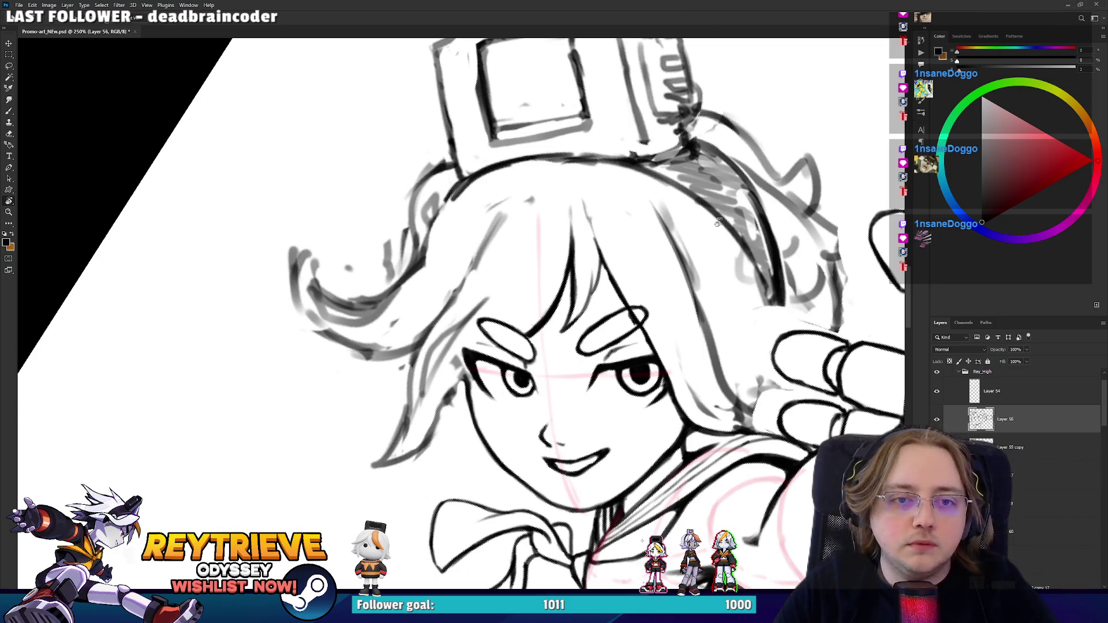
- Check Layer 59 and Layer 60, then make Layer 3 copy 17 the active layer
scroll(718, 216, "down", 3)
scroll(719, 217, "up", 2)
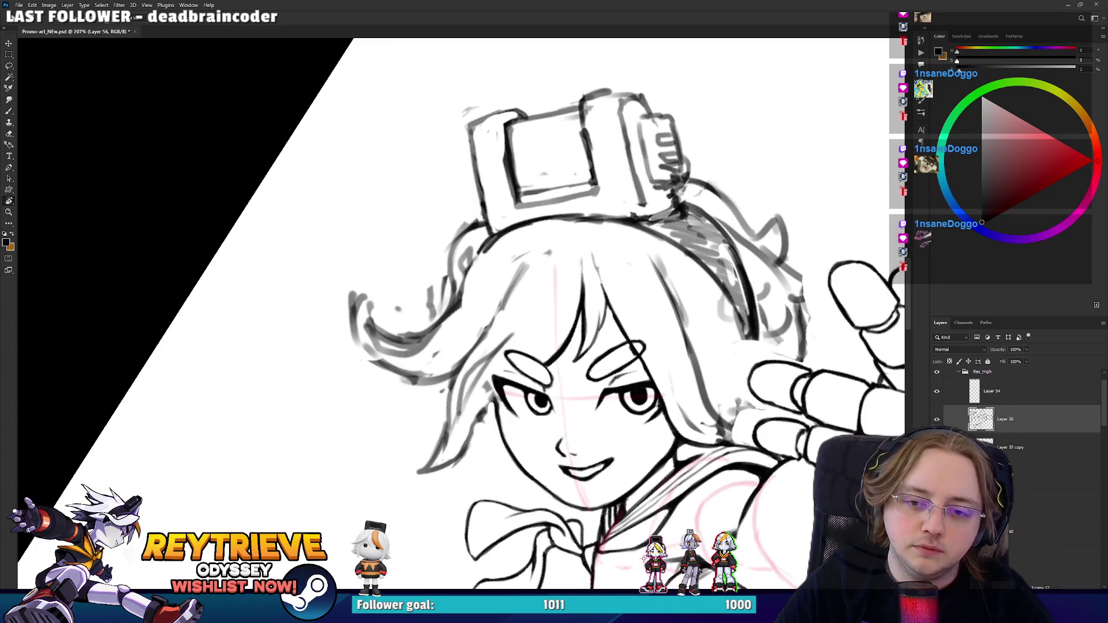
left_click(1038, 502)
scroll(1039, 470, "down", 1)
left_click(1039, 499)
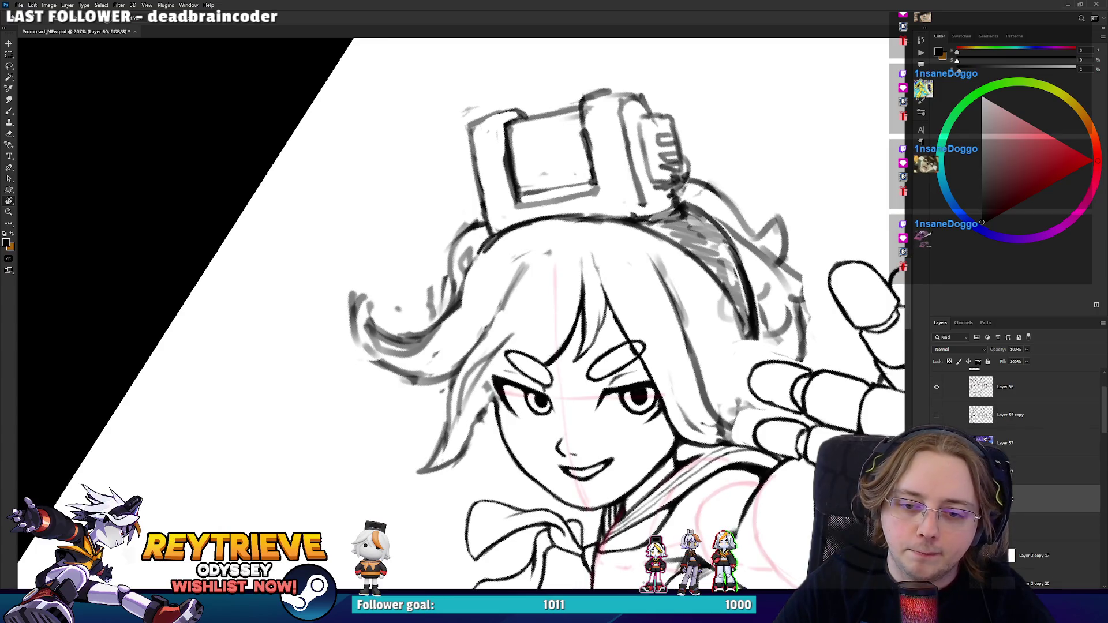
scroll(1039, 470, "down", 1)
left_click(1038, 513)
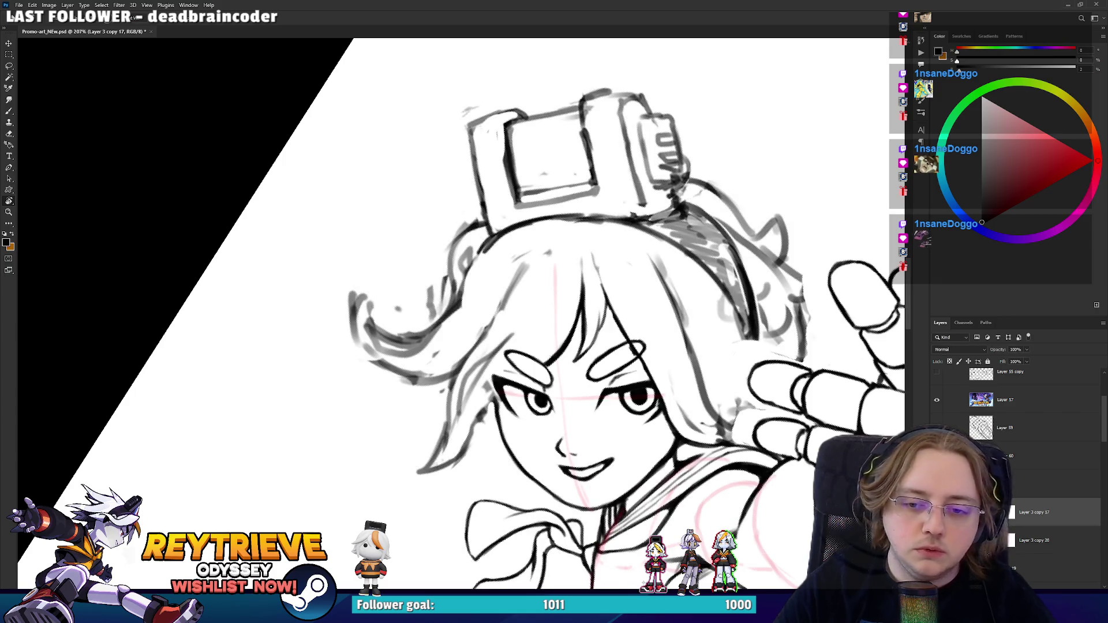
left_click_drag(251, 236, 415, 263)
- Rotate the view back toward upright and hide Layer 59
key("e")
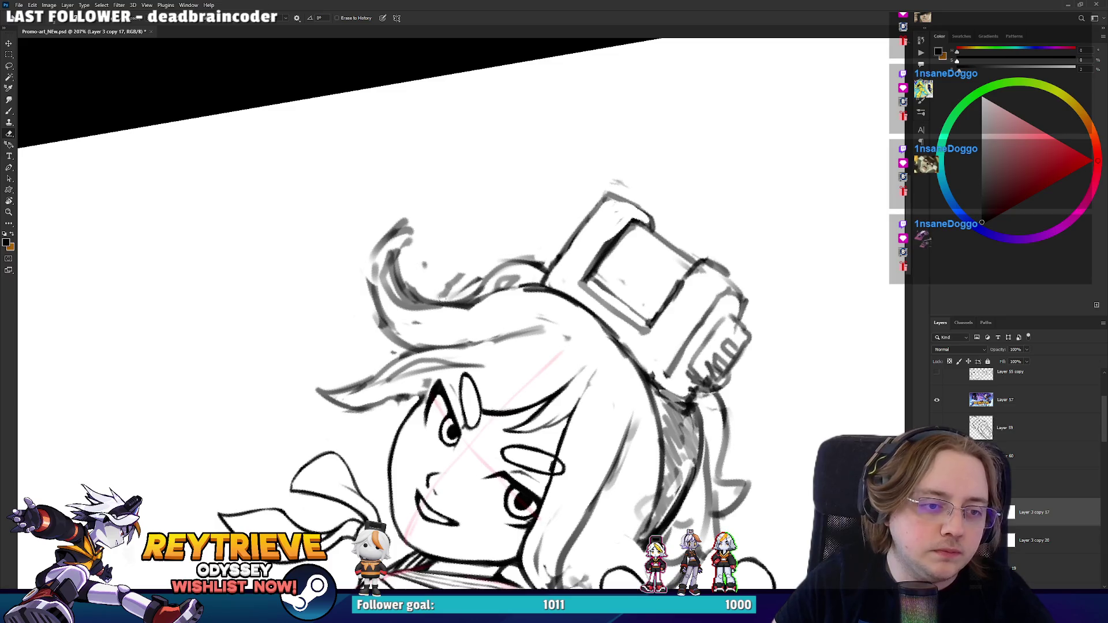
key("r")
mouse_move(586, 352)
left_mouse_down()
mouse_move(444, 296)
mouse_move(427, 248)
left_mouse_up()
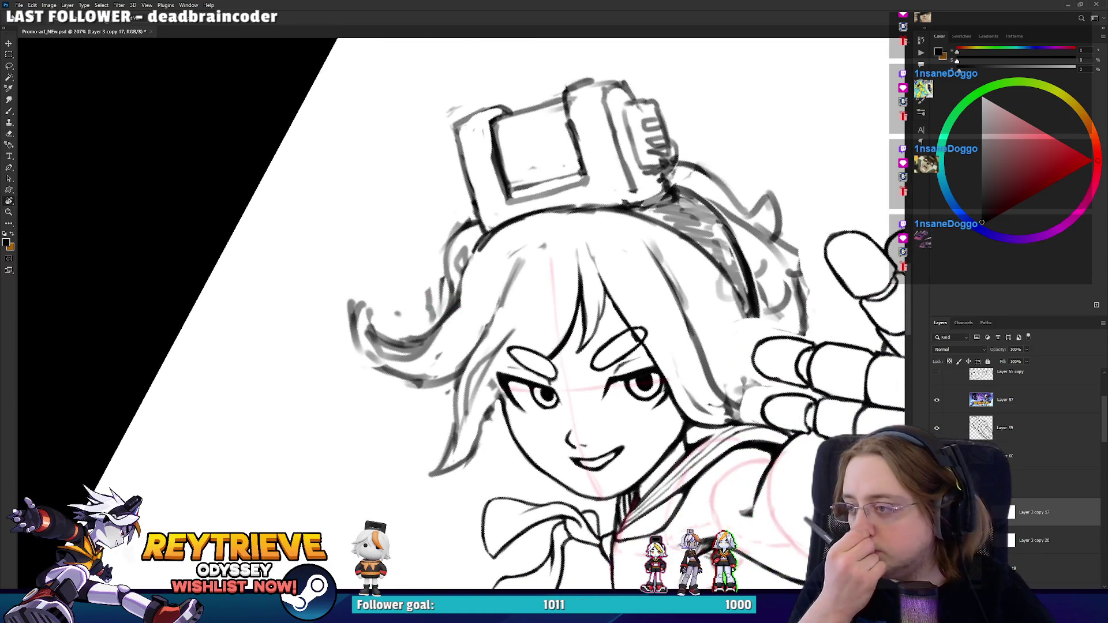
left_click(936, 427)
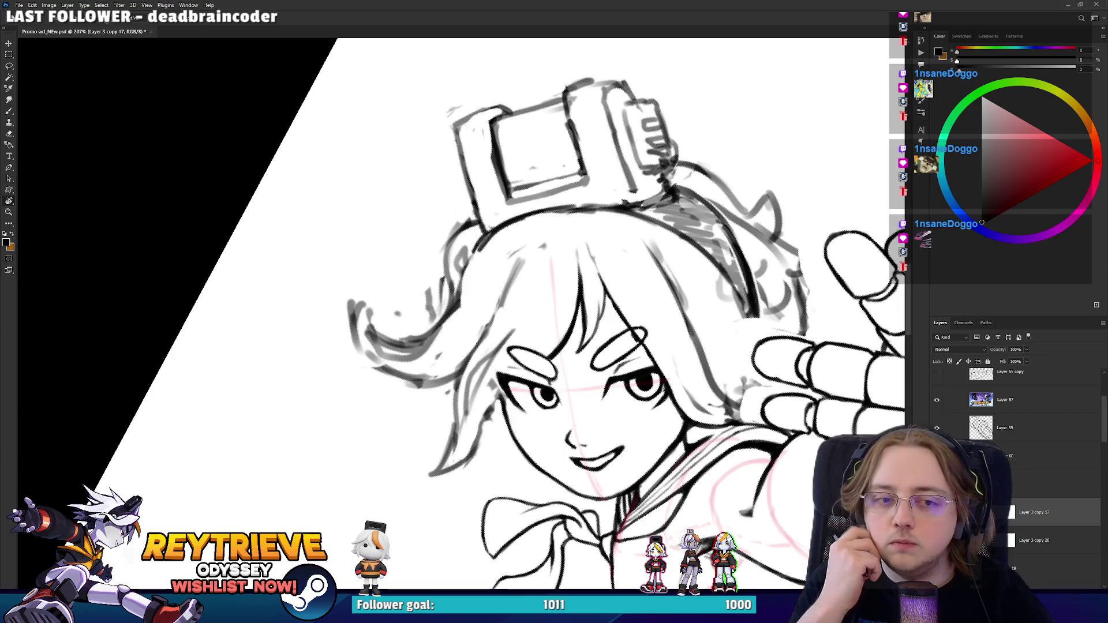
- Erase the old hair strokes and strands beside the face and cheek
key("e")
left_click_drag(464, 429, 455, 444)
left_click_drag(462, 361, 463, 409)
left_click_drag(484, 338, 473, 366)
left_click_drag(452, 434, 441, 460)
left_click_drag(455, 411, 430, 474)
- Brush a new dark hair strand down beside the face, undoing a trial stroke
key("b")
left_click_drag(492, 327, 453, 404)
key("r")
mouse_move(438, 248)
left_mouse_down()
mouse_move(473, 242)
mouse_move(537, 271)
mouse_move(555, 311)
mouse_move(432, 281)
left_mouse_up()
left_click_drag(461, 356, 465, 291)
key("ctrl+z")
key("ctrl+z")
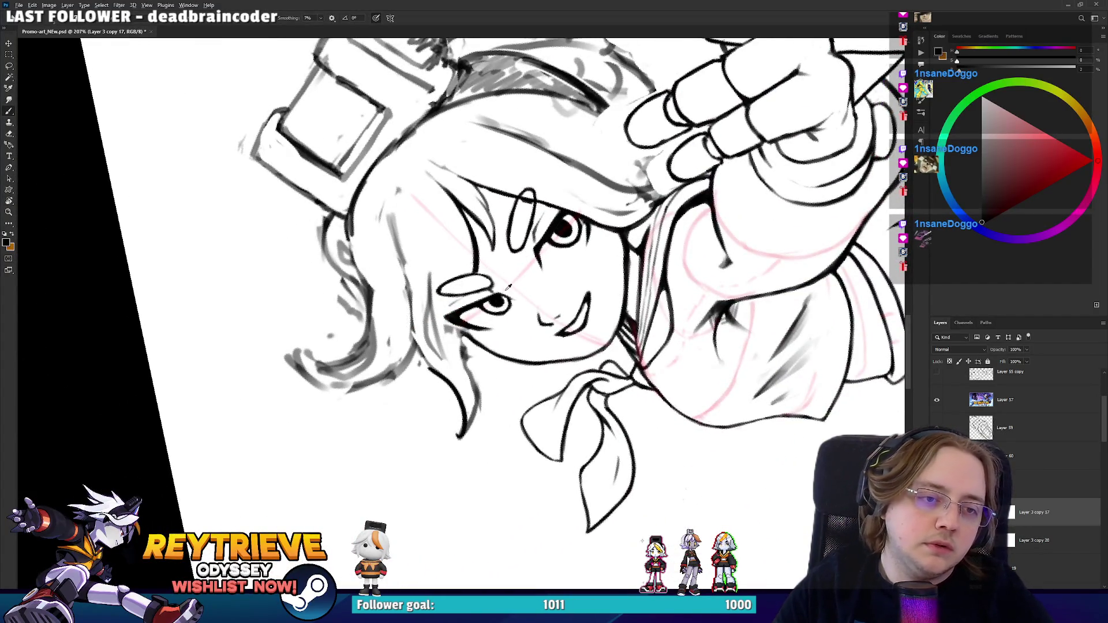
scroll(505, 288, "up", 3)
- Lasso-select both eyes and the mouth on Layer 3 copy 17
key("l")
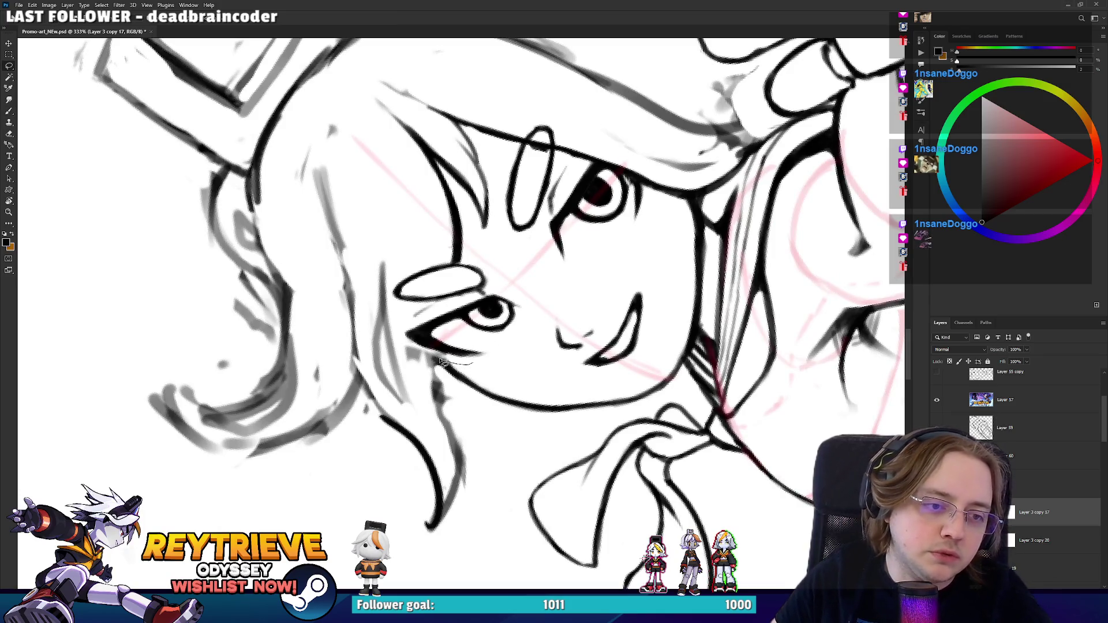
left_click_drag(529, 294, 532, 346)
left_click_drag(561, 272, 548, 225)
mouse_move(559, 174)
left_mouse_down()
mouse_move(603, 164)
mouse_move(638, 189)
mouse_move(661, 237)
mouse_move(590, 295)
mouse_move(649, 312)
mouse_move(645, 248)
mouse_move(630, 305)
left_mouse_up()
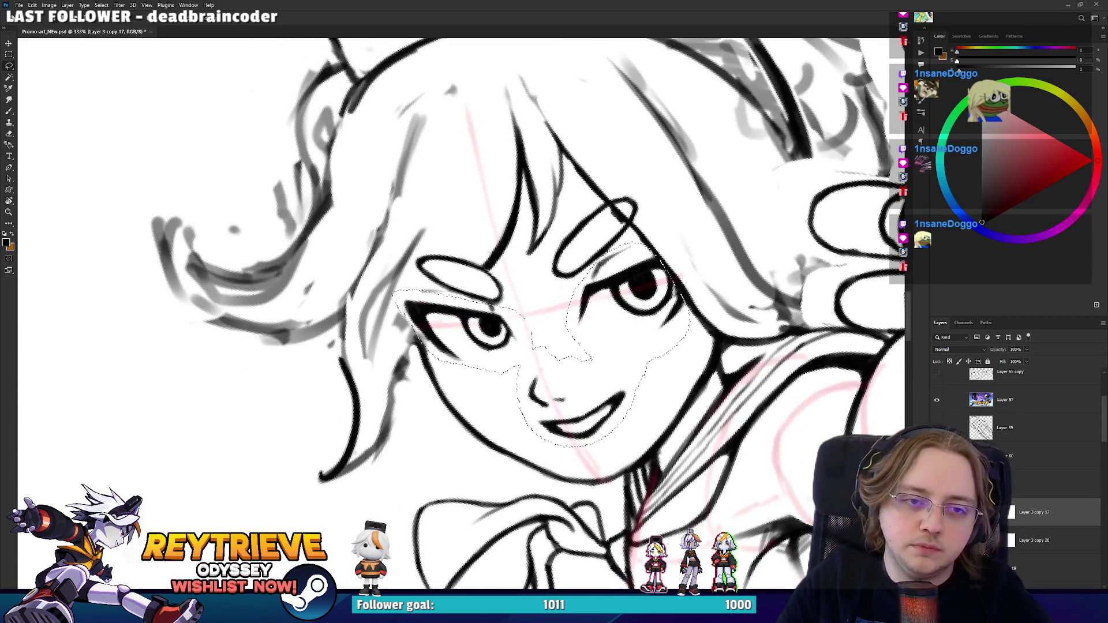
- Copy the selected eyes and mouth onto new Layer 62 and move them left
key("ctrl+j")
key("ctrl+minus")
mouse_move(727, 270)
left_mouse_down()
mouse_move(638, 276)
mouse_move(690, 336)
left_mouse_up()
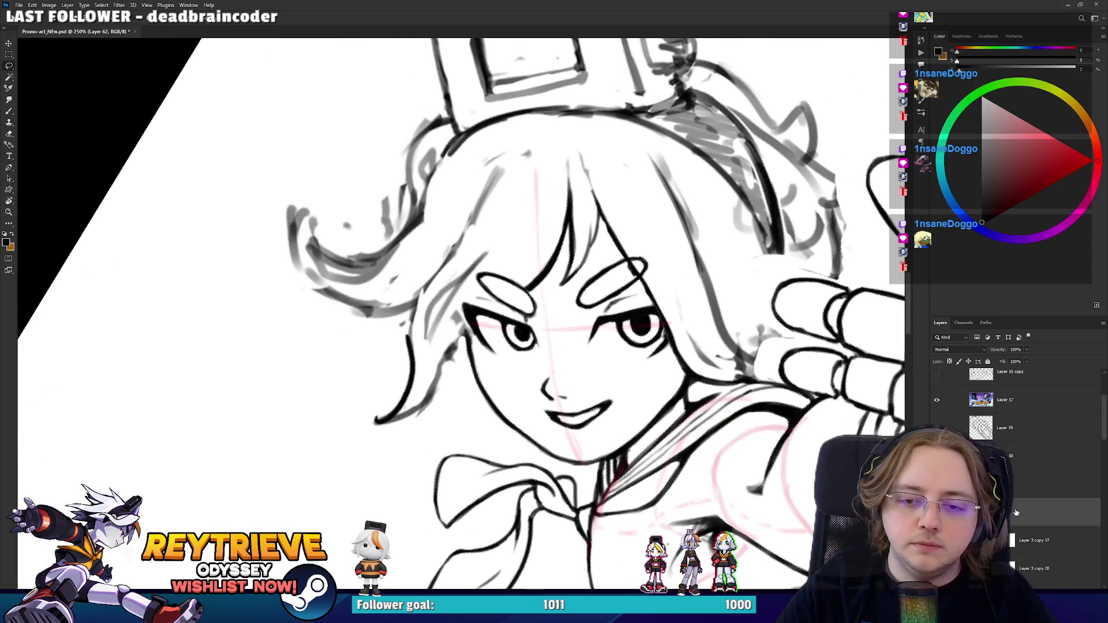
key("v")
mouse_move(698, 384)
left_mouse_down()
mouse_move(413, 422)
mouse_move(362, 395)
mouse_move(656, 422)
mouse_move(643, 396)
left_mouse_up()
- Resize the copied eyes and mouth with Free Transform and commit
key("ctrl+t")
left_click_drag(608, 454, 594, 411)
key("Return")
scroll(590, 419, "down", 4)
scroll(589, 419, "down", 2)
scroll(594, 424, "up", 6)
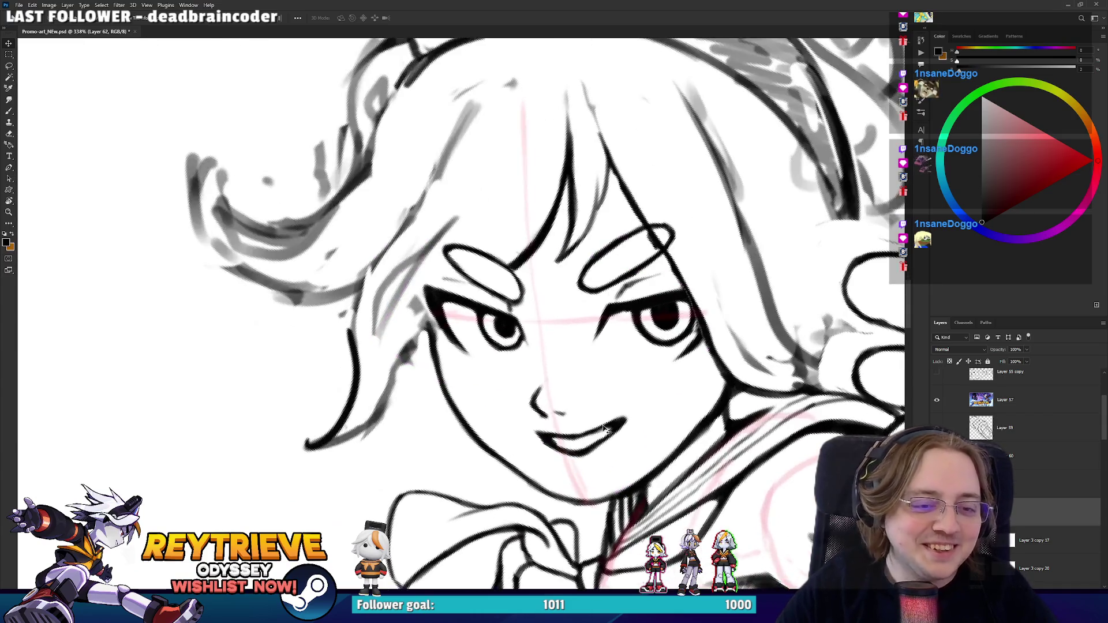
- Tilt the eyes and mouth slightly with Free Transform and commit the rotation
key("ctrl+t")
left_click_drag(730, 309, 712, 289)
key("Return")
scroll(597, 340, "down", 3)
scroll(596, 339, "up", 4)
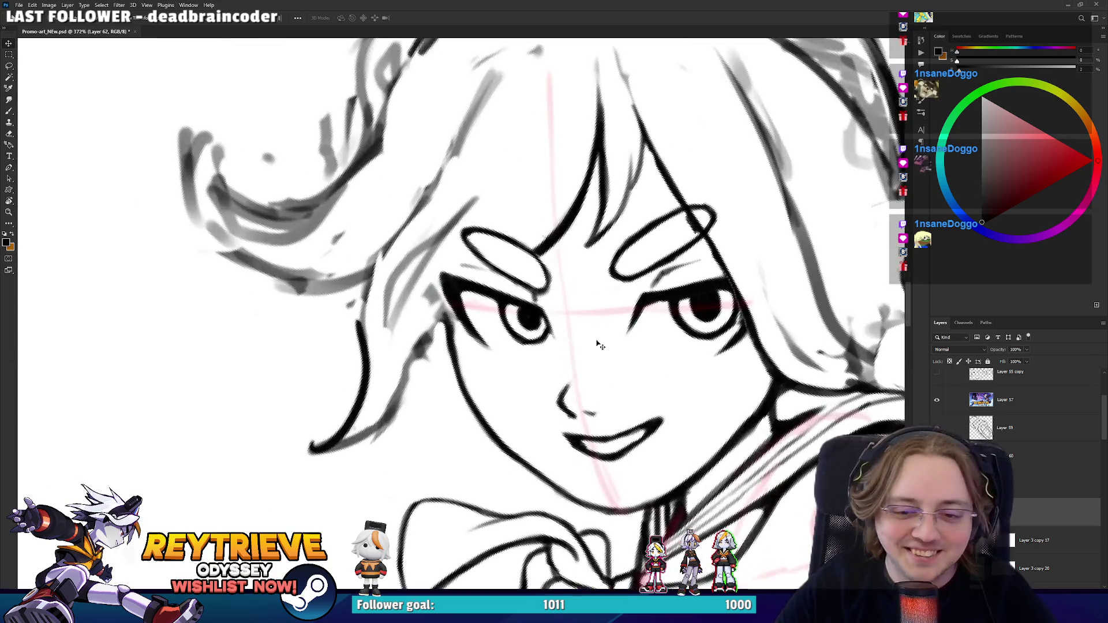
- Ink the left edge of the hair tuft with the brush
left_click_drag(631, 344, 633, 369)
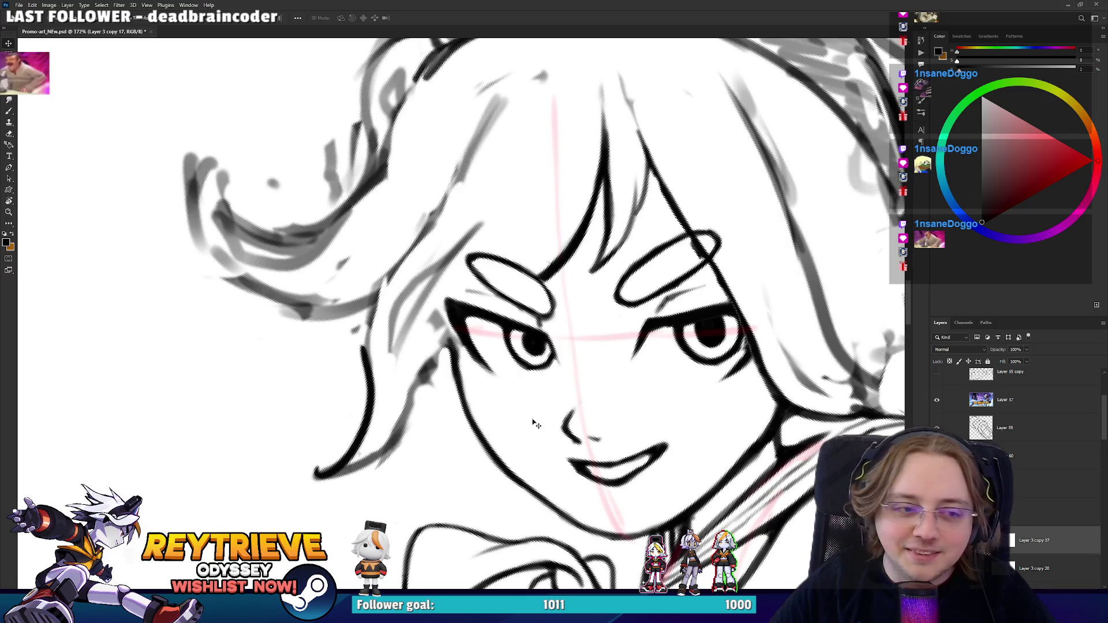
key("e")
key("b")
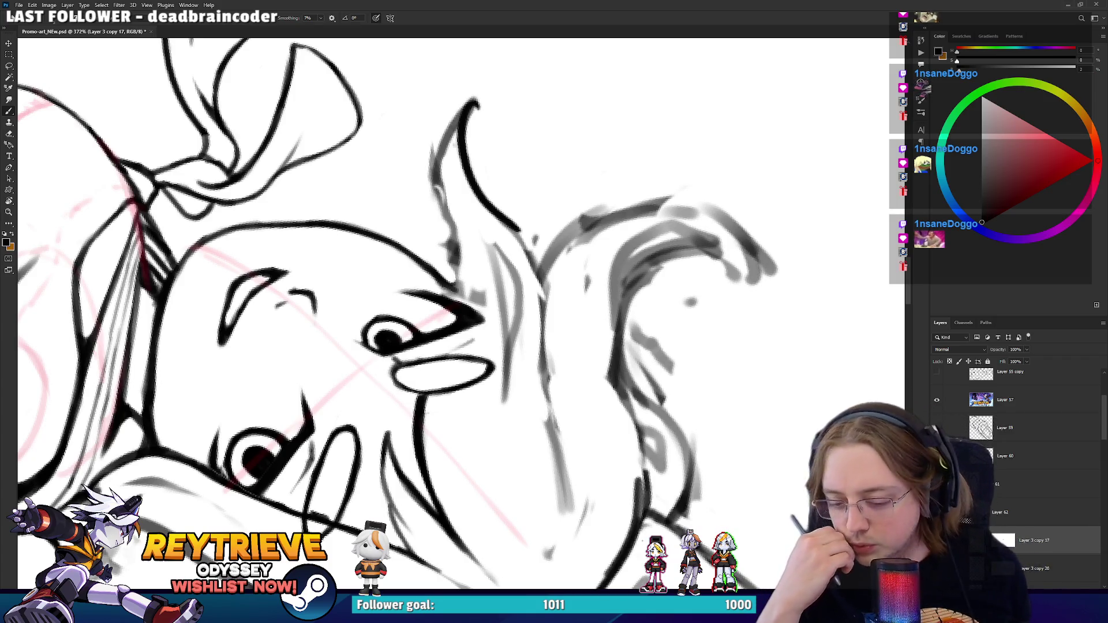
mouse_move(482, 319)
left_mouse_down()
mouse_move(533, 319)
mouse_move(496, 231)
mouse_move(496, 147)
mouse_move(531, 323)
mouse_move(517, 311)
mouse_move(466, 337)
left_mouse_up()
key("e")
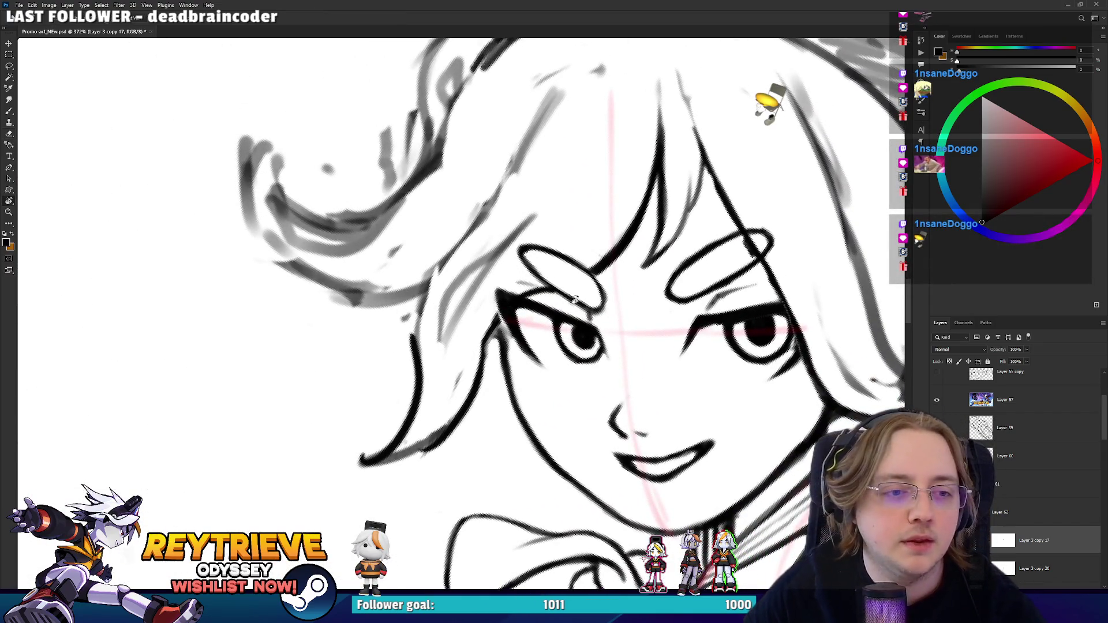
- Ink dark hair lines over the grey guide left of the face
left_click_drag(574, 300, 519, 323)
key("b")
left_click_drag(433, 363, 484, 168)
left_click_drag(494, 124, 506, 254)
left_click_drag(487, 196, 480, 293)
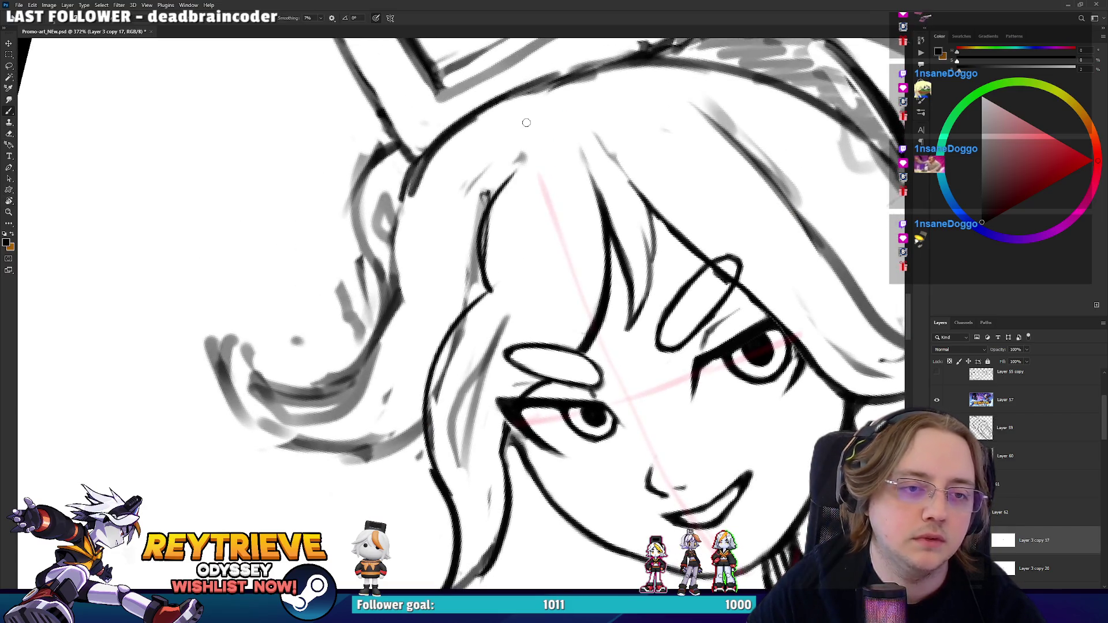
scroll(527, 123, "down", 3)
left_click_drag(634, 192, 642, 267)
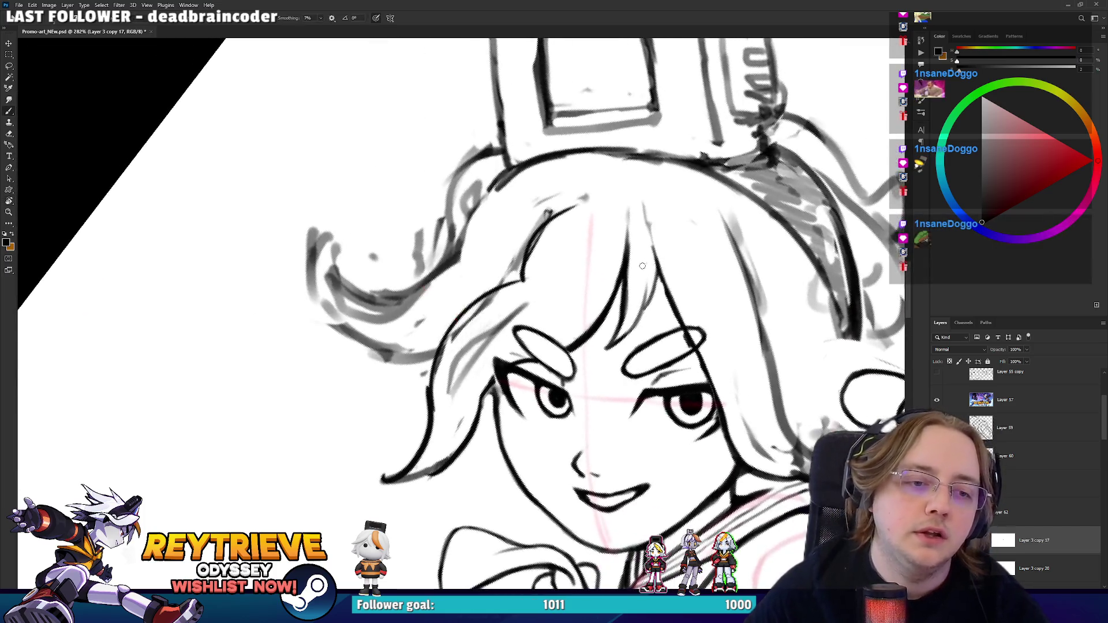
- Erase the dark stroke and faint sketch marks in the hair left of the face
key("e")
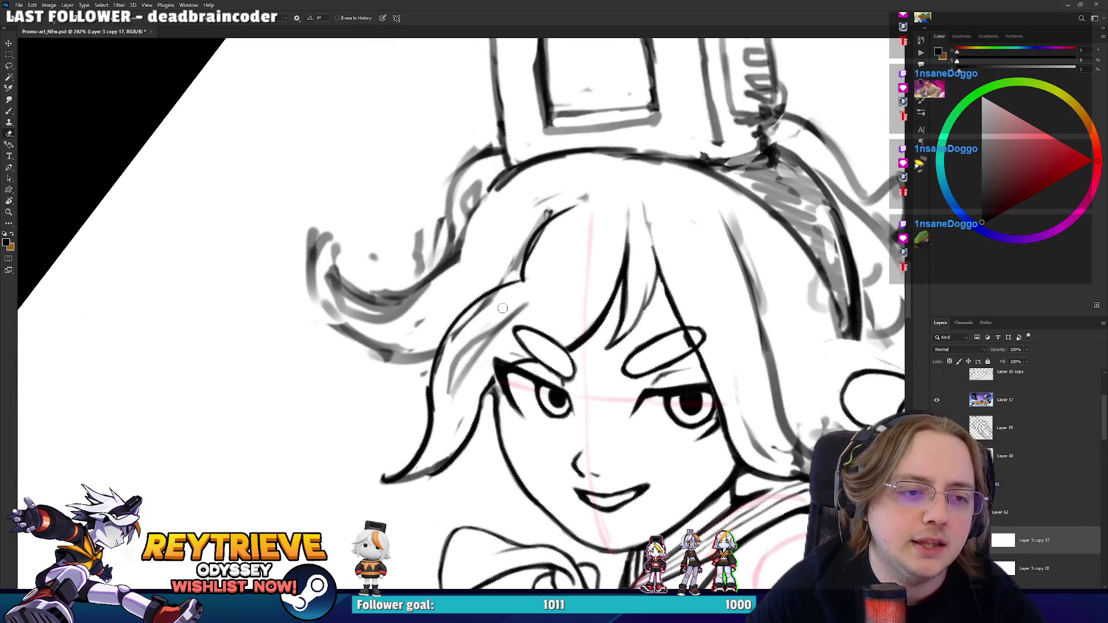
left_click_drag(497, 314, 556, 221)
left_click_drag(482, 321, 526, 276)
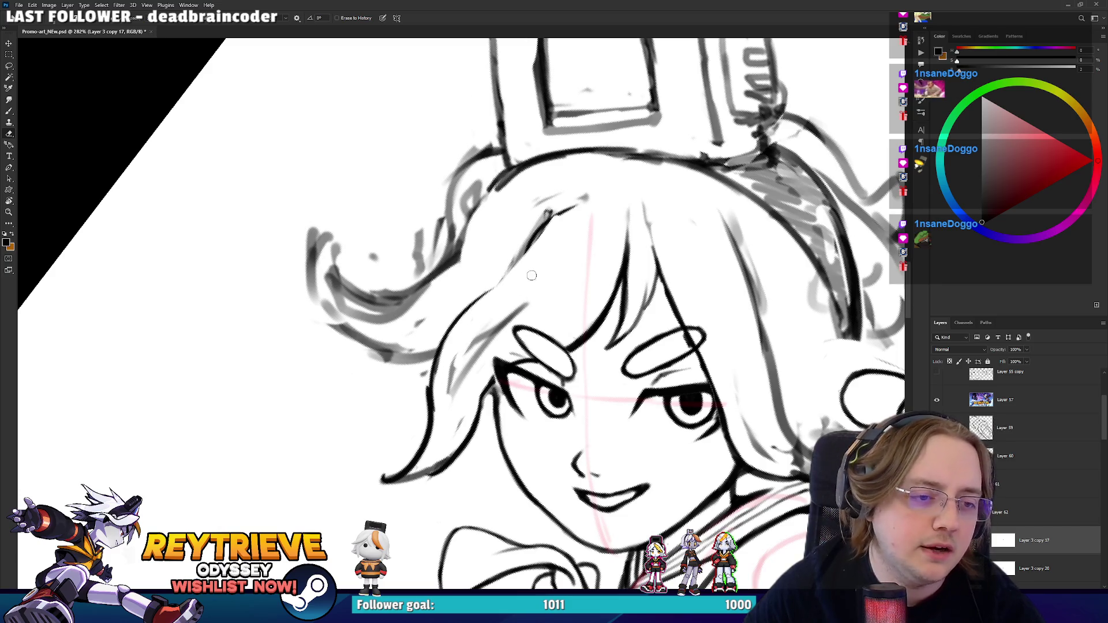
mouse_move(598, 241)
left_mouse_down()
mouse_move(521, 478)
mouse_move(490, 424)
mouse_move(468, 327)
left_mouse_up()
- Draw new dark hair strokes along the side of the hair
key("b")
key("e")
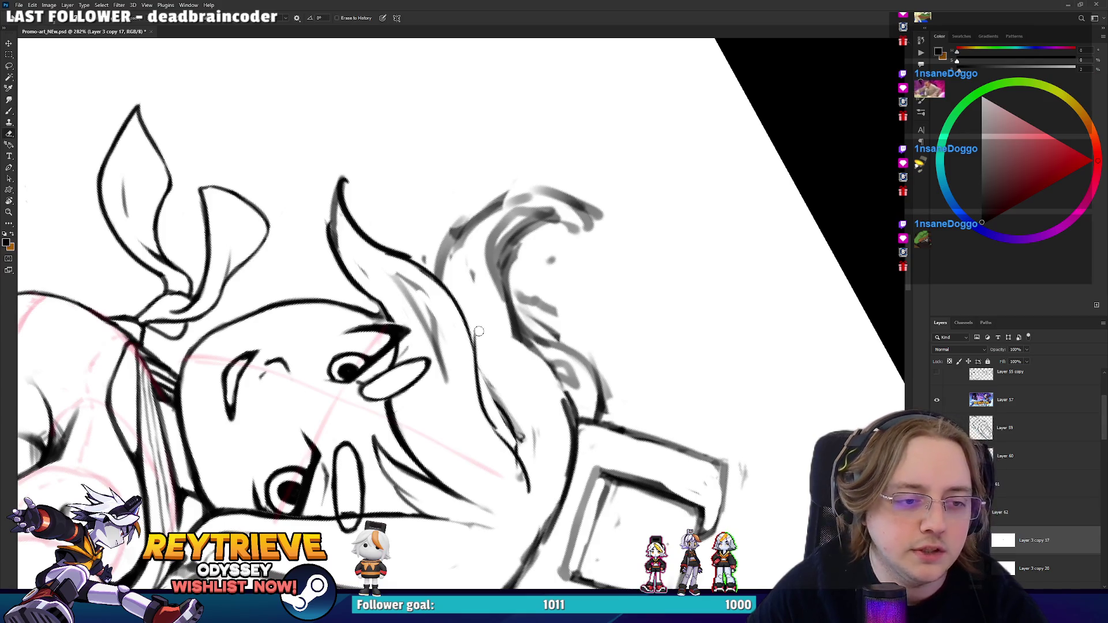
left_click_drag(485, 378, 468, 320)
left_click_drag(523, 289, 473, 173)
key("b")
left_click_drag(430, 341, 353, 239)
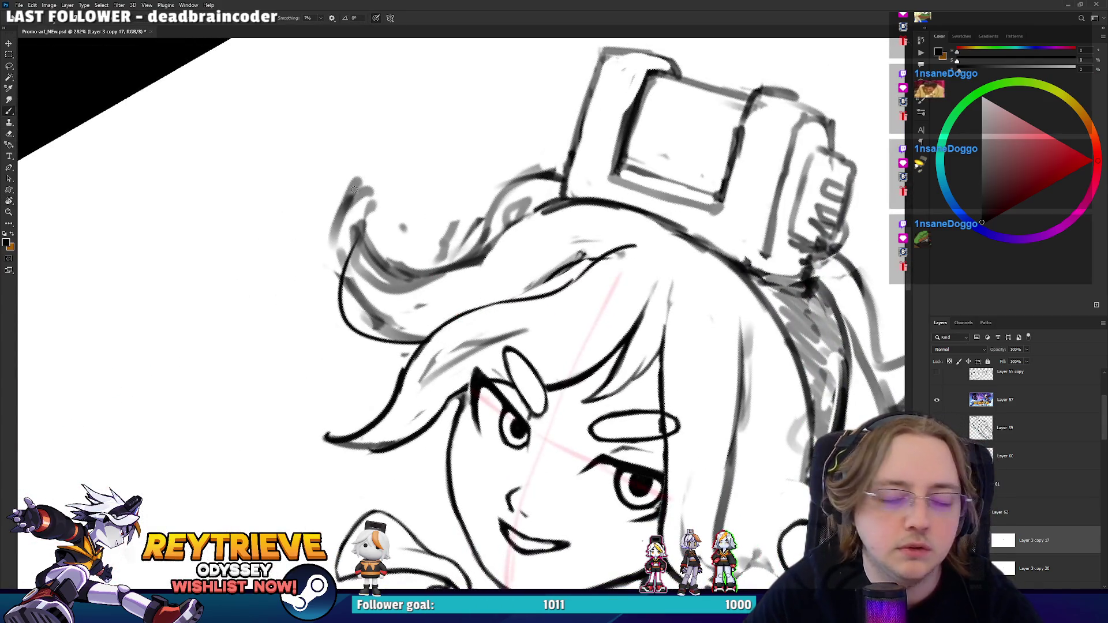
- Redraw the dark hair strand and strokes, erasing the old light hair strokes
key("ctrl+z")
left_click_drag(385, 334, 380, 156)
key("e")
mouse_move(333, 242)
left_mouse_down()
mouse_move(350, 184)
mouse_move(338, 237)
left_mouse_up()
mouse_move(378, 283)
left_mouse_down()
mouse_move(358, 254)
mouse_move(355, 208)
left_mouse_up()
key("b")
left_click_drag(416, 334, 353, 246)
mouse_move(381, 194)
left_mouse_down()
mouse_move(360, 259)
mouse_move(398, 147)
left_mouse_up()
key("ctrl+z")
left_click_drag(363, 268, 389, 154)
- Erase light sketch strokes in the hair and add a dark hair stroke
key("r")
mouse_move(375, 294)
left_mouse_down()
mouse_move(404, 346)
mouse_move(444, 375)
left_mouse_up()
key("e")
mouse_move(427, 424)
left_mouse_down()
mouse_move(444, 374)
mouse_move(429, 427)
left_mouse_up()
mouse_move(456, 384)
left_mouse_down()
mouse_move(427, 427)
mouse_move(423, 353)
left_mouse_up()
key("b")
mouse_move(437, 427)
left_mouse_down()
mouse_move(427, 340)
mouse_move(554, 392)
left_mouse_up()
- Erase the grey sketch strokes throughout the hair
key("r")
key("e")
left_click_drag(496, 300, 450, 254)
left_click_drag(442, 211, 427, 263)
left_click_drag(424, 222, 418, 265)
mouse_move(511, 268)
left_mouse_down()
mouse_move(490, 265)
mouse_move(496, 231)
mouse_move(554, 297)
mouse_move(571, 283)
left_mouse_up()
mouse_move(639, 278)
left_mouse_down()
mouse_move(456, 320)
mouse_move(416, 375)
mouse_move(404, 300)
mouse_move(430, 364)
left_mouse_up()
- Redraw the ear with a dark line and erase the grey ear strokes
key("b")
left_click_drag(415, 288, 441, 378)
key("e")
left_click_drag(413, 297, 434, 382)
key("b")
left_click_drag(418, 288, 442, 378)
mouse_move(419, 314)
left_mouse_down()
mouse_move(445, 383)
mouse_move(427, 314)
mouse_move(500, 360)
left_mouse_up()
key("e")
mouse_move(501, 320)
left_mouse_down()
mouse_move(506, 383)
mouse_move(487, 386)
left_mouse_up()
- Erase leftover grey hair and ear strokes and faint marks outside the hair outline
key("r")
scroll(473, 289, "down", 5)
scroll(484, 257, "up", 5)
key("r")
left_click_drag(559, 311, 492, 320)
mouse_move(508, 255)
left_mouse_down()
mouse_move(494, 308)
mouse_move(498, 275)
left_mouse_up()
mouse_move(480, 345)
left_mouse_down()
mouse_move(480, 399)
mouse_move(423, 404)
left_mouse_up()
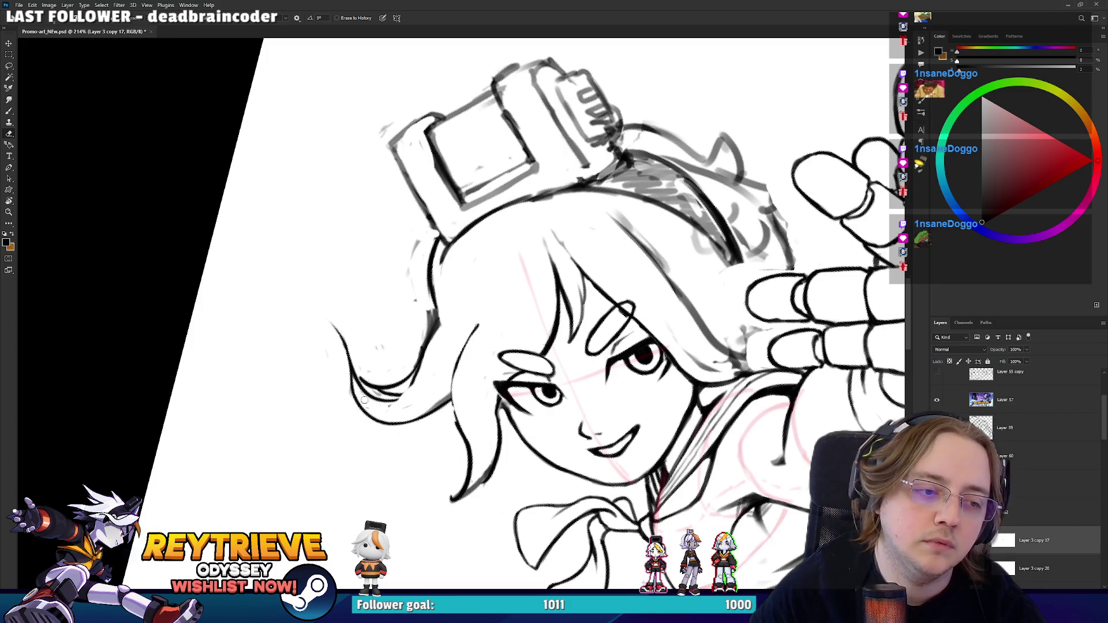
left_click_drag(419, 261, 397, 332)
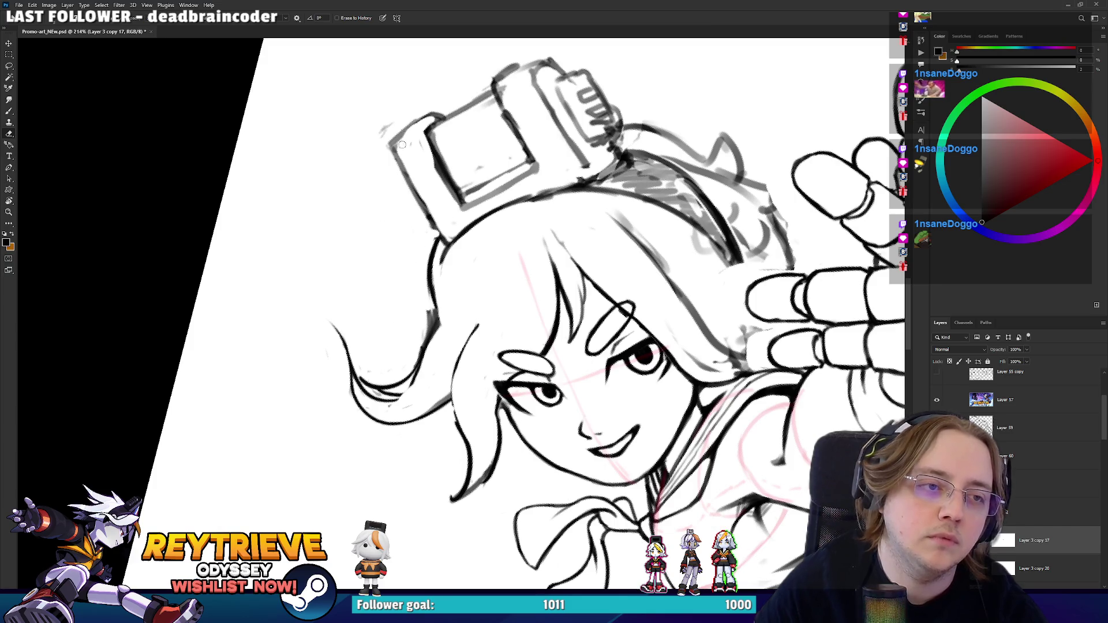
- Duplicate Layer 3 copy 17 as Layer 3 copy 21 at 50% opacity, then reselect copy 17
key("r")
mouse_move(405, 103)
left_mouse_down()
mouse_move(465, 99)
mouse_move(608, 164)
left_mouse_up()
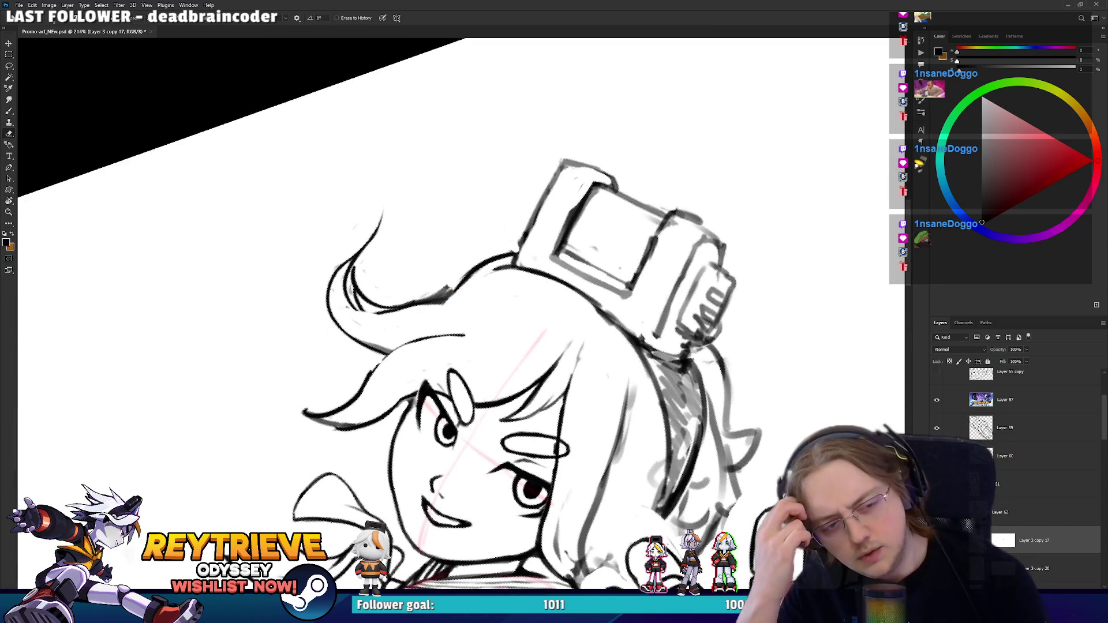
key("r")
mouse_move(609, 243)
left_mouse_down()
mouse_move(616, 367)
mouse_move(576, 366)
mouse_move(560, 221)
left_mouse_up()
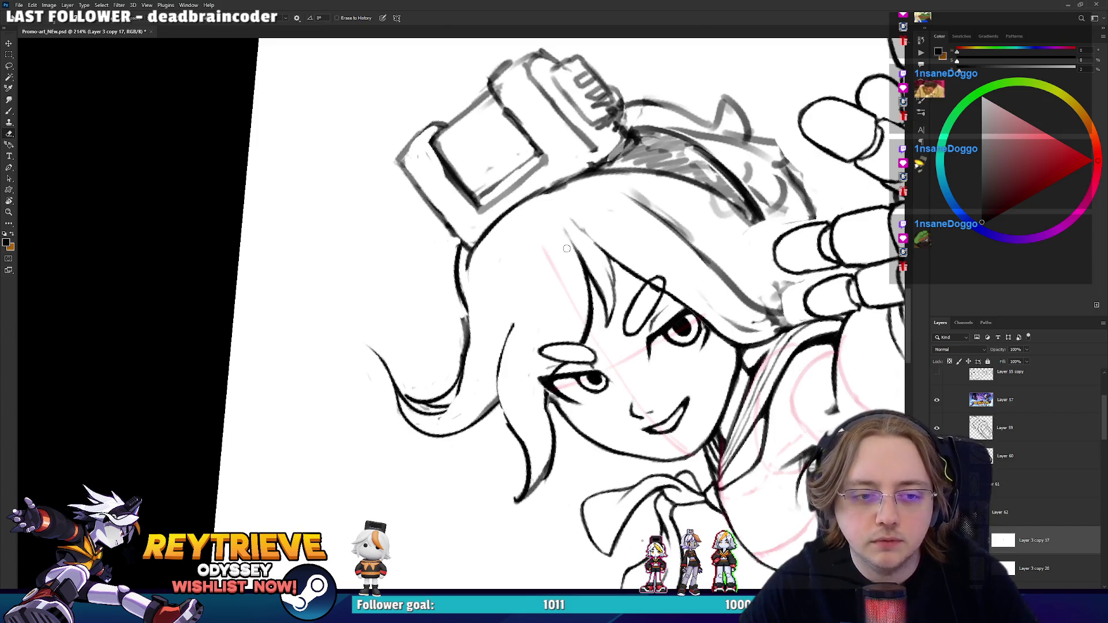
left_click_drag(1055, 534, 1008, 562, "alt")
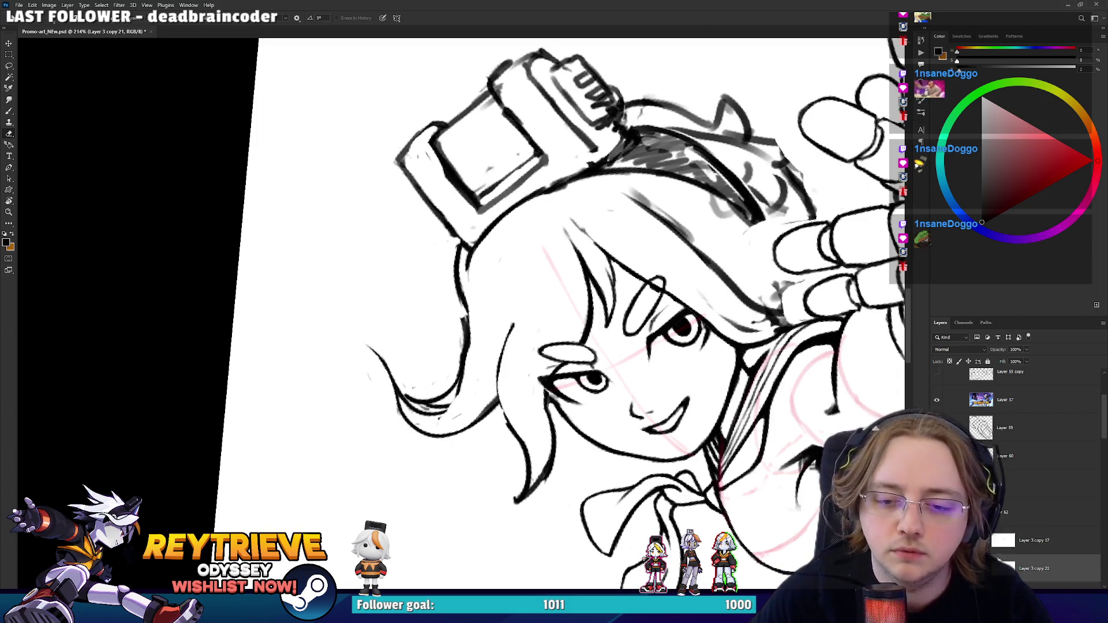
key("5")
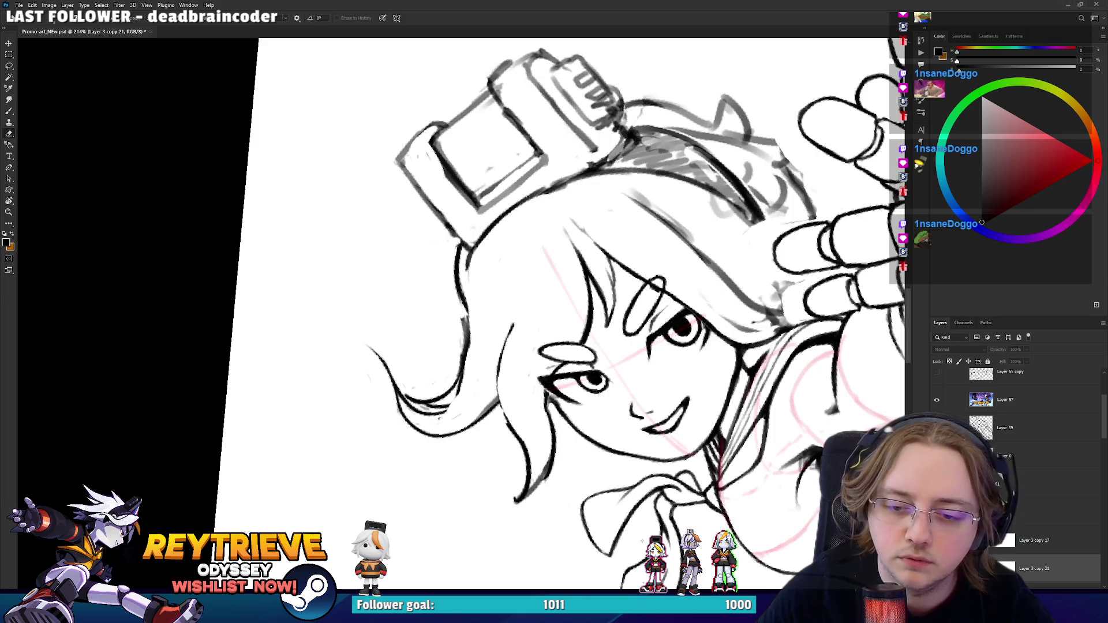
left_click(1038, 540)
- Lighten the hair strands near the cheek and draw small strokes on top of the head
mouse_move(590, 311)
left_mouse_down()
mouse_move(575, 248)
mouse_move(608, 319)
left_mouse_up()
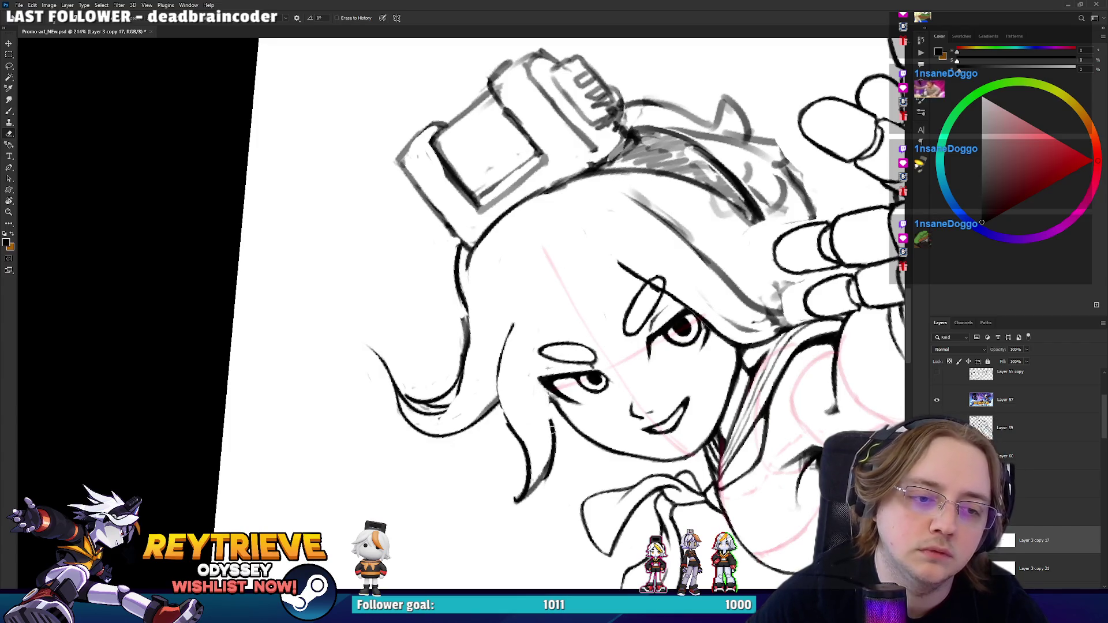
left_click_drag(548, 417, 552, 429)
mouse_move(526, 480)
left_mouse_down()
mouse_move(493, 353)
mouse_move(558, 292)
mouse_move(582, 294)
mouse_move(586, 279)
mouse_move(583, 329)
left_mouse_up()
key("r")
key("b")
mouse_move(580, 265)
left_mouse_down()
mouse_move(600, 328)
mouse_move(568, 272)
mouse_move(572, 291)
left_mouse_up()
- Sketch short hair strands at the top of the head and trim them back with the eraser
key("e")
key("b")
key("e")
key("b")
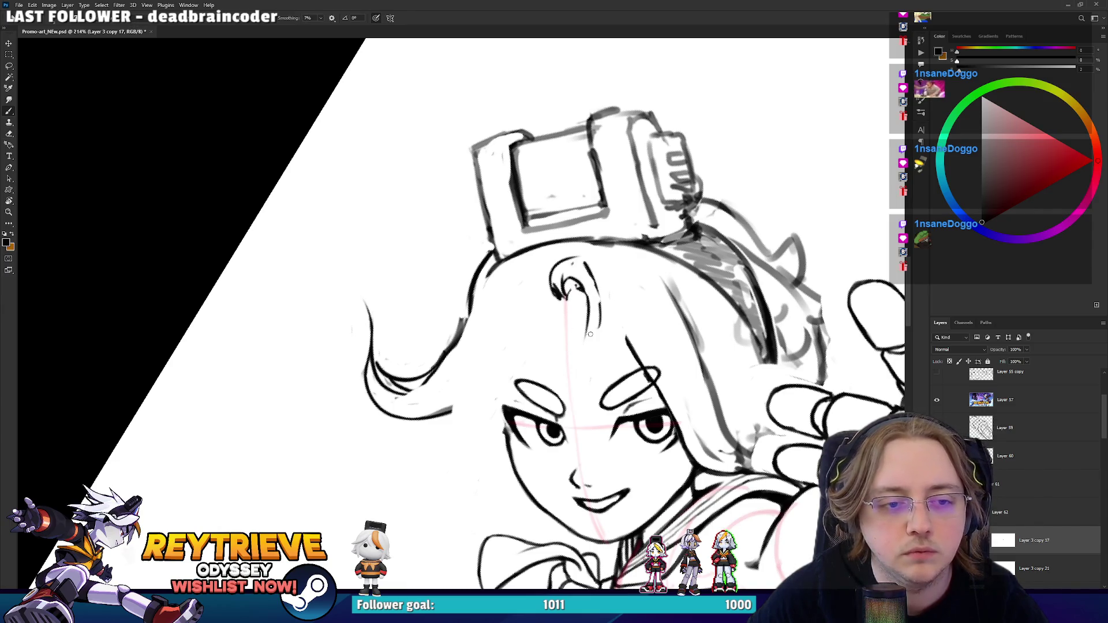
mouse_move(594, 335)
left_mouse_down()
mouse_move(601, 296)
mouse_move(583, 277)
mouse_move(560, 292)
mouse_move(588, 256)
mouse_move(562, 266)
mouse_move(577, 328)
left_mouse_up()
key("e")
key("b")
key("e")
key("b")
left_click_drag(551, 272, 580, 346)
key("e")
mouse_move(586, 297)
left_mouse_down()
mouse_move(598, 333)
mouse_move(555, 304)
left_mouse_up()
- Draw the curved line down the face's left side, redoing it shorter, plus a stroke near the hair
key("b")
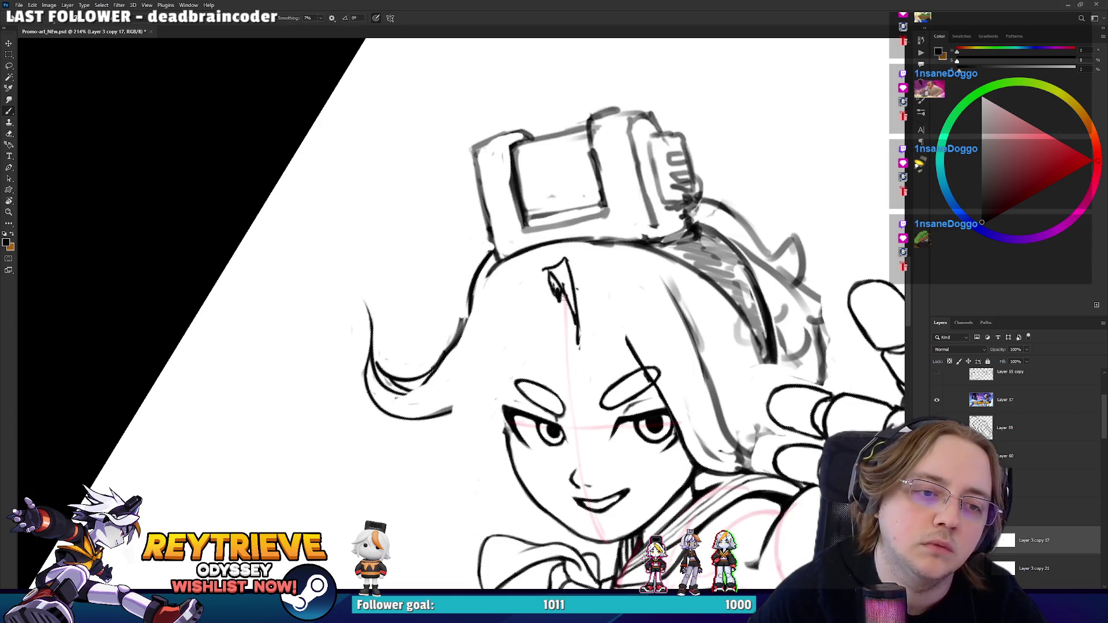
mouse_move(545, 262)
left_mouse_down()
mouse_move(522, 289)
mouse_move(488, 406)
left_mouse_up()
key("ctrl+z")
mouse_move(531, 279)
left_mouse_down()
mouse_move(467, 439)
mouse_move(490, 437)
mouse_move(532, 384)
left_mouse_up()
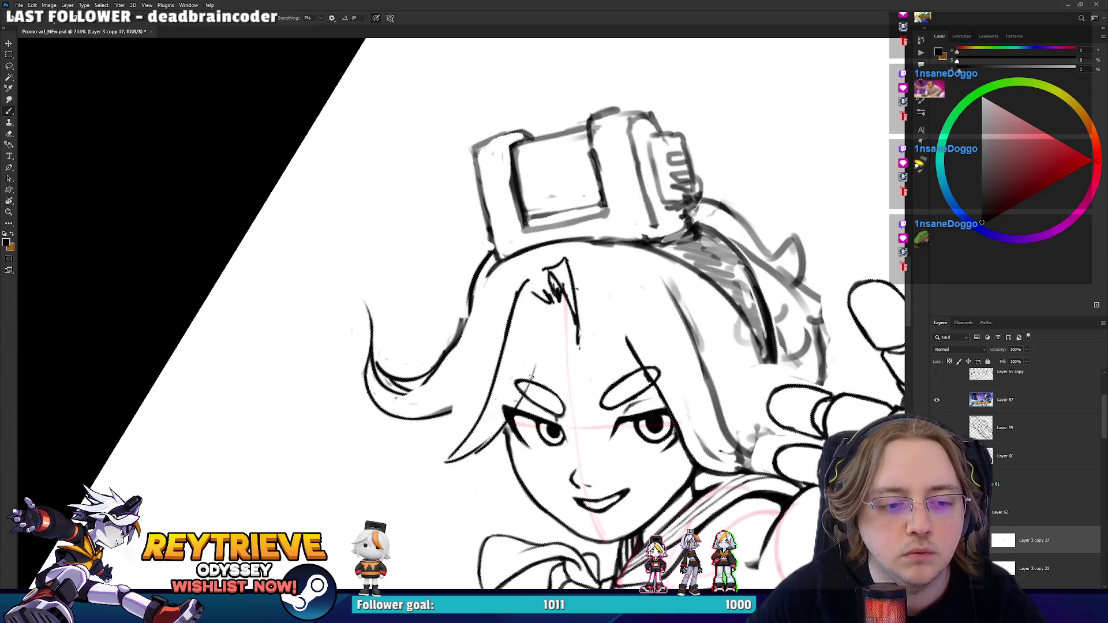
left_click_drag(556, 339, 528, 275)
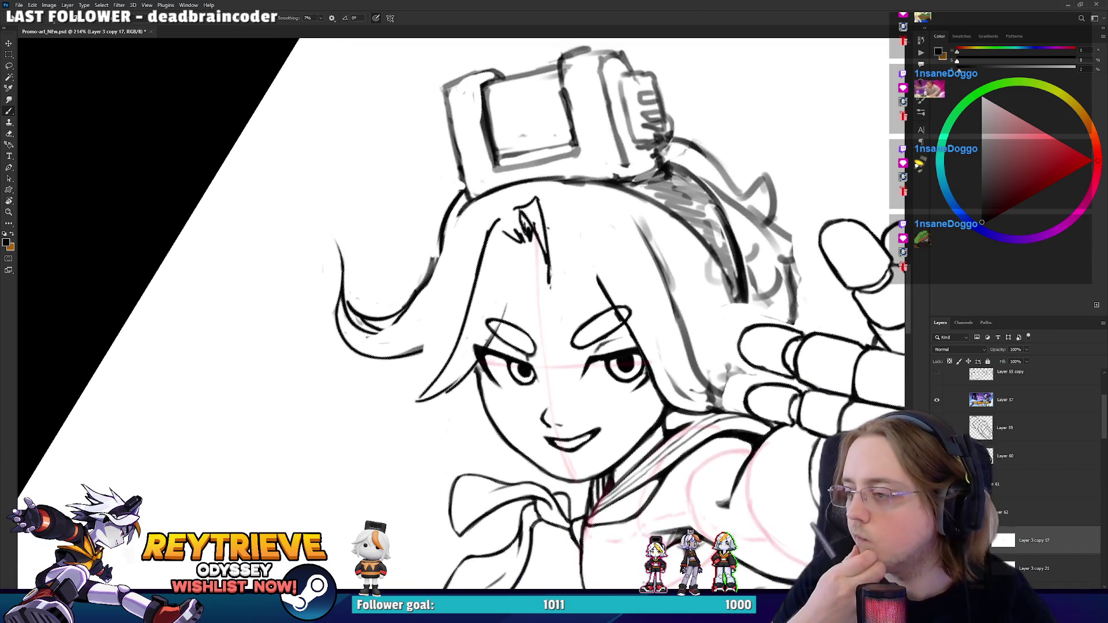
left_click_drag(465, 312, 429, 358)
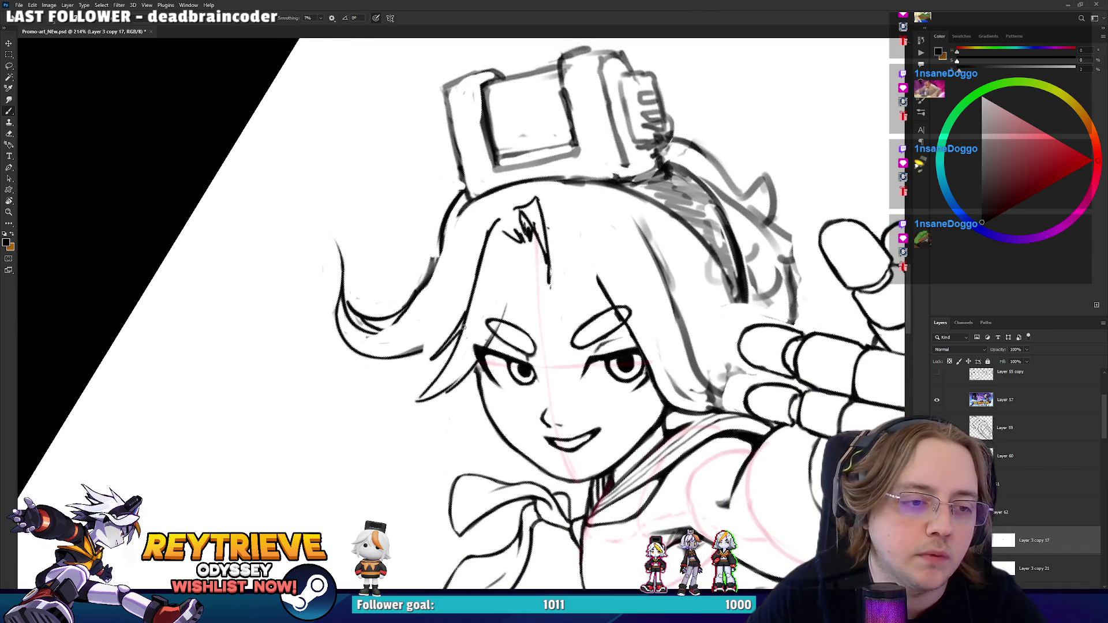
key("ctrl+z")
left_click_drag(472, 316, 443, 347)
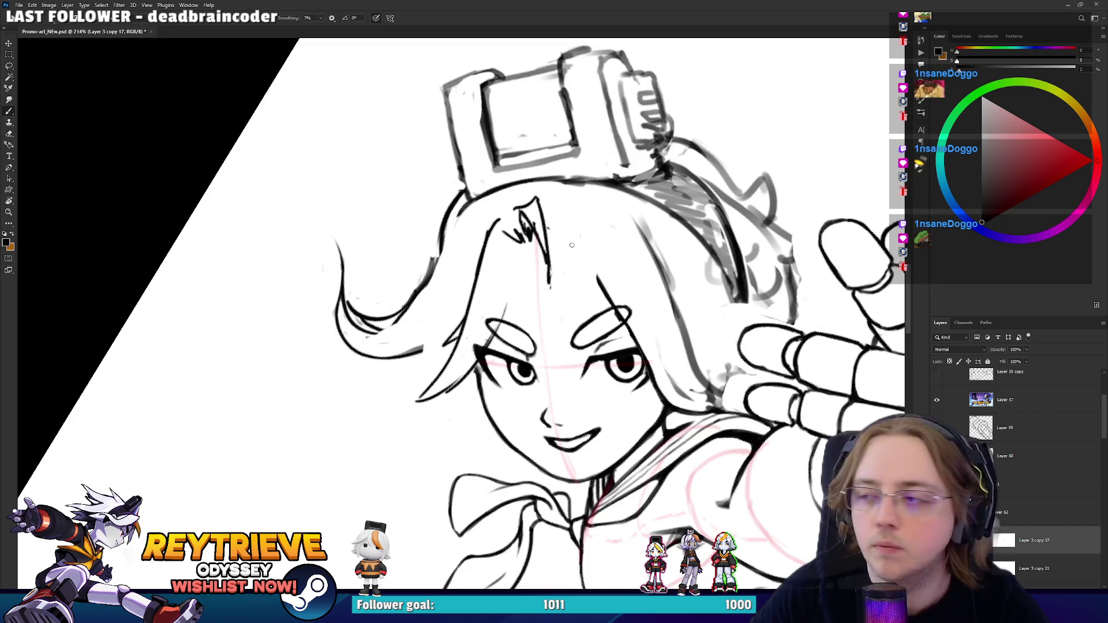
left_click_drag(593, 226, 582, 213)
mouse_move(504, 308)
left_mouse_down()
mouse_move(499, 243)
mouse_move(519, 230)
mouse_move(571, 323)
mouse_move(474, 415)
mouse_move(458, 309)
mouse_move(404, 288)
left_mouse_up()
- Add a short stroke on the hair with the face upright, then tilt the view the other way
key("r")
key("e")
key("b")
key("e")
key("r")
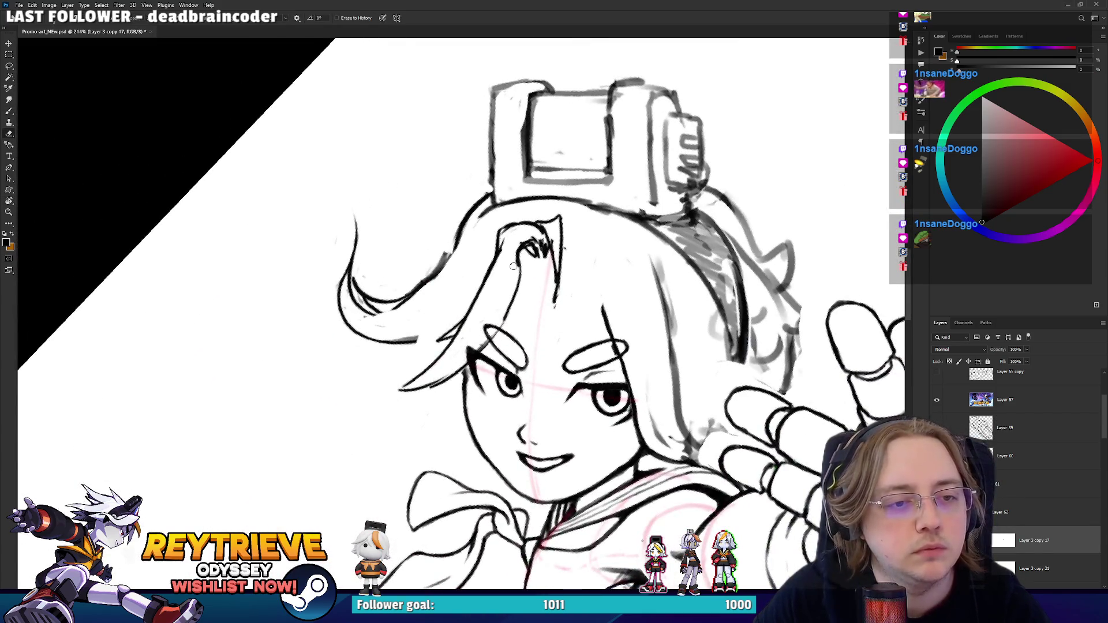
key("b")
mouse_move(517, 277)
left_mouse_down()
mouse_move(524, 241)
mouse_move(456, 312)
mouse_move(491, 328)
left_mouse_up()
key("e")
key("r")
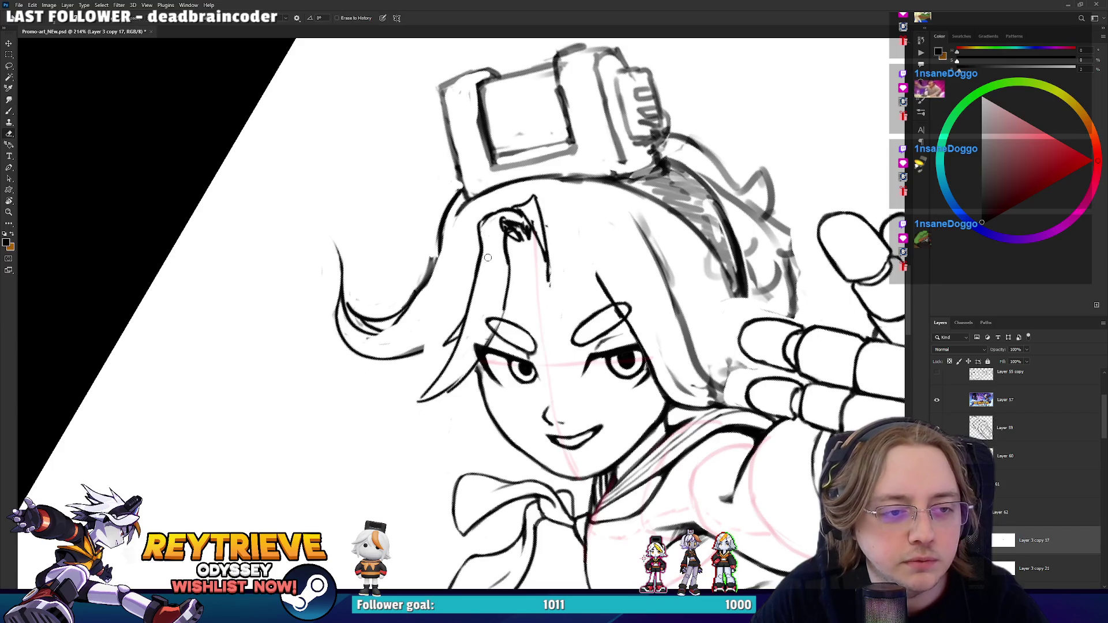
key("r")
left_click_drag(494, 221, 546, 278)
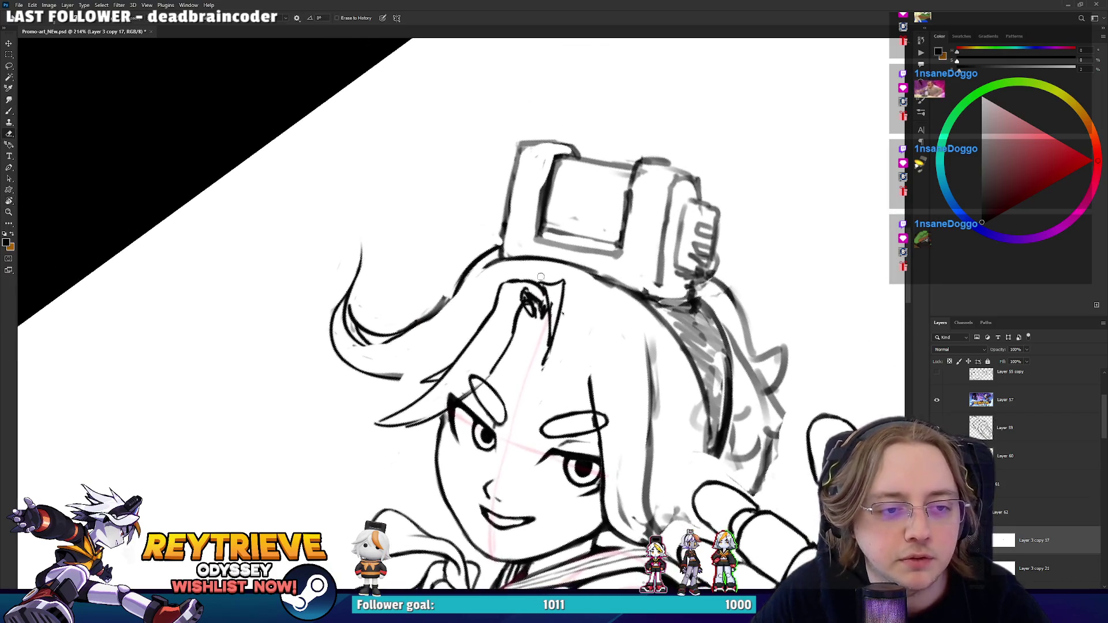
- Erase the faint stray strokes left of the hair and face at a new view tilt
key("b")
key("e")
key("r")
mouse_move(546, 304)
left_mouse_down()
mouse_move(623, 284)
mouse_move(596, 263)
mouse_move(520, 375)
mouse_move(499, 442)
mouse_move(496, 396)
left_mouse_up()
key("b")
key("r")
key("e")
mouse_move(384, 256)
left_mouse_down()
mouse_move(384, 326)
mouse_move(398, 323)
mouse_move(415, 370)
mouse_move(435, 298)
left_mouse_up()
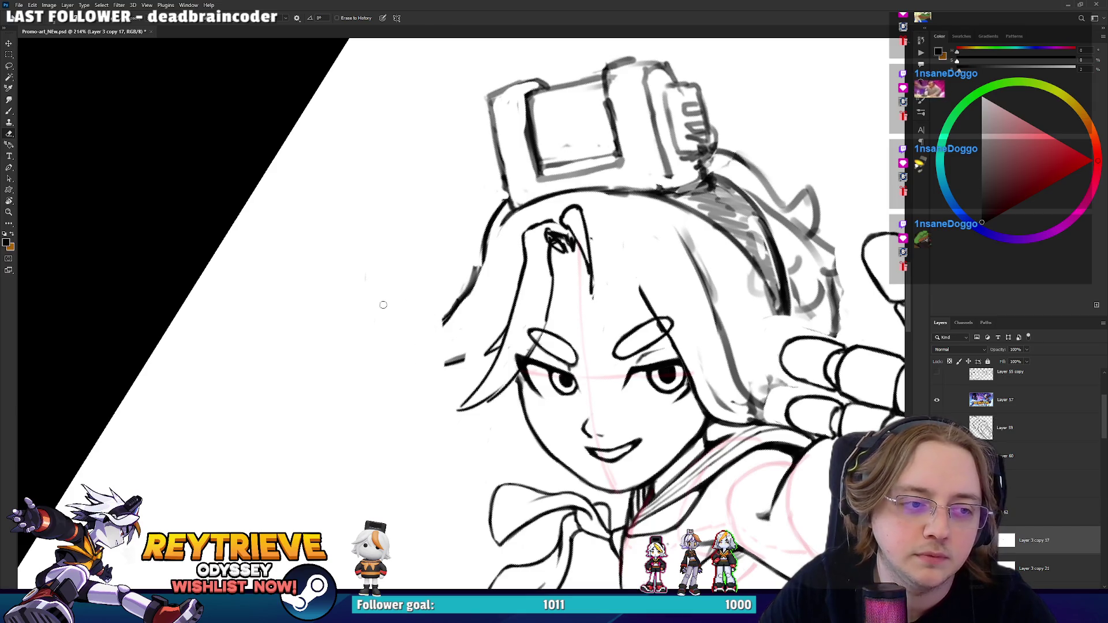
left_click_drag(443, 352, 455, 359)
- Try hair strokes left of the face, undoing each, with the view turned about 150° and back
key("r")
mouse_move(533, 277)
left_mouse_down()
mouse_move(509, 343)
mouse_move(451, 328)
left_mouse_up()
key("b")
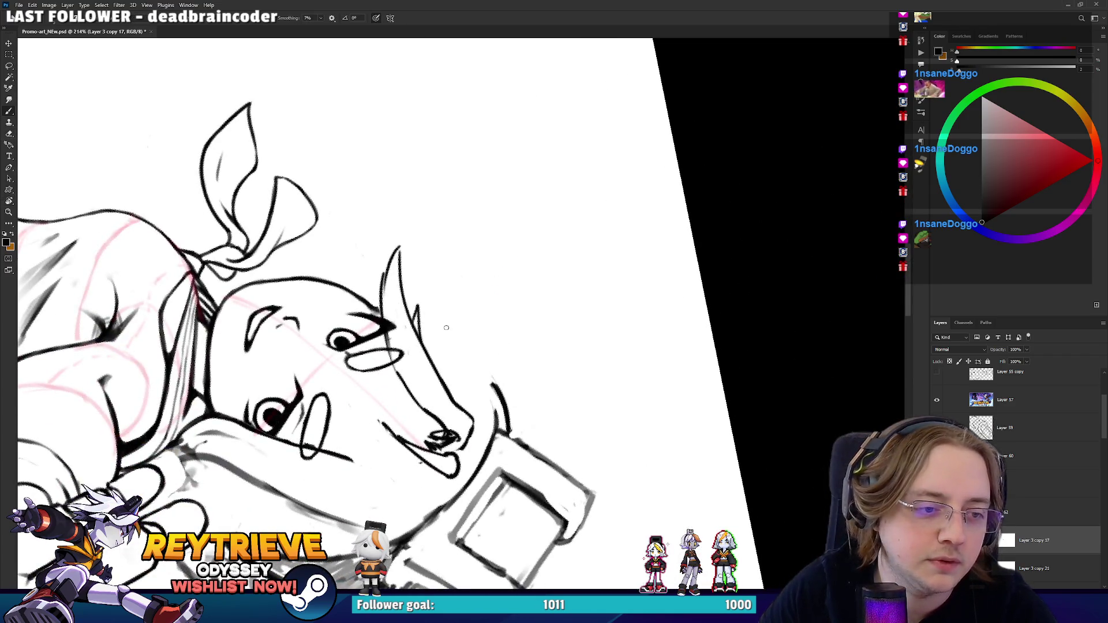
left_click_drag(415, 361, 415, 221)
key("ctrl+z")
key("r")
mouse_move(563, 277)
left_mouse_down()
mouse_move(322, 296)
mouse_move(486, 326)
left_mouse_up()
key("b")
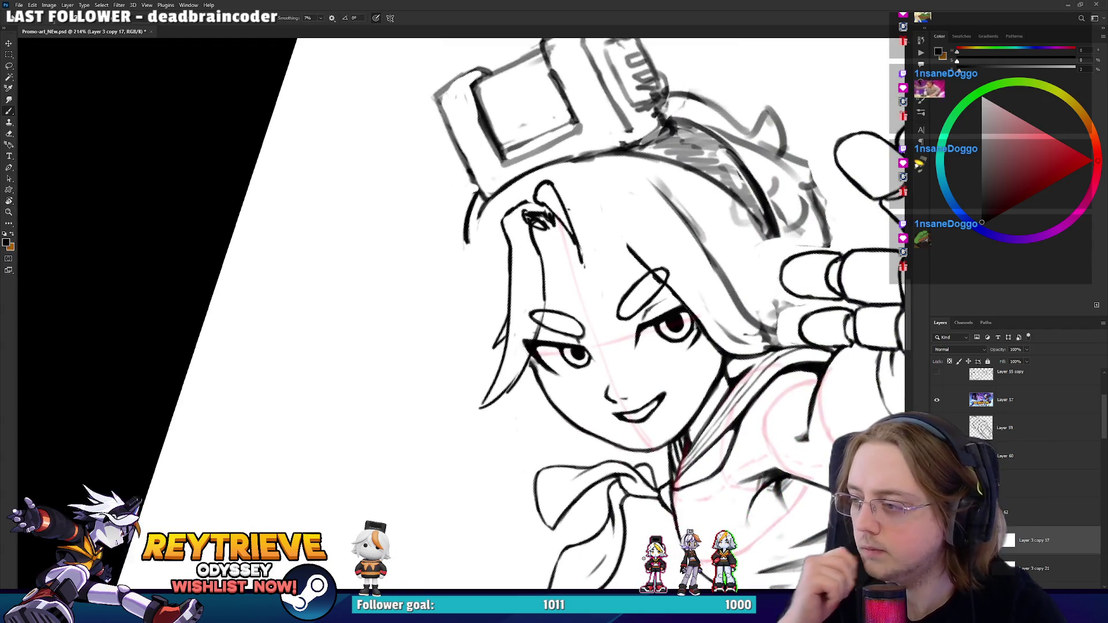
mouse_move(445, 362)
left_mouse_down()
mouse_move(417, 243)
mouse_move(462, 291)
left_mouse_up()
key("ctrl+z")
- Draw a longer strand beside the face and redraw the lower-left hair line several times
key("ctrl+z")
mouse_move(429, 426)
left_mouse_down()
mouse_move(424, 400)
mouse_move(465, 254)
left_mouse_up()
left_click_drag(434, 432, 456, 340)
key("ctrl+z")
mouse_move(435, 429)
left_mouse_down()
mouse_move(443, 389)
mouse_move(484, 337)
left_mouse_up()
key("ctrl+z")
left_click_drag(433, 430, 488, 321)
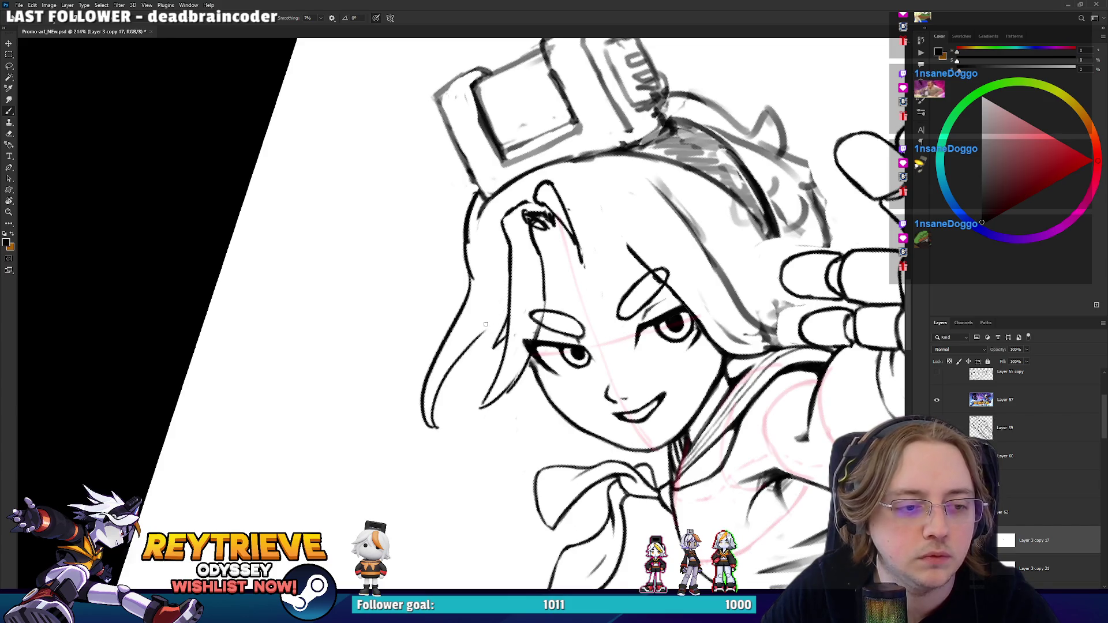
key("ctrl+z")
left_click_drag(430, 428, 485, 317)
key("ctrl+z")
mouse_move(430, 427)
left_mouse_down()
mouse_move(485, 317)
mouse_move(461, 413)
left_mouse_up()
- With the view near upright, draw the long left hair strand in one clean stroke, redone once
key("r")
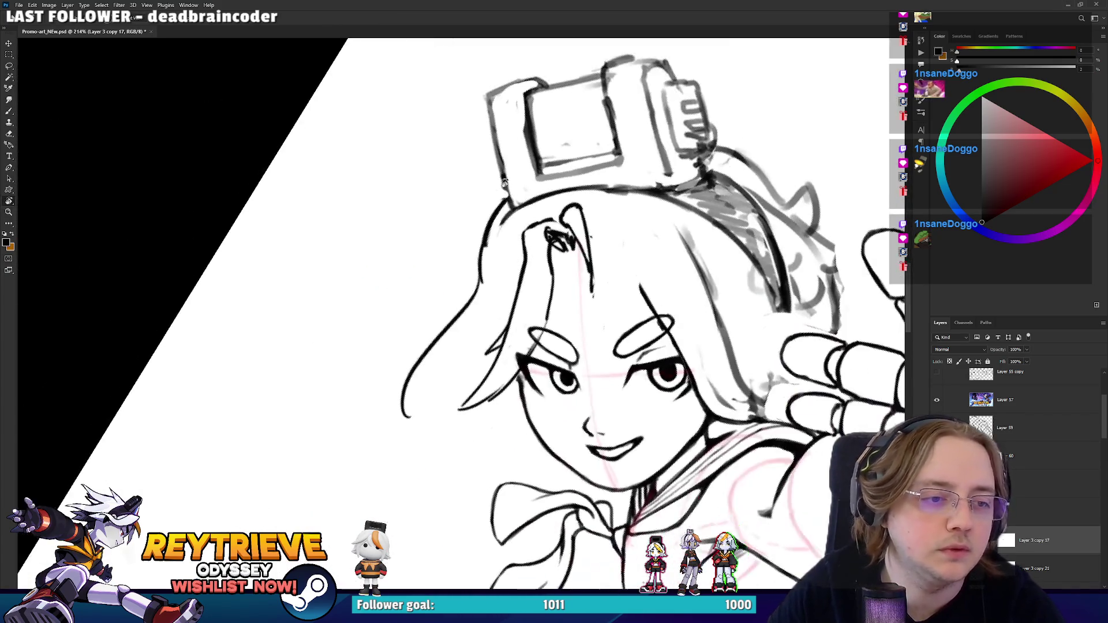
mouse_move(450, 346)
left_mouse_down()
mouse_move(419, 363)
mouse_move(444, 332)
left_mouse_up()
key("e")
key("b")
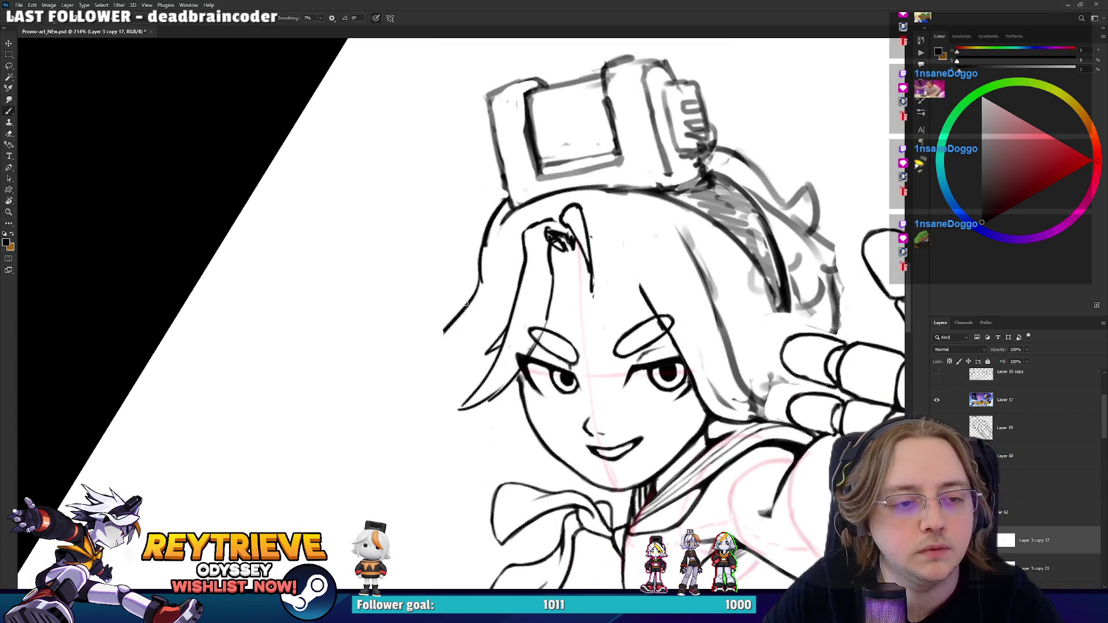
left_click_drag(476, 291, 406, 464)
key("ctrl+z")
left_click_drag(482, 274, 421, 473)
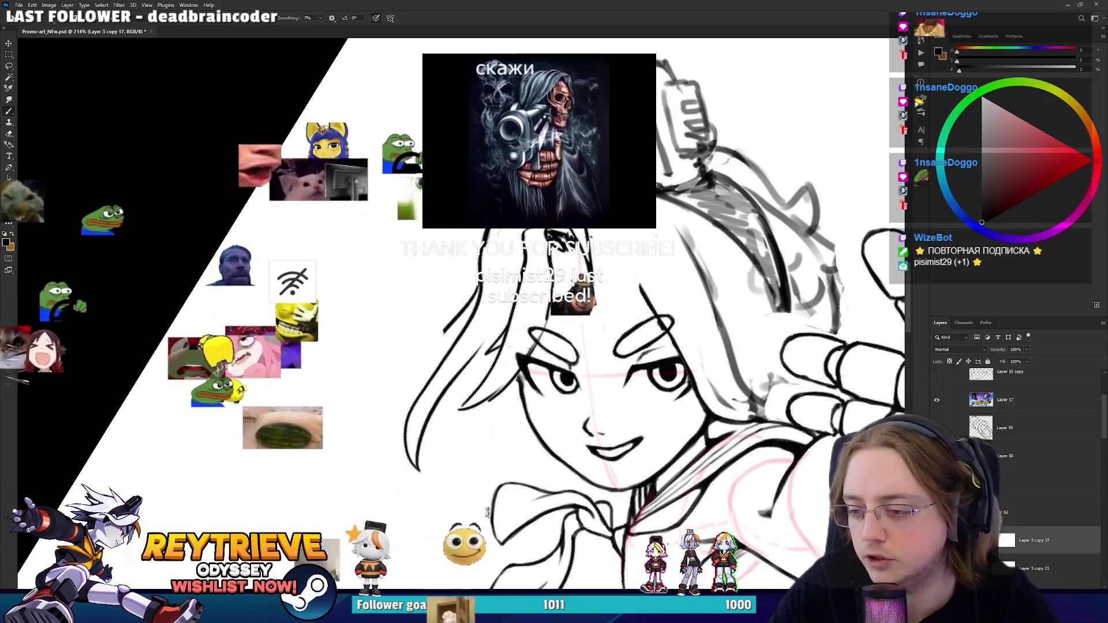
- Turn the canvas about half a turn and trace a dark brush stroke along the left hair strand
key("e")
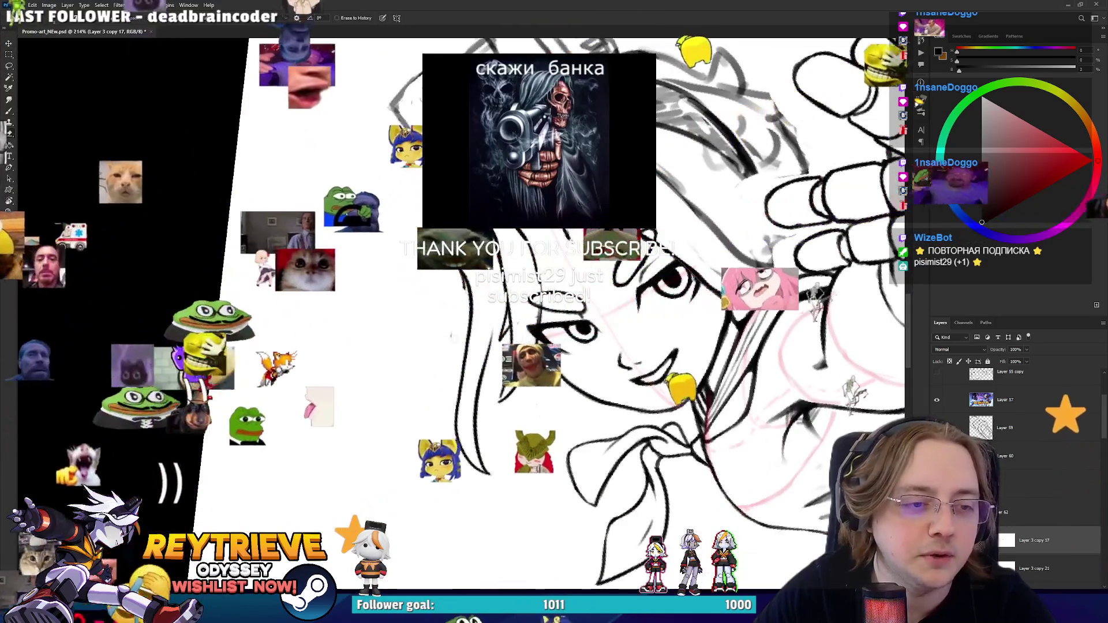
key("b")
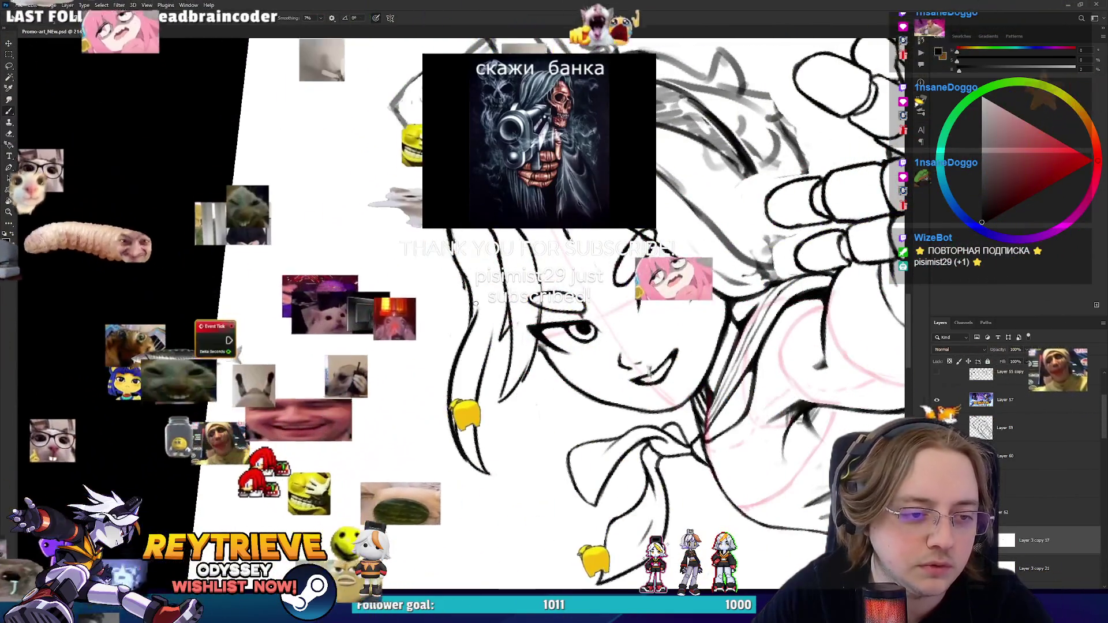
left_click_drag(470, 321, 424, 302)
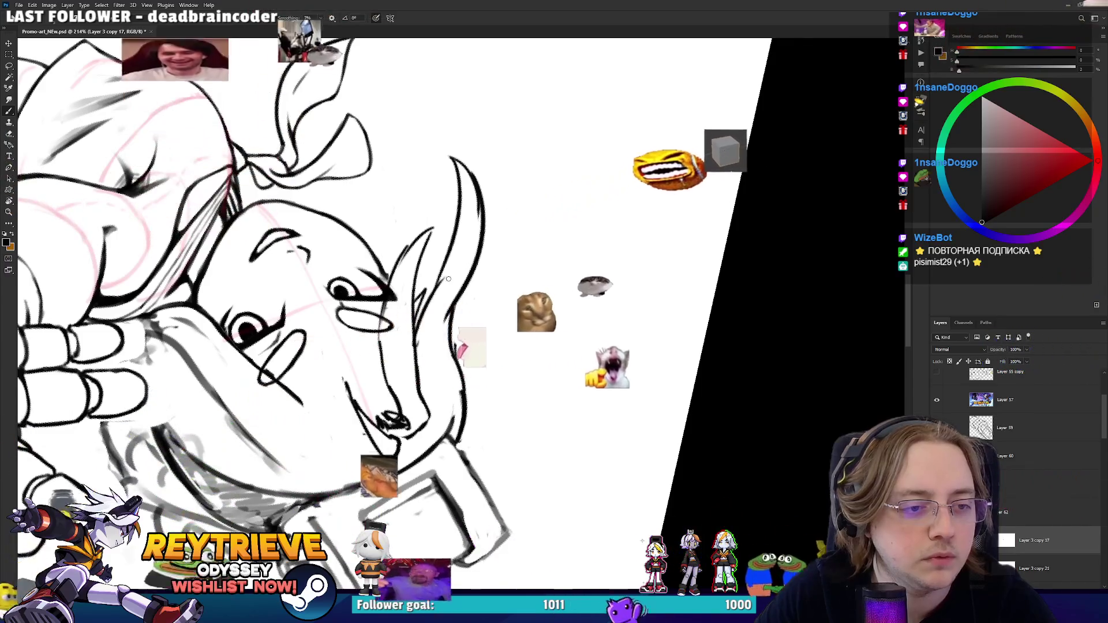
mouse_move(419, 328)
left_mouse_down()
mouse_move(424, 297)
mouse_move(462, 277)
mouse_move(503, 286)
left_mouse_up()
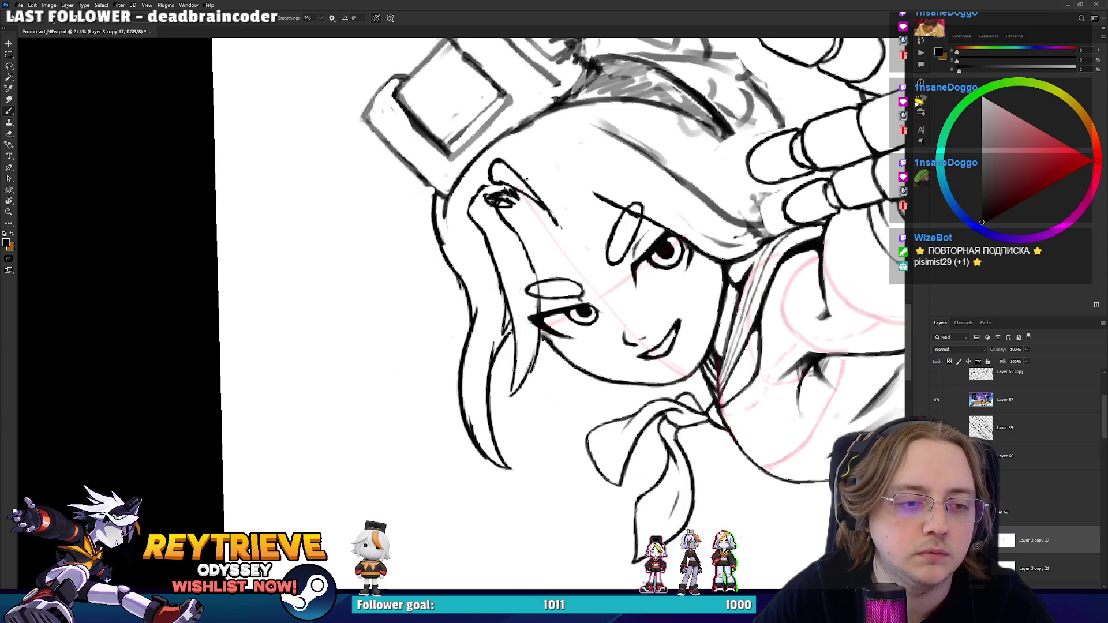
mouse_move(493, 349)
left_mouse_down()
mouse_move(494, 280)
mouse_move(513, 305)
mouse_move(496, 260)
mouse_move(529, 173)
mouse_move(553, 188)
mouse_move(613, 395)
mouse_move(580, 357)
left_mouse_up()
key("r")
scroll(512, 305, "down", 5)
- Zoom to 150% with the view upright and add a short stroke along the left hair line
key("r")
scroll(529, 173, "up", 5)
key("e")
key("r")
mouse_move(644, 345)
left_mouse_down()
mouse_move(438, 243)
mouse_move(425, 341)
left_mouse_up()
key("b")
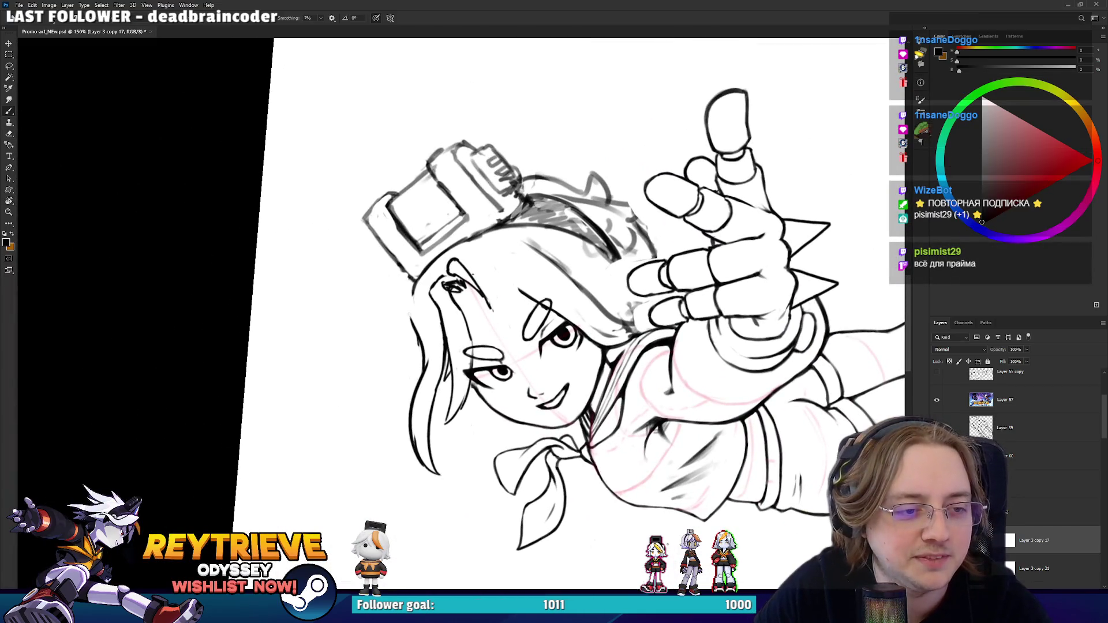
left_click_drag(418, 296, 410, 331)
key("ctrl+z")
key("ctrl+shift+z")
- Erase part of the left hair outline, then turn the view about 100° clockwise
key("e")
mouse_move(422, 316)
left_mouse_down()
mouse_move(418, 282)
mouse_move(417, 340)
left_mouse_up()
key("b")
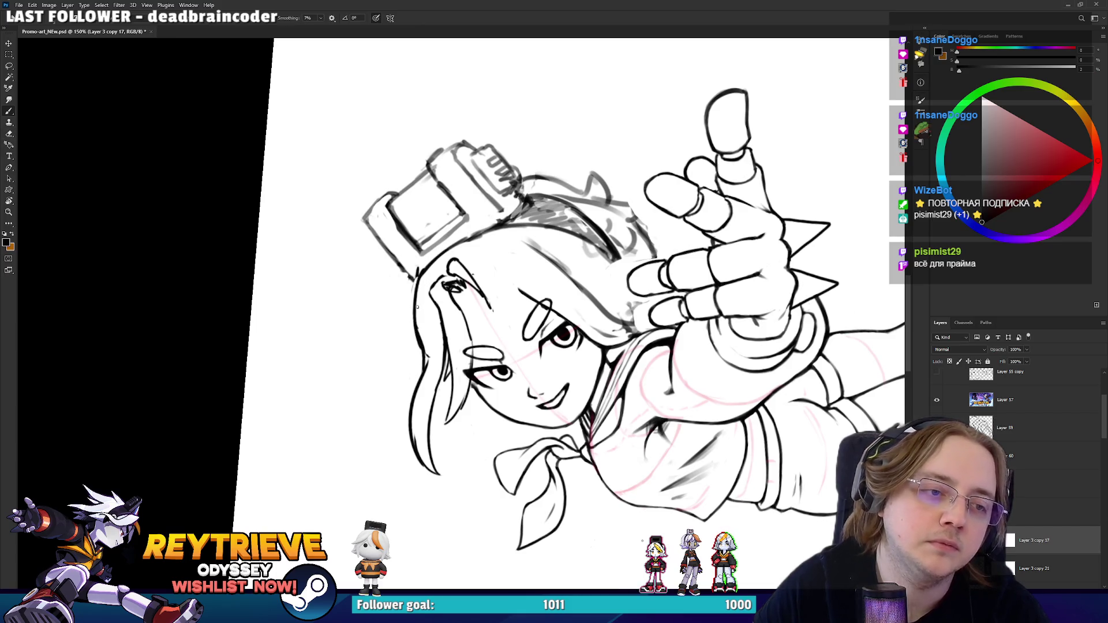
key("e")
key("r")
left_click_drag(419, 306, 455, 271)
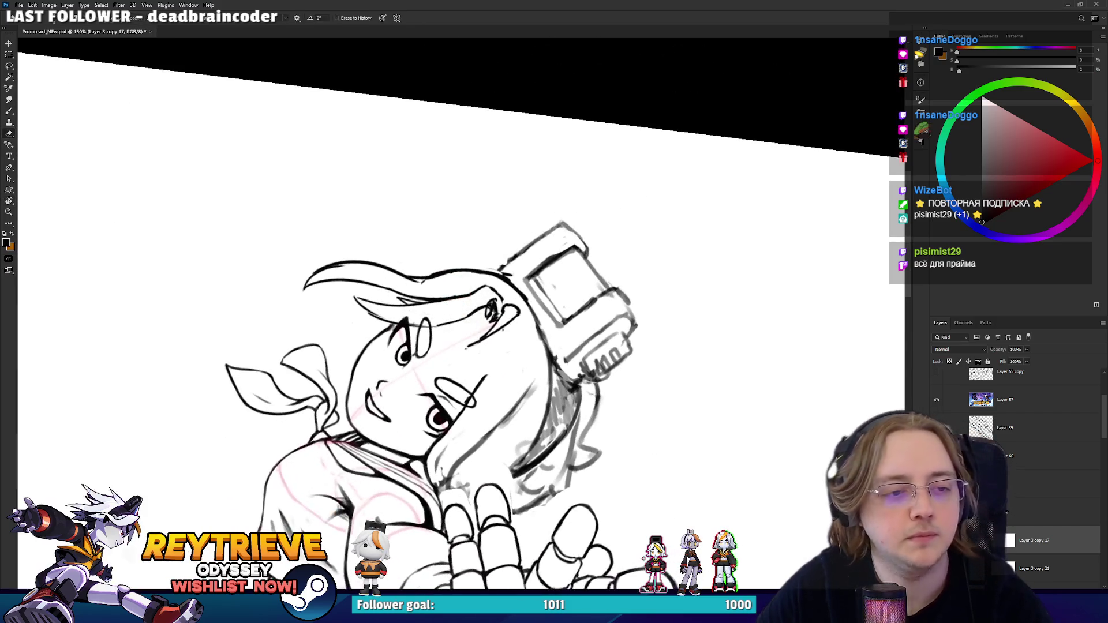
scroll(462, 346, "down", 5)
scroll(461, 346, "up", 3)
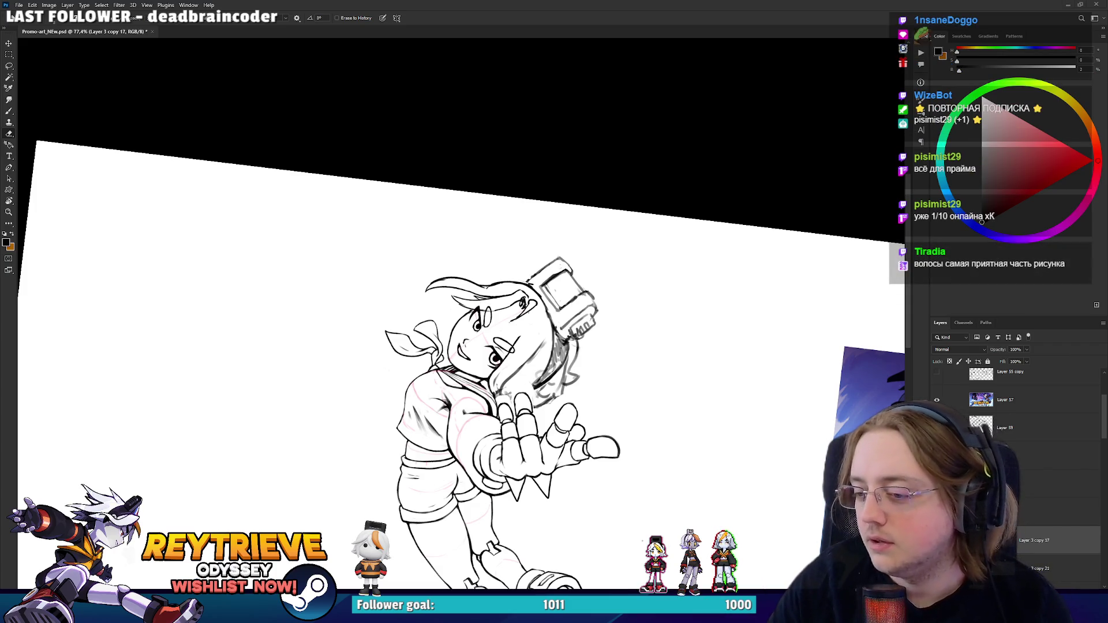
left_click(936, 400)
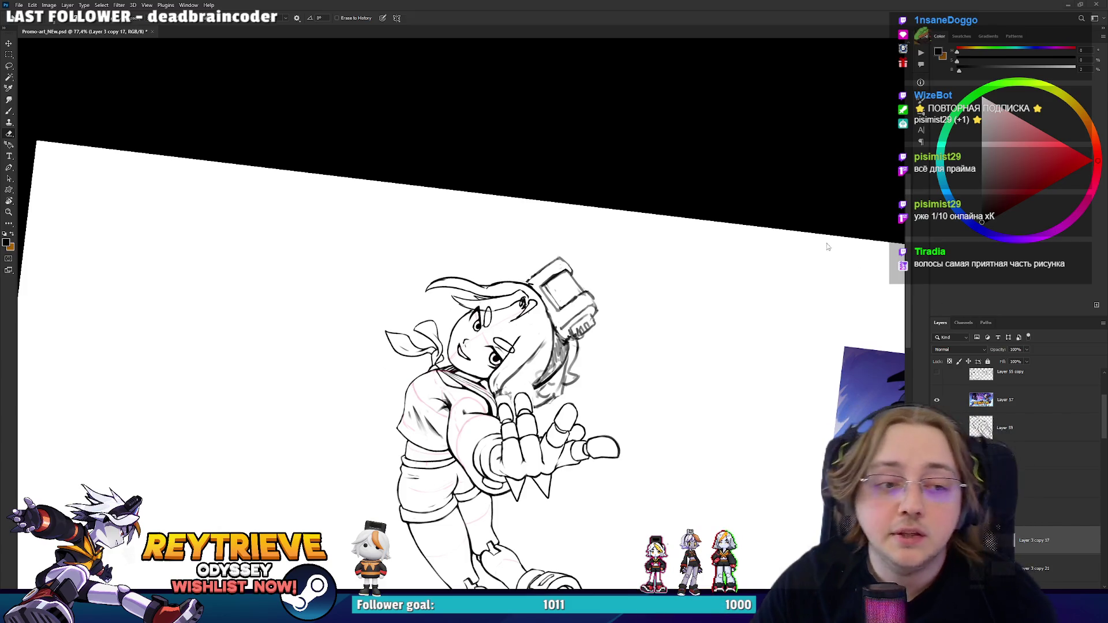
left_click_drag(577, 260, 630, 281)
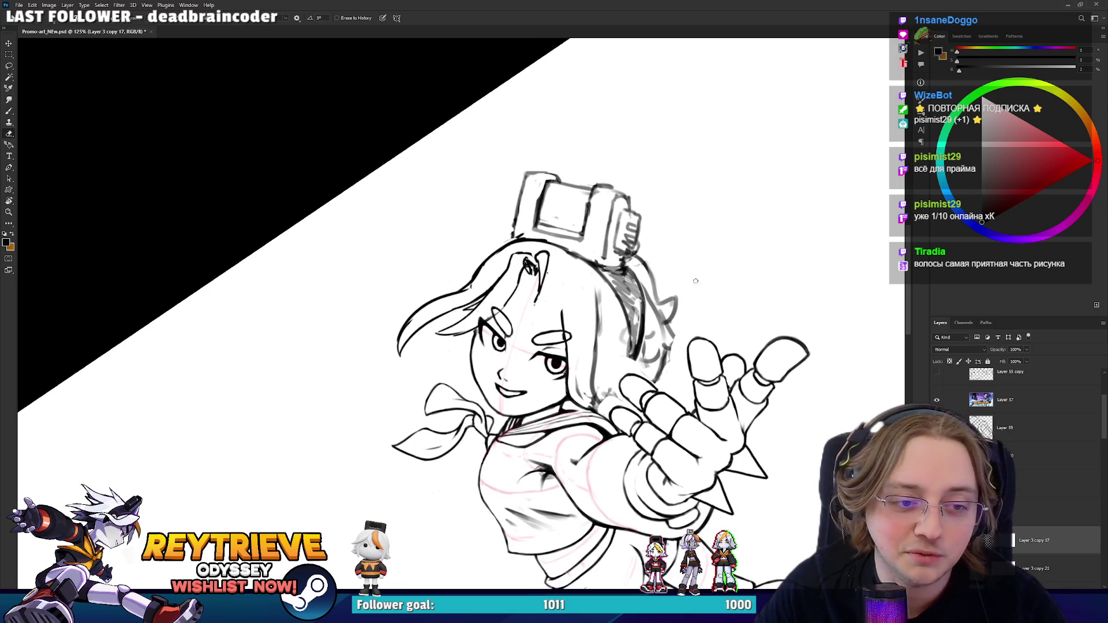
- Turn the canvas strongly and redraw the left hair outline up to the hairline
left_click_drag(576, 270, 550, 259)
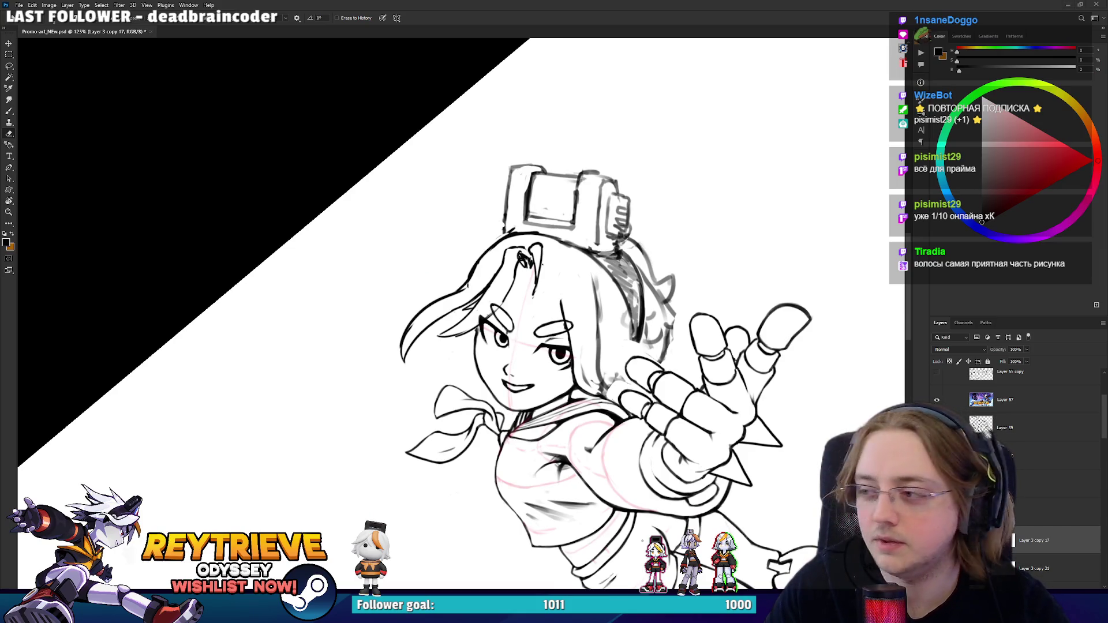
key("r")
mouse_move(571, 246)
left_mouse_down()
mouse_move(505, 344)
mouse_move(520, 396)
mouse_move(503, 226)
mouse_move(500, 266)
mouse_move(468, 270)
mouse_move(459, 293)
mouse_move(489, 237)
left_mouse_up()
key("b")
key("r")
key("b")
key("ctrl+z")
key("ctrl+z")
key("e")
key("b")
key("ctrl+z")
left_click_drag(459, 286, 493, 230)
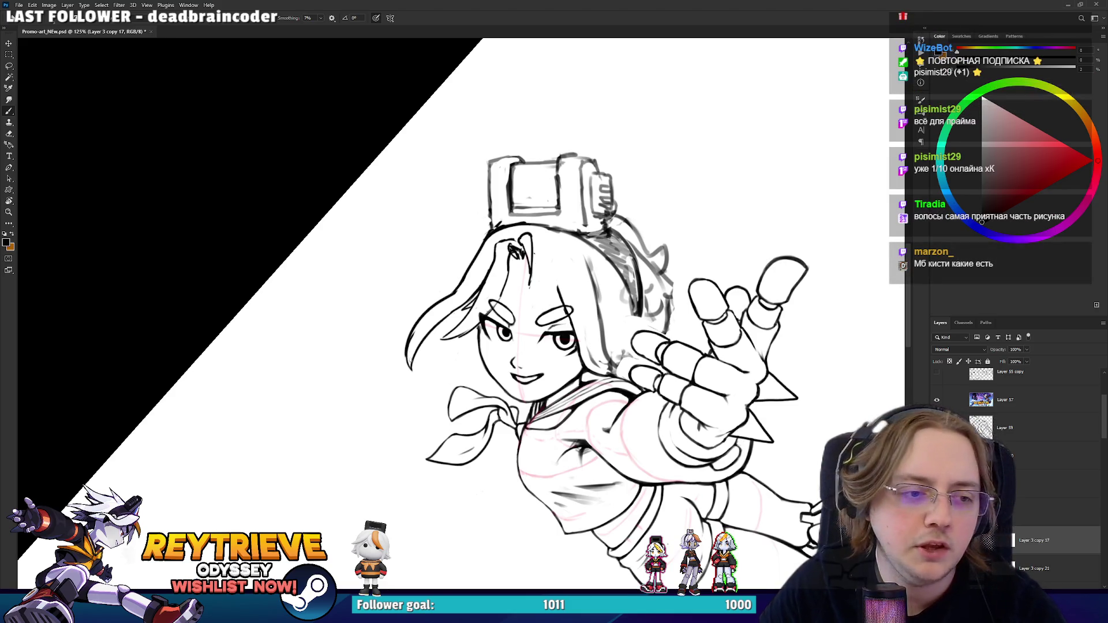
- Rotate the view about 135° and attempt the left hair strand twice, undoing both tries
key("e")
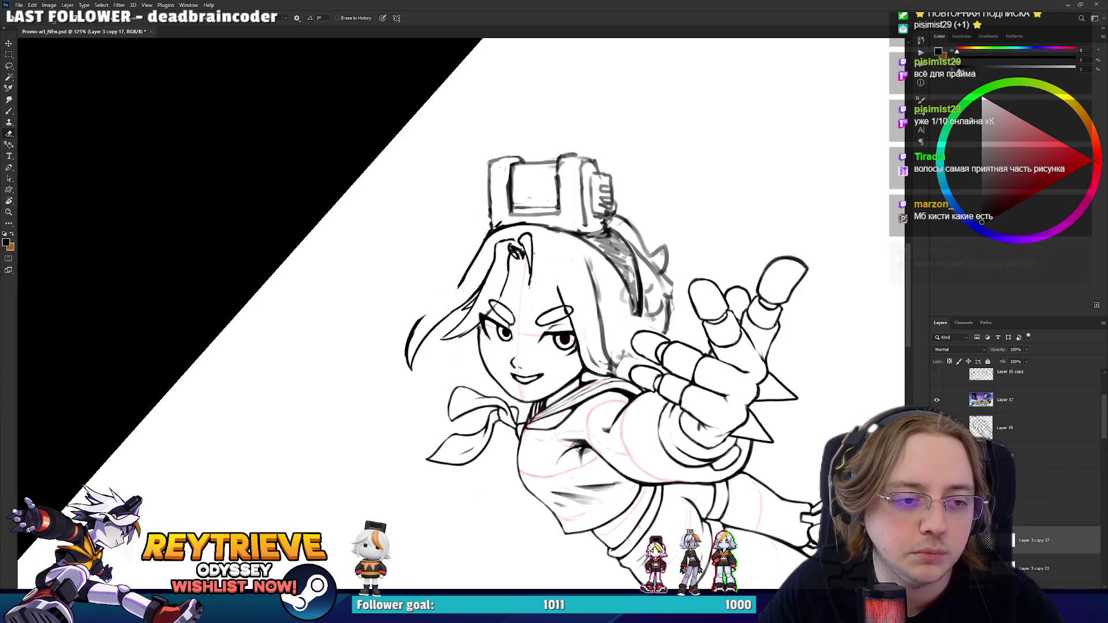
key("b")
mouse_move(420, 336)
left_mouse_down()
mouse_move(412, 288)
mouse_move(437, 254)
mouse_move(331, 319)
mouse_move(425, 375)
mouse_move(431, 320)
mouse_move(424, 373)
left_mouse_up()
key("e")
key("b")
left_click_drag(447, 316, 425, 353)
key("ctrl+z")
mouse_move(461, 313)
left_mouse_down()
mouse_move(422, 370)
mouse_move(466, 291)
mouse_move(447, 331)
left_mouse_up()
key("ctrl+z")
- Turn the drawing upside down and back while alternating eraser and brush on the hair lines
key("r")
key("e")
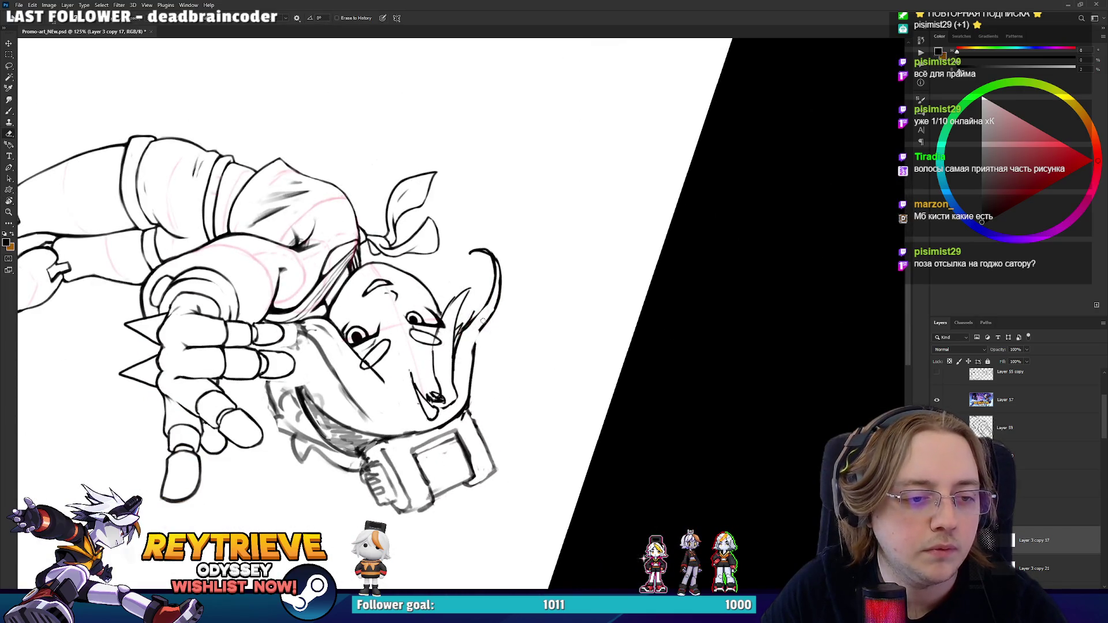
key("b")
mouse_move(510, 341)
left_mouse_down()
mouse_move(549, 229)
mouse_move(496, 277)
mouse_move(448, 350)
mouse_move(461, 271)
left_mouse_up()
key("r")
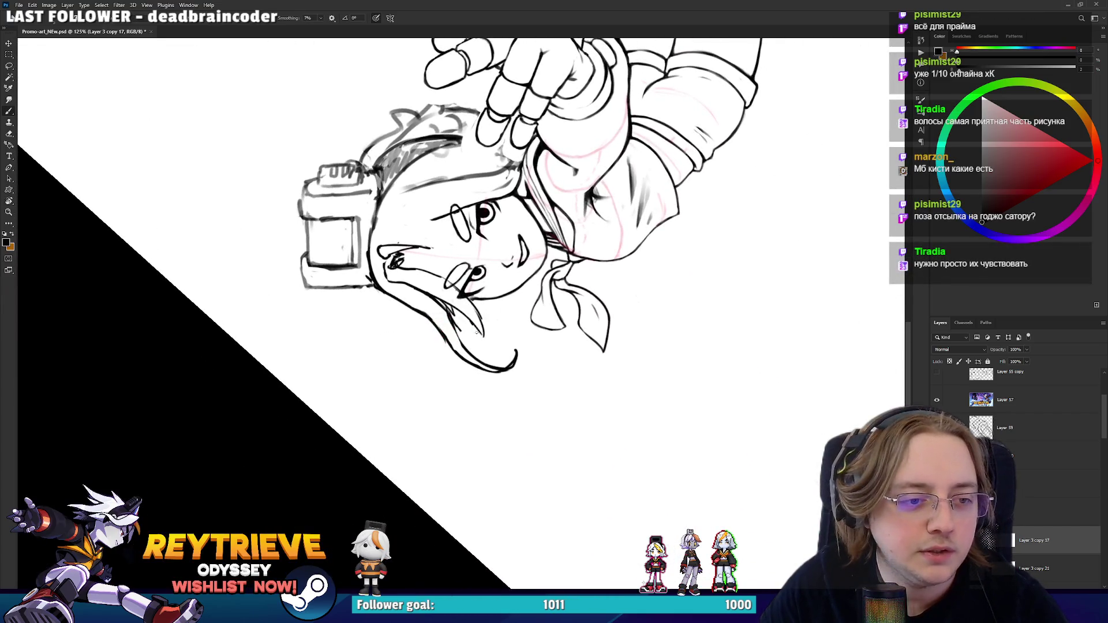
key("e")
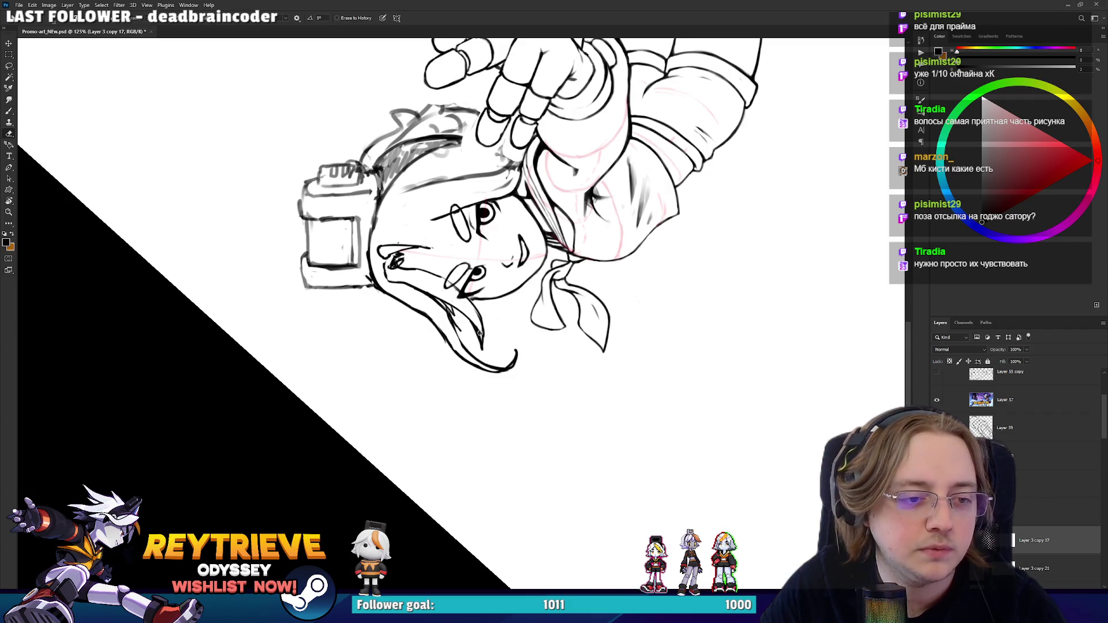
key("b")
key("r")
mouse_move(480, 341)
left_mouse_down()
mouse_move(435, 338)
mouse_move(448, 314)
left_mouse_up()
- Erase and touch up hair lines with the canvas upside down, then rotate it clockwise
key("e")
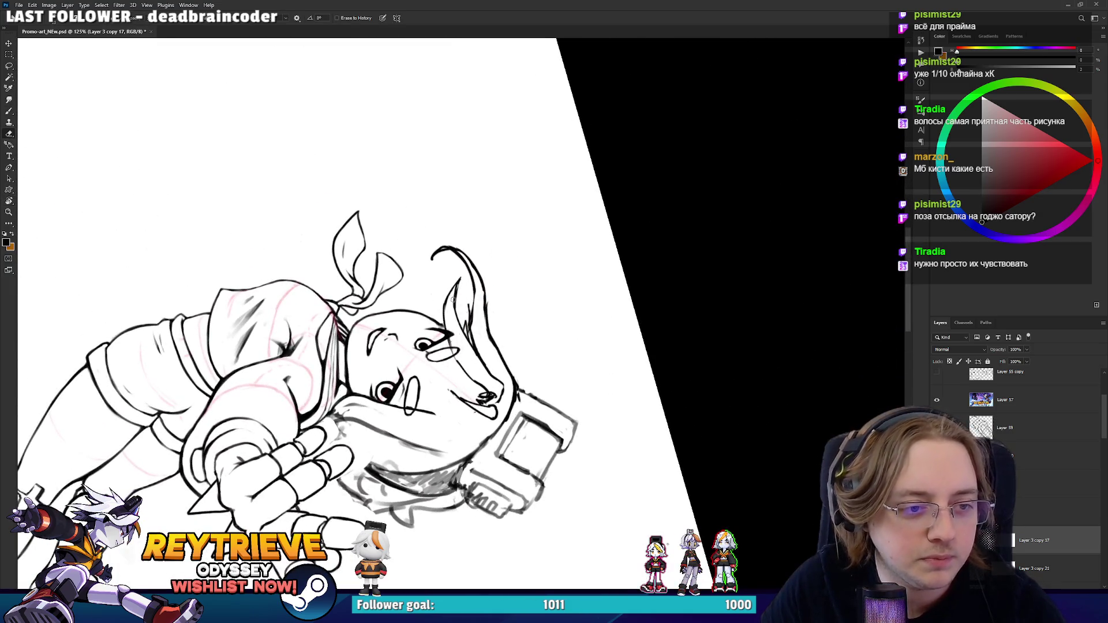
key("r")
mouse_move(471, 340)
left_mouse_down()
mouse_move(459, 353)
mouse_move(488, 342)
left_mouse_up()
key("e")
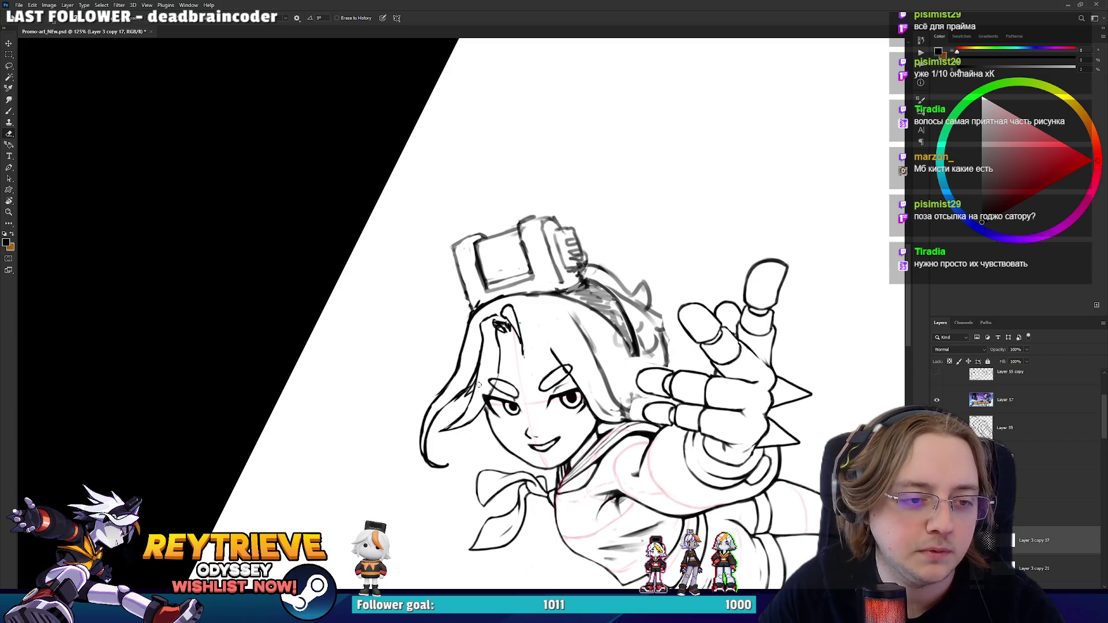
key("b")
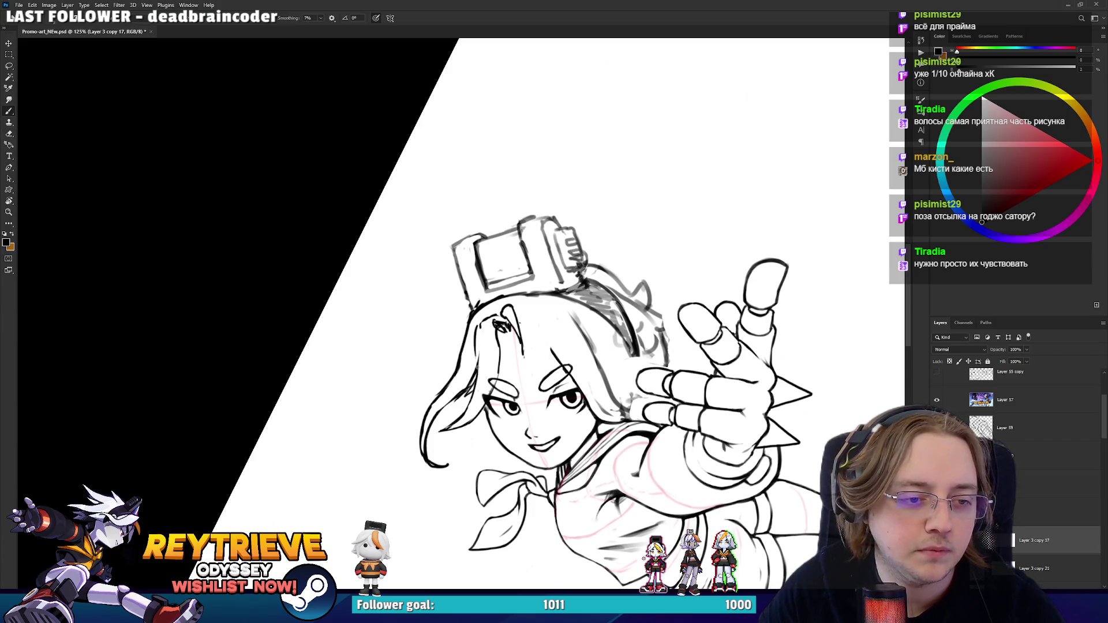
key("e")
key("r")
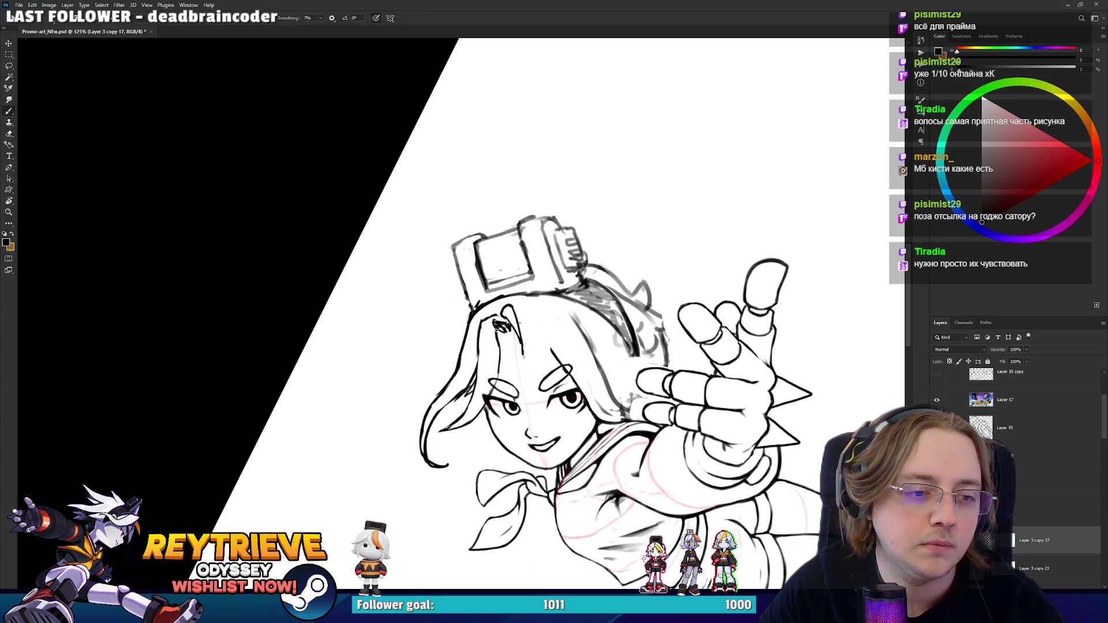
mouse_move(536, 313)
left_mouse_down()
mouse_move(556, 340)
mouse_move(542, 347)
mouse_move(513, 326)
mouse_move(548, 339)
mouse_move(571, 416)
mouse_move(519, 343)
left_mouse_up()
key("b")
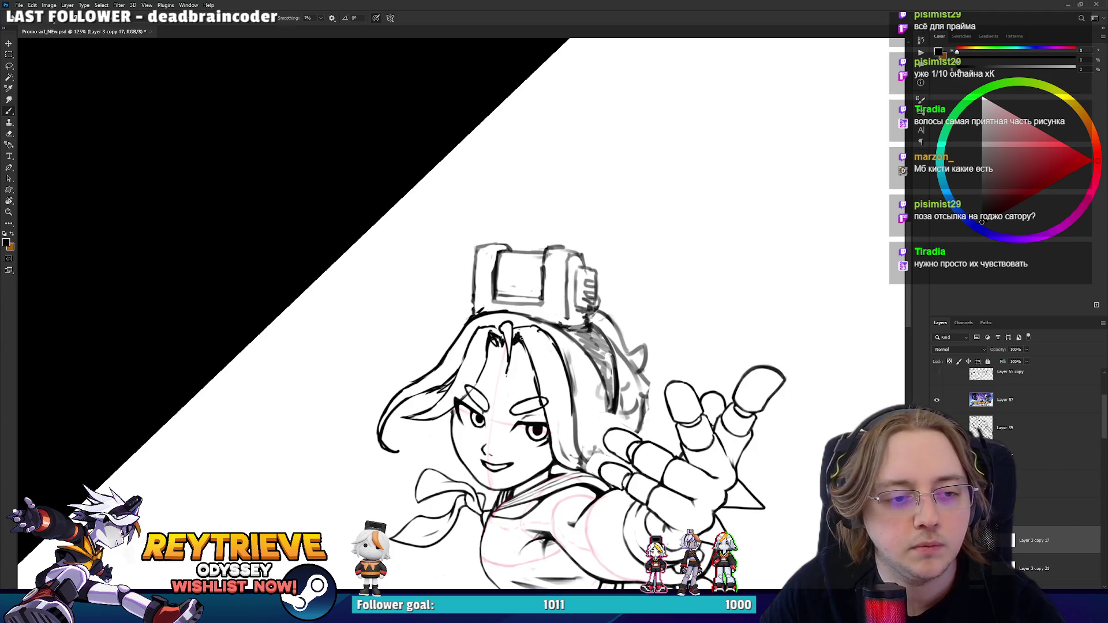
- Tilt the canvas about 40° and ink the hair edge beside the cheek with a short extra line
left_click_drag(571, 432, 450, 448)
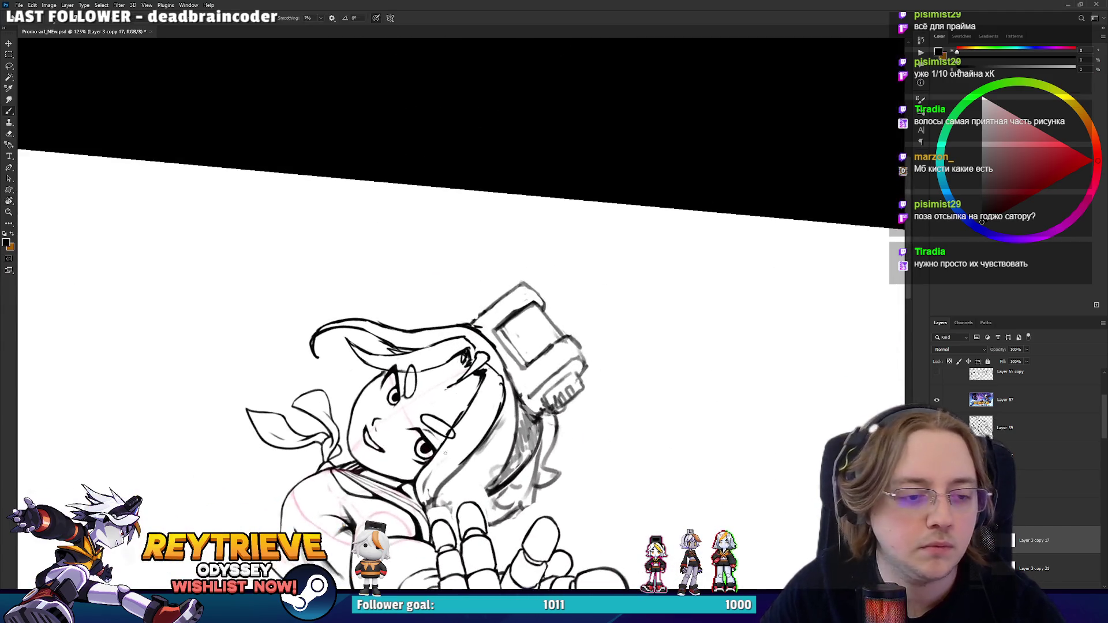
mouse_move(442, 519)
left_mouse_down()
mouse_move(440, 453)
mouse_move(557, 372)
mouse_move(548, 370)
left_mouse_up()
key("r")
key("b")
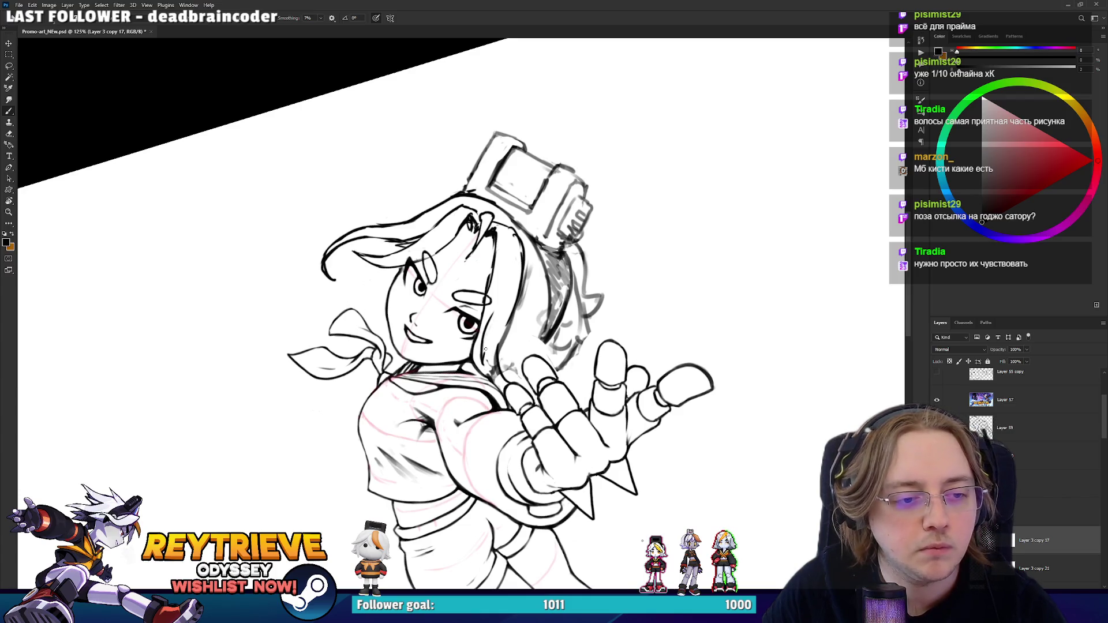
left_click_drag(484, 351, 494, 311)
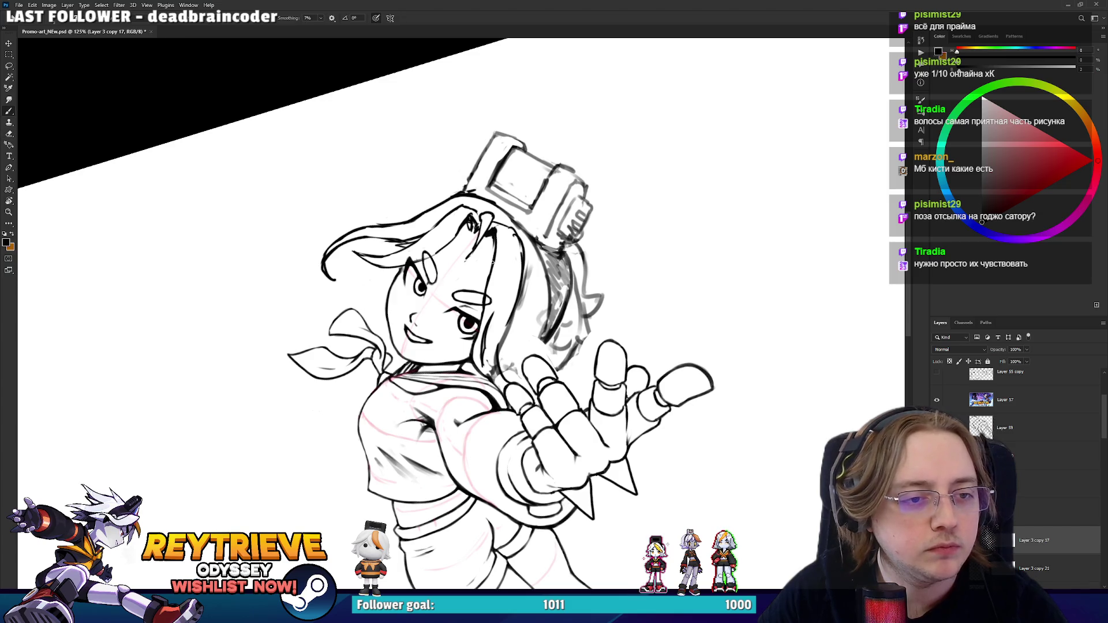
- Erase the stray hair strokes and redraw the hair strand as one clean line
key("e")
left_click_drag(519, 248, 516, 303)
left_click_drag(493, 349, 511, 314)
left_click_drag(502, 369, 508, 329)
key("b")
left_click_drag(499, 372, 524, 270)
key("e")
mouse_move(514, 309)
left_mouse_down()
mouse_move(524, 251)
mouse_move(444, 375)
mouse_move(431, 353)
left_mouse_up()
- Turn the canvas upside down and retry the short face stroke several times with undo
key("r")
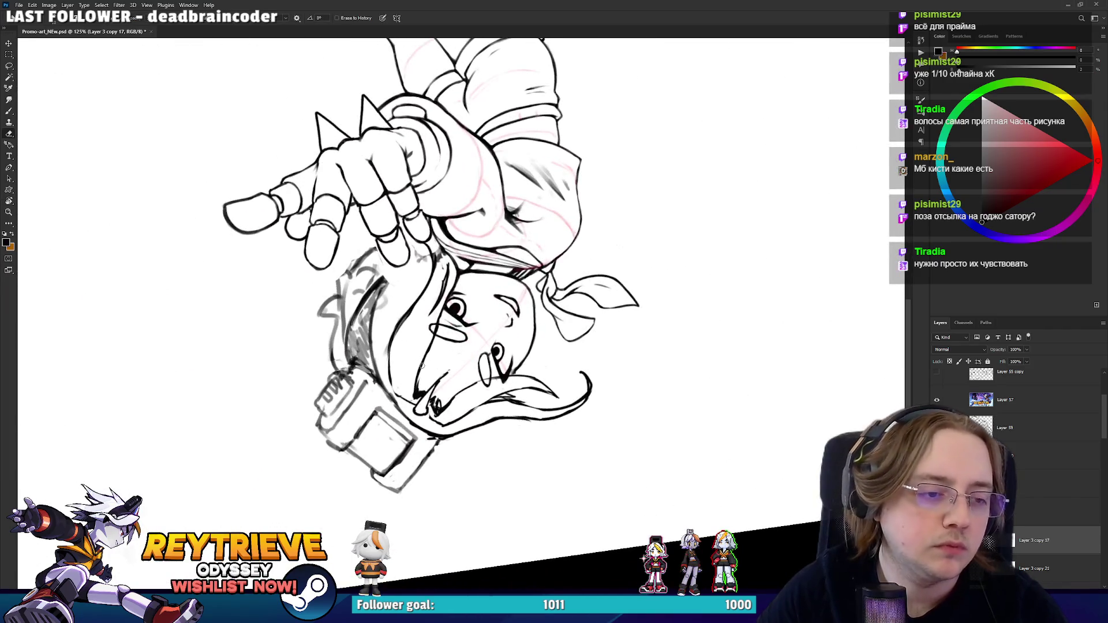
key("b")
left_click_drag(416, 390, 439, 311)
key("ctrl+z")
left_click_drag(421, 381, 429, 345)
key("ctrl+z")
left_click_drag(420, 386, 434, 332)
key("ctrl+z")
mouse_move(420, 385)
left_mouse_down()
mouse_move(445, 306)
mouse_move(433, 199)
mouse_move(359, 346)
mouse_move(361, 335)
mouse_move(493, 301)
left_mouse_up()
key("ctrl+z")
- Rotate the canvas through several angles and back toward upright, switching between Brush and Eraser
key("r")
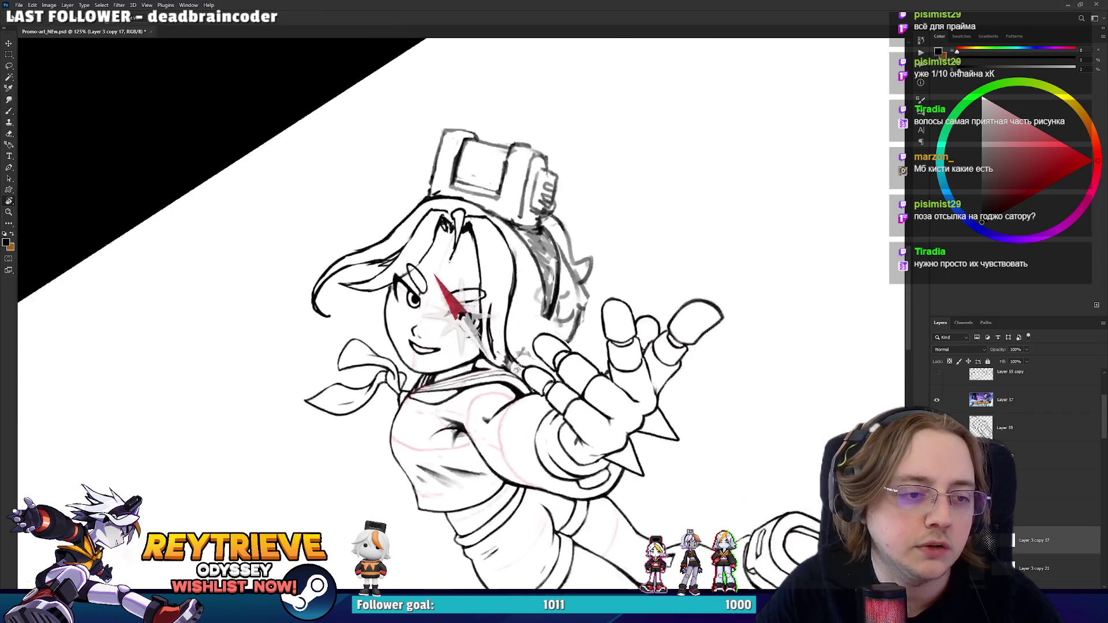
key("e")
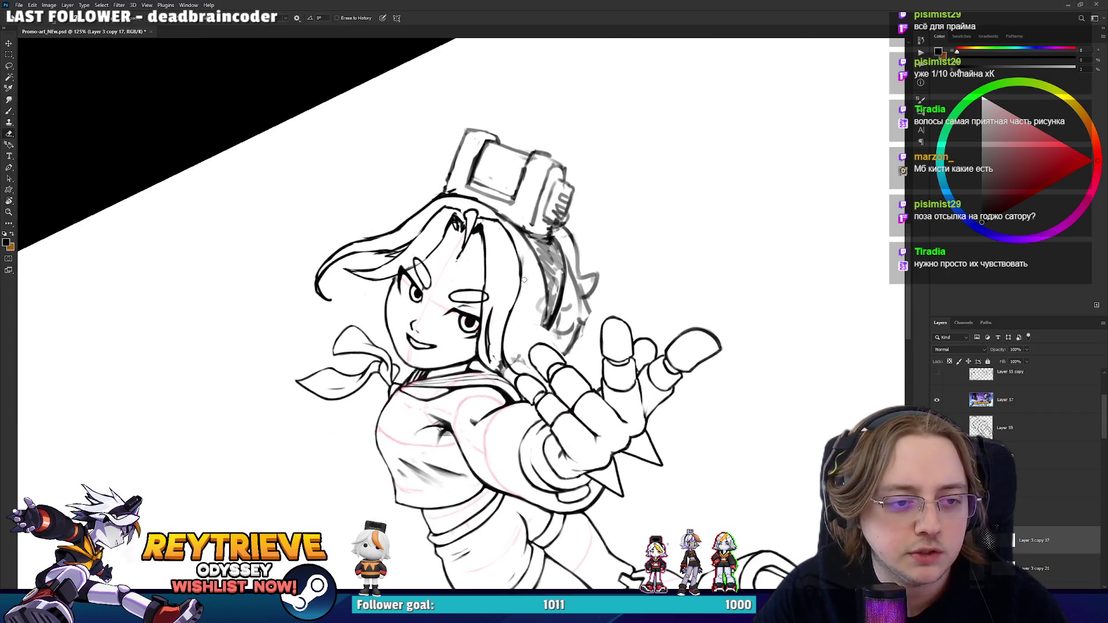
key("r")
mouse_move(519, 259)
left_mouse_down()
mouse_move(575, 269)
mouse_move(471, 253)
left_mouse_up()
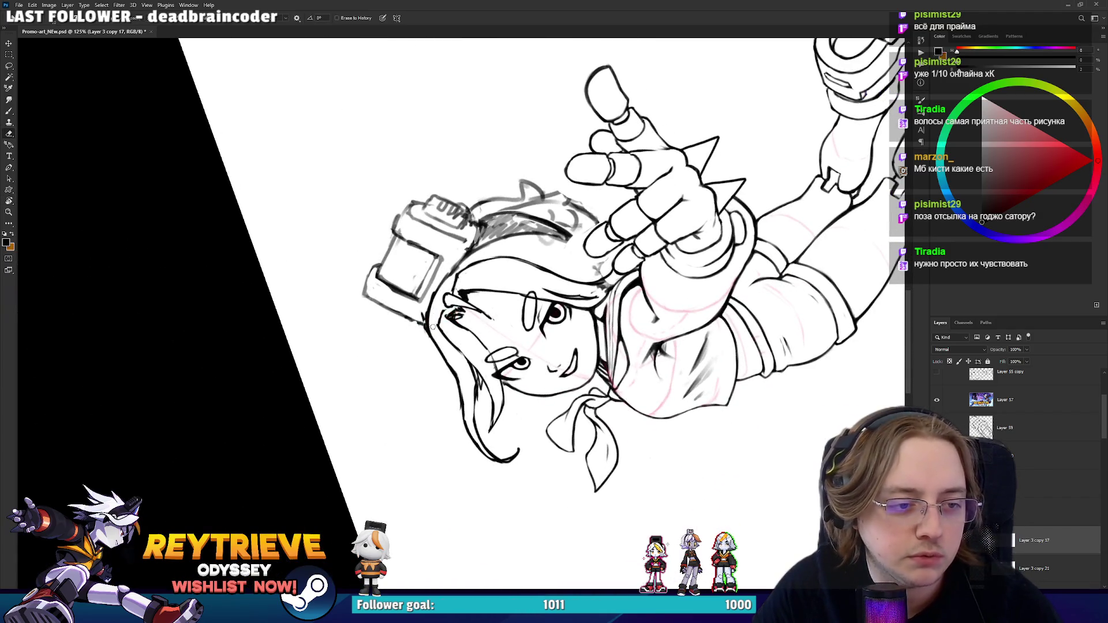
key("b")
key("r")
left_click_drag(453, 308, 478, 339)
key("e")
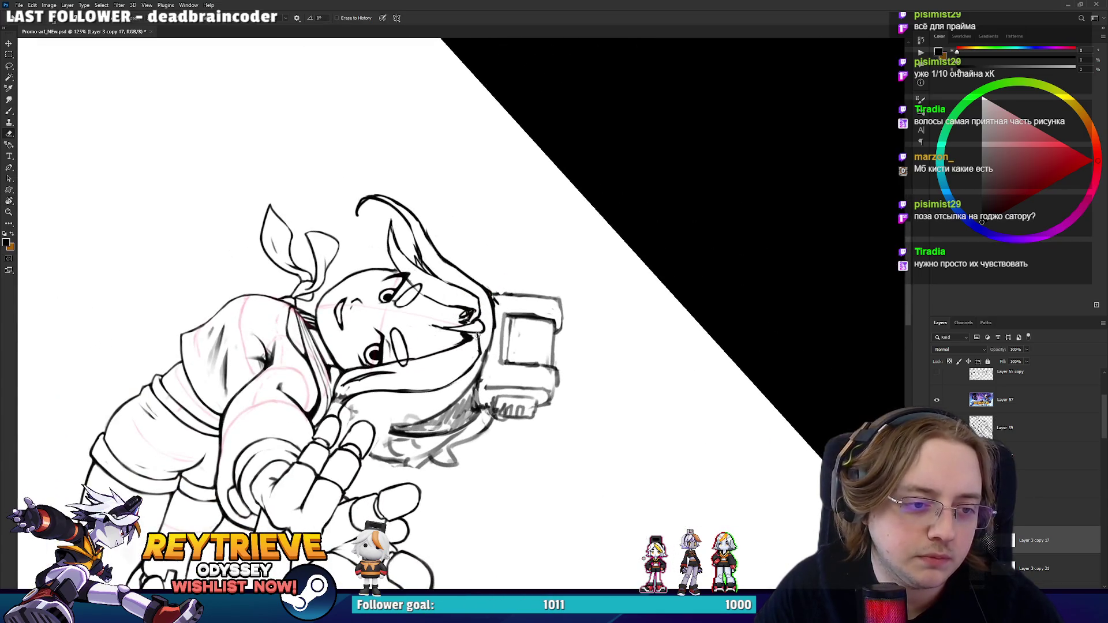
key("b")
key("e")
mouse_move(478, 339)
left_mouse_down()
mouse_move(513, 225)
mouse_move(510, 433)
mouse_move(534, 435)
mouse_move(634, 239)
left_mouse_up()
key("b")
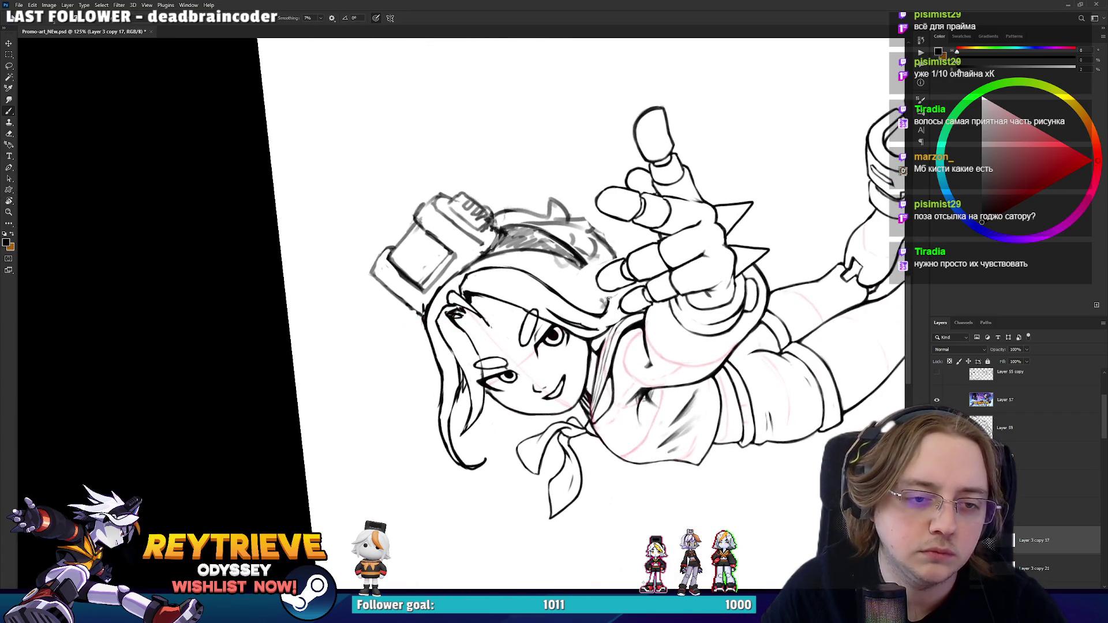
mouse_move(607, 312)
left_mouse_down()
mouse_move(589, 398)
mouse_move(532, 352)
left_mouse_up()
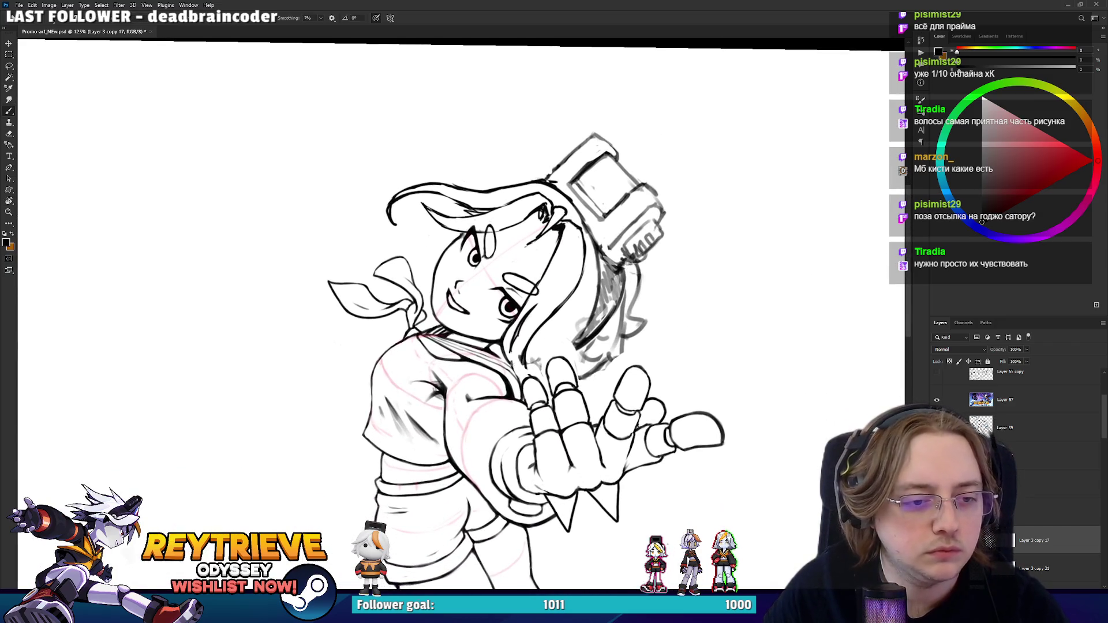
- Tilt the canvas and add dark hair strokes up the face's hair edge
key("e")
left_click_drag(523, 358, 526, 283)
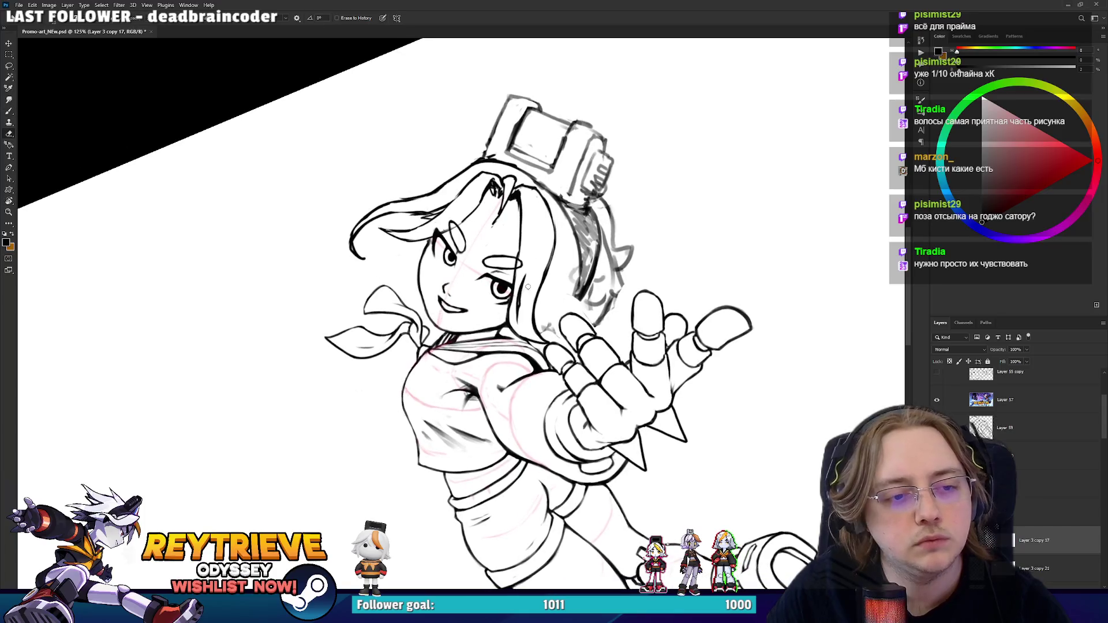
key("b")
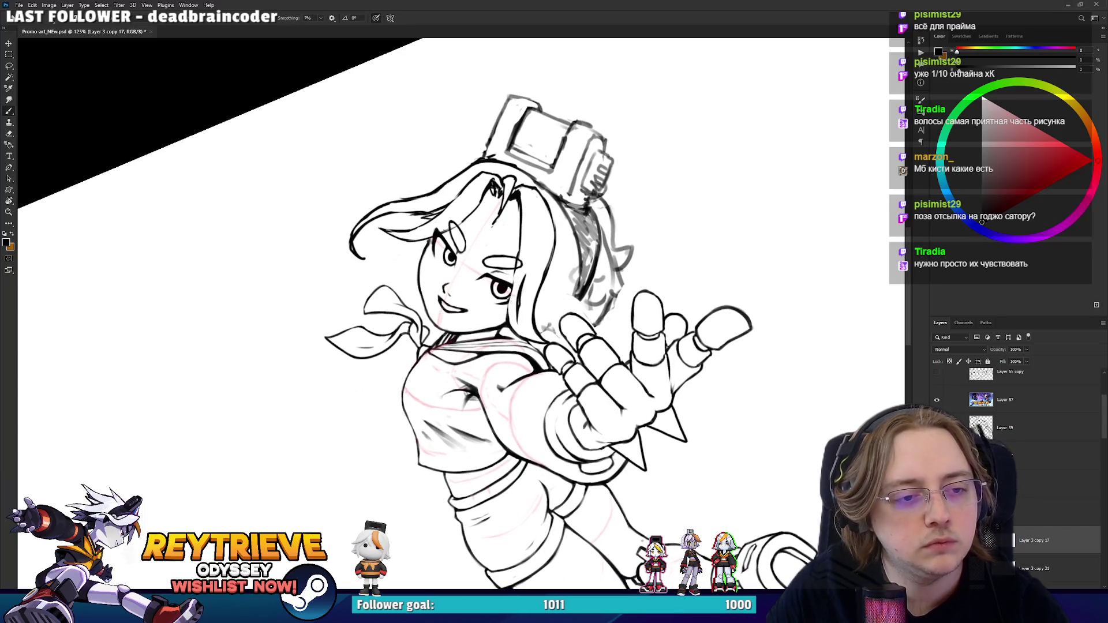
left_click_drag(508, 319, 518, 211)
key("e")
key("b")
left_click_drag(519, 255, 521, 205)
key("space")
key("b")
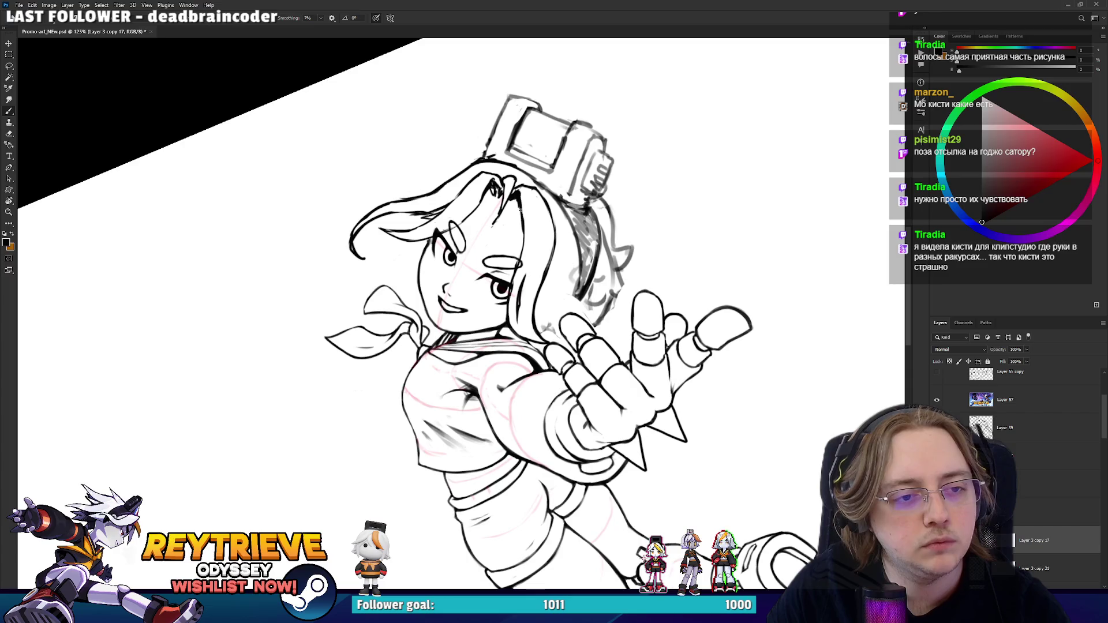
scroll(462, 312, "up", 2)
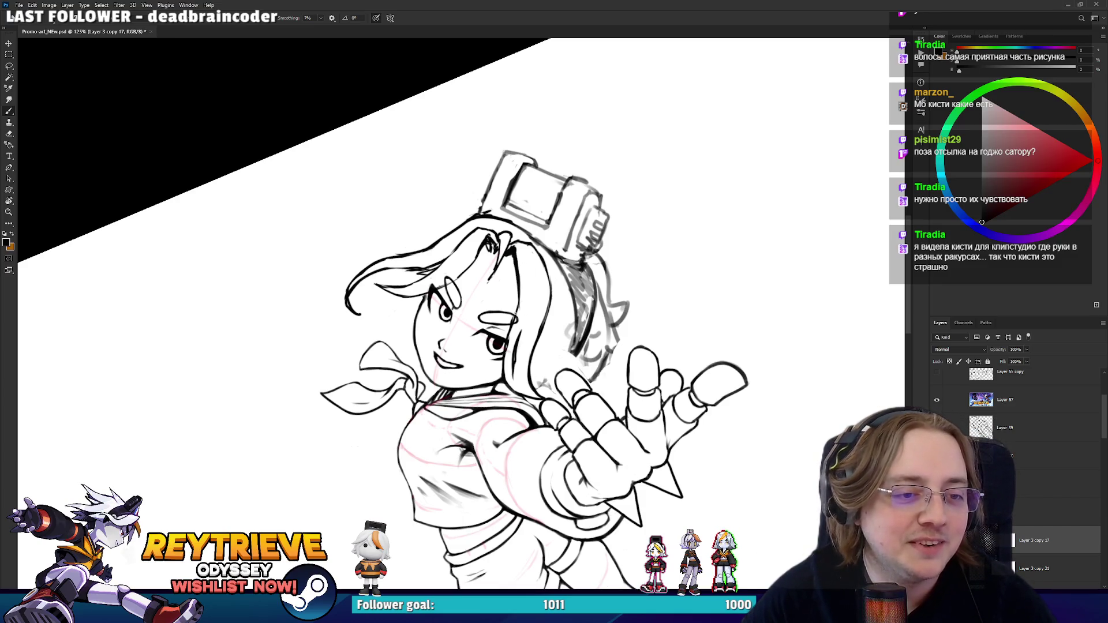
- Rotate the view about 24° counter-clockwise and redraw the outer hair line, retrying until it sits further left
key("r")
mouse_move(528, 266)
left_mouse_down()
mouse_move(525, 207)
mouse_move(378, 354)
left_mouse_up()
key("b")
left_click_drag(392, 408, 383, 332)
key("ctrl+z")
left_click_drag(400, 410, 381, 323)
key("ctrl+z")
left_click_drag(398, 410, 380, 281)
key("ctrl+z")
key("ctrl+z")
mouse_move(407, 408)
left_mouse_down()
mouse_move(373, 344)
mouse_move(386, 284)
left_mouse_up()
key("ctrl+z")
key("ctrl+z")
mouse_move(384, 403)
left_mouse_down()
mouse_move(378, 379)
mouse_move(395, 315)
left_mouse_up()
key("ctrl+z")
mouse_move(403, 411)
left_mouse_down()
mouse_move(368, 346)
mouse_move(391, 297)
mouse_move(381, 261)
left_mouse_up()
- Soften the nearby hair lines with the Eraser while turning the canvas upside down and back
key("e")
key("b")
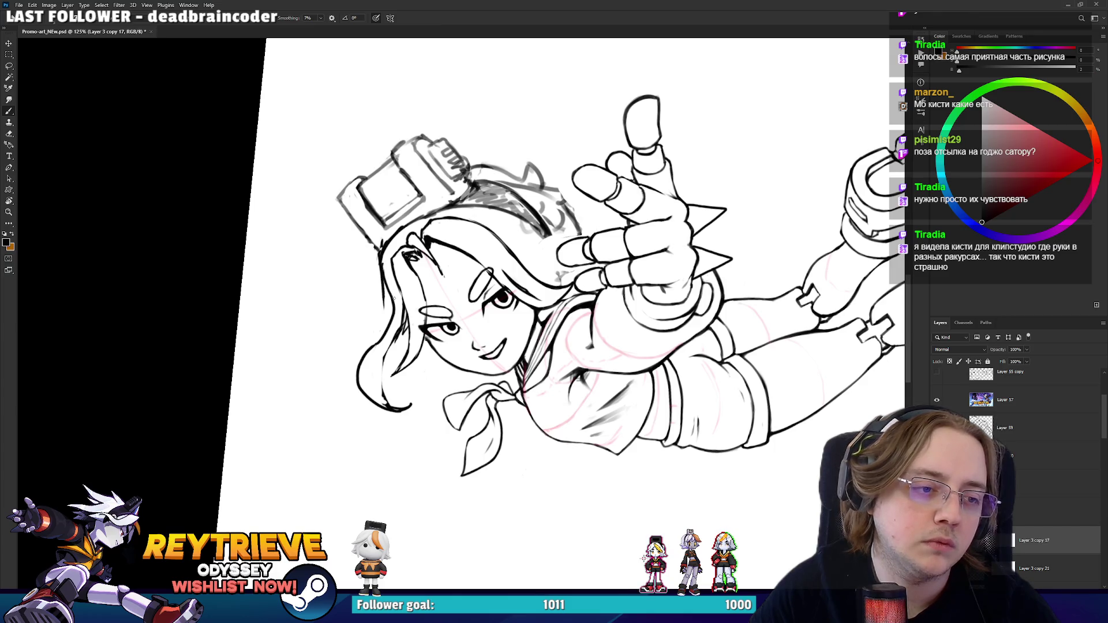
key("e")
mouse_move(392, 306)
left_mouse_down()
mouse_move(385, 279)
mouse_move(414, 266)
left_mouse_up()
key("r")
mouse_move(413, 265)
left_mouse_down()
mouse_move(485, 346)
mouse_move(491, 339)
left_mouse_up()
key("b")
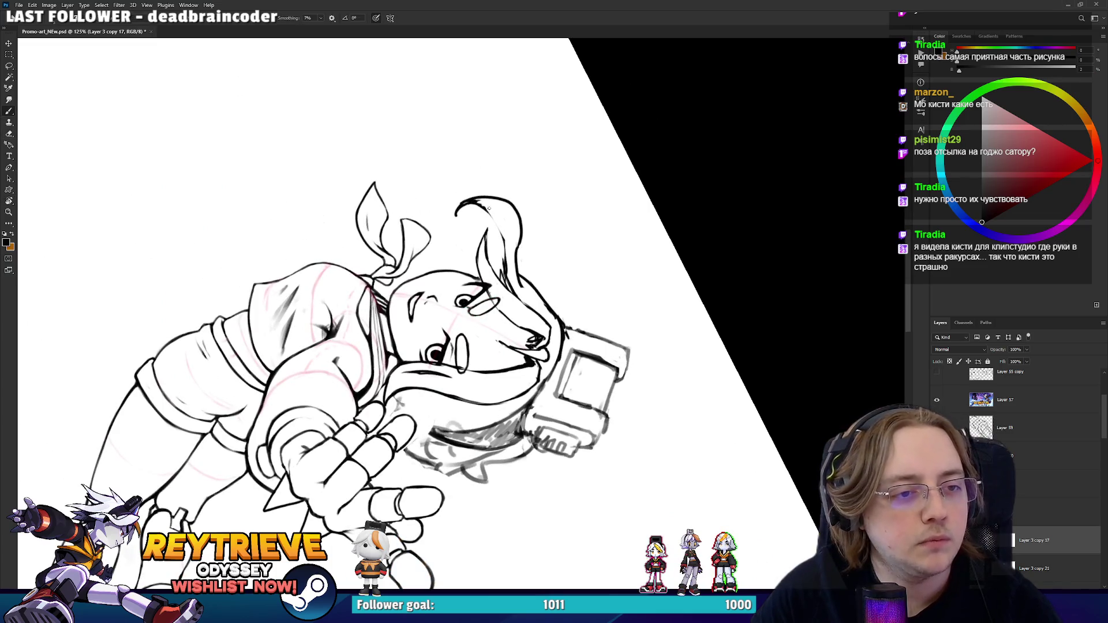
key("r")
mouse_move(497, 221)
left_mouse_down()
mouse_move(369, 351)
mouse_move(360, 374)
mouse_move(380, 385)
mouse_move(358, 326)
left_mouse_up()
key("e")
key("b")
- Draw a new inner line in the lower hair curl, redoing it several times
key("ctrl+z")
left_click_drag(383, 383, 360, 323)
key("ctrl+z")
left_click_drag(386, 386, 362, 327)
key("ctrl+z")
left_click_drag(386, 384, 365, 330)
key("ctrl+z")
left_click_drag(382, 383, 368, 334)
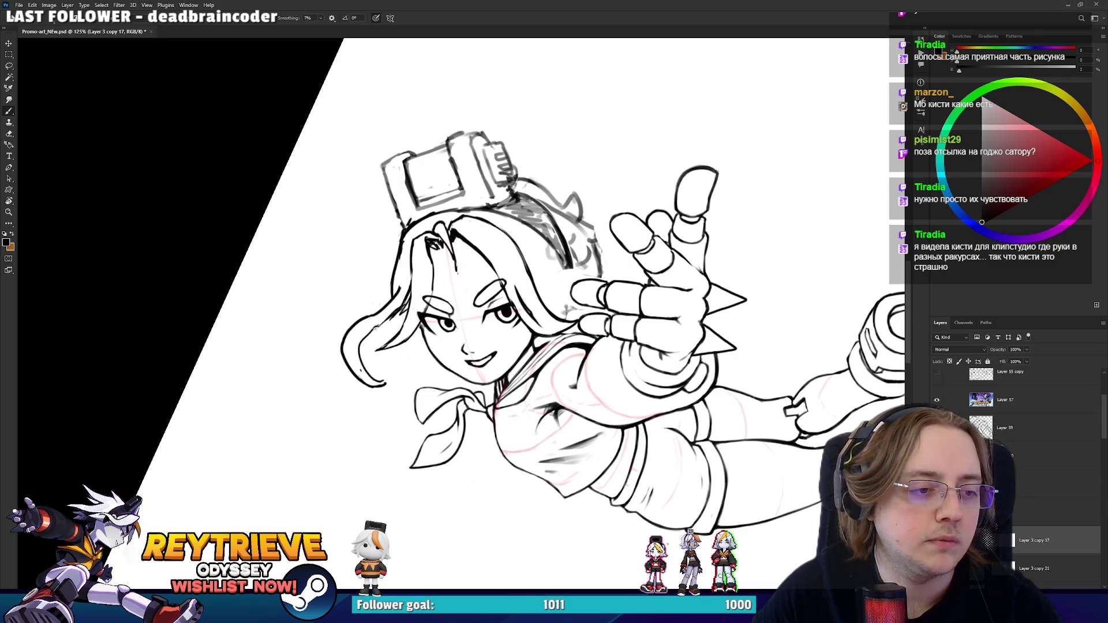
- Draw a curved line inside the left hair curl and erase a small bit beside it
key("e")
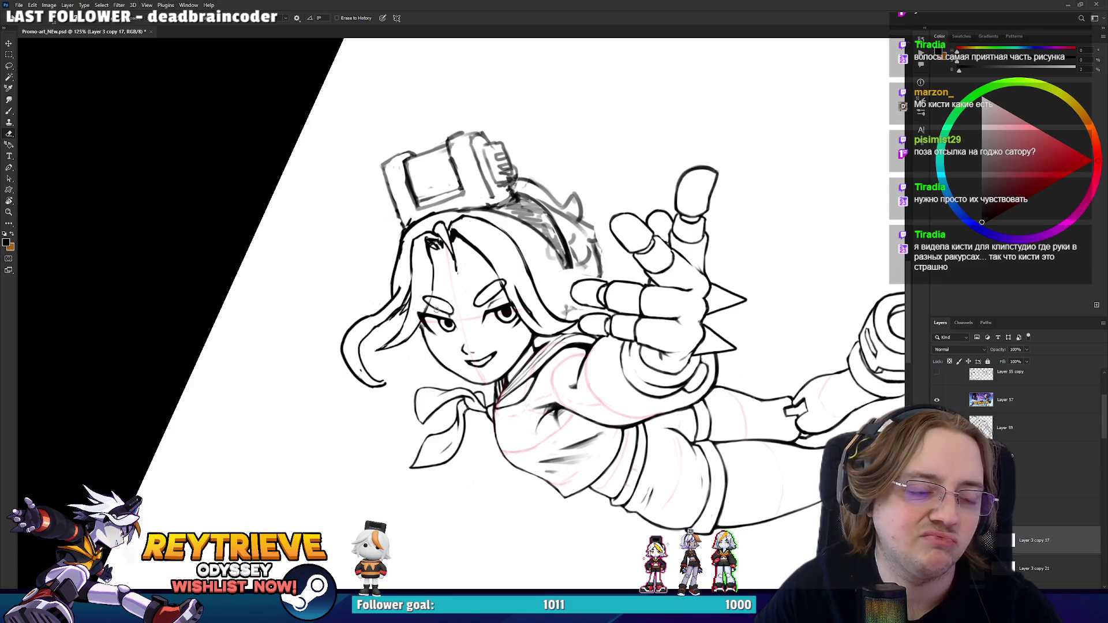
left_click_drag(456, 265, 540, 243)
key("b")
left_click_drag(446, 363, 449, 312)
key("e")
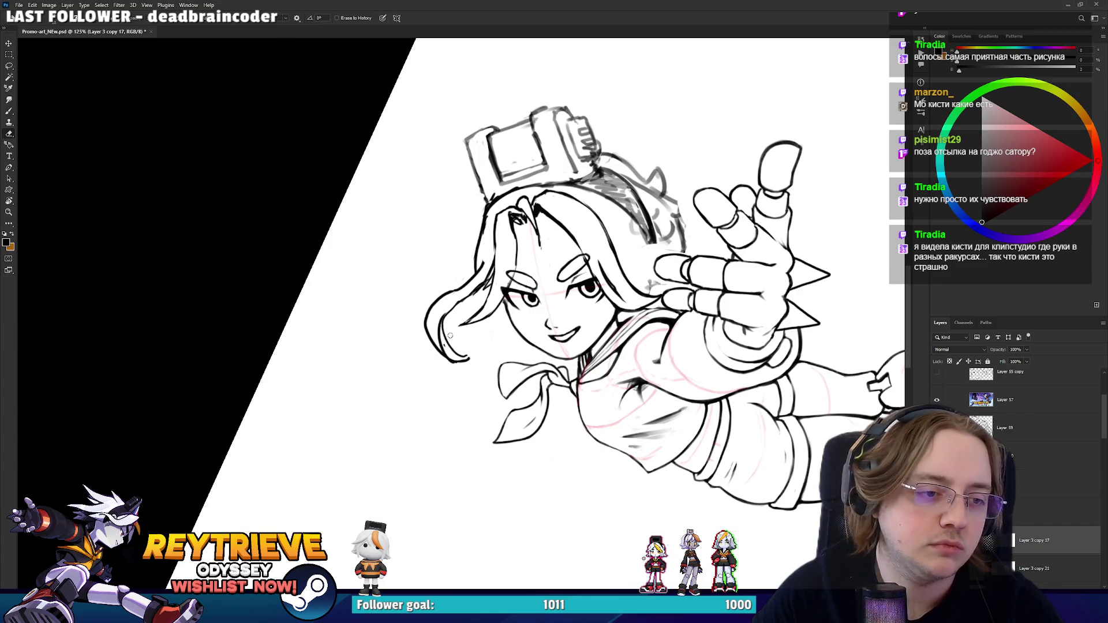
left_click_drag(432, 320, 439, 324)
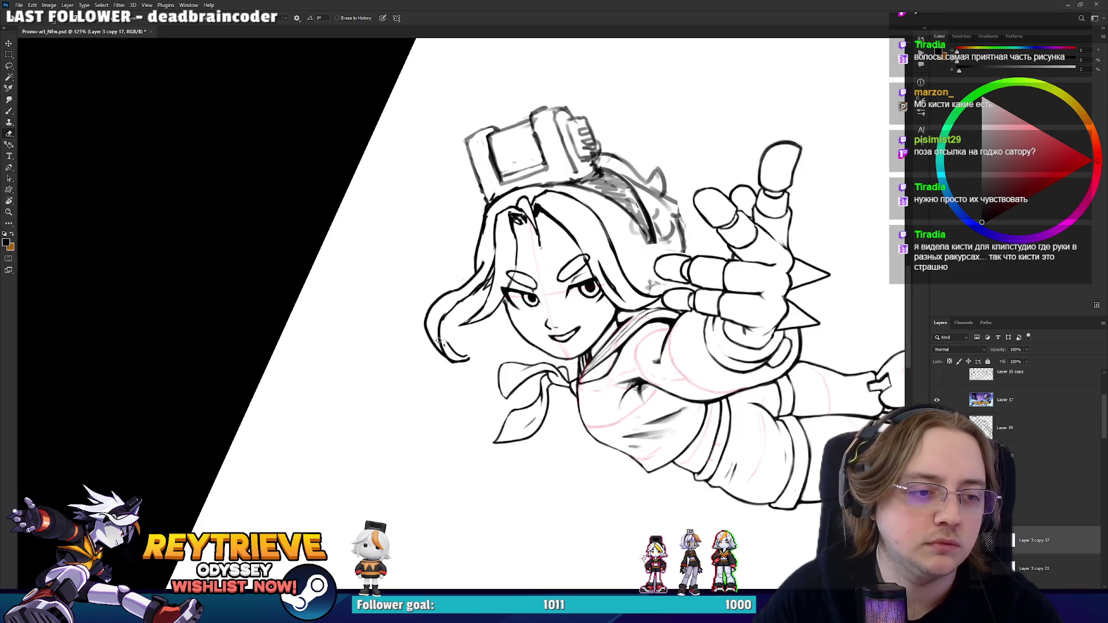
key("b")
left_click_drag(502, 305, 437, 312)
- Erase the sketchy strokes at the hair's left tip
key("e")
left_click_drag(418, 334, 427, 345)
key("b")
mouse_move(439, 308)
left_mouse_down()
mouse_move(456, 323)
mouse_move(452, 293)
mouse_move(439, 305)
mouse_move(422, 262)
mouse_move(434, 314)
left_mouse_up()
key("e")
key("b")
key("e")
key("b")
- Rotate the canvas to a new angle and try a short stroke near the hair, then undo it
key("r")
mouse_move(519, 260)
left_mouse_down()
mouse_move(438, 404)
mouse_move(507, 416)
mouse_move(559, 350)
left_mouse_up()
key("b")
mouse_move(522, 315)
left_mouse_down()
mouse_move(457, 297)
mouse_move(445, 309)
mouse_move(534, 117)
left_mouse_up()
key("e")
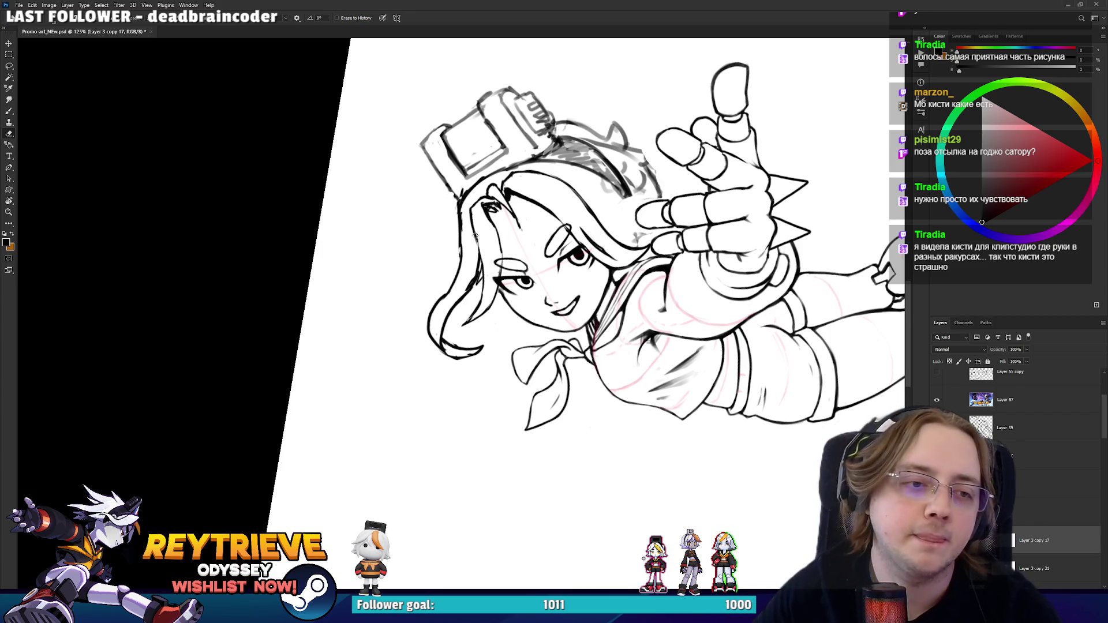
key("b")
key("e")
key("b")
mouse_move(506, 207)
left_mouse_down()
mouse_move(522, 230)
mouse_move(518, 249)
mouse_move(510, 244)
mouse_move(504, 202)
mouse_move(507, 218)
mouse_move(571, 248)
mouse_move(608, 301)
mouse_move(597, 324)
mouse_move(611, 306)
mouse_move(582, 271)
left_mouse_up()
key("ctrl+z")
key("ctrl+z")
- Turn the canvas about 90° then 30° more clockwise and open Liquify on the line art
key("e")
key("r")
key("r")
left_click_drag(580, 170, 637, 253)
key("e")
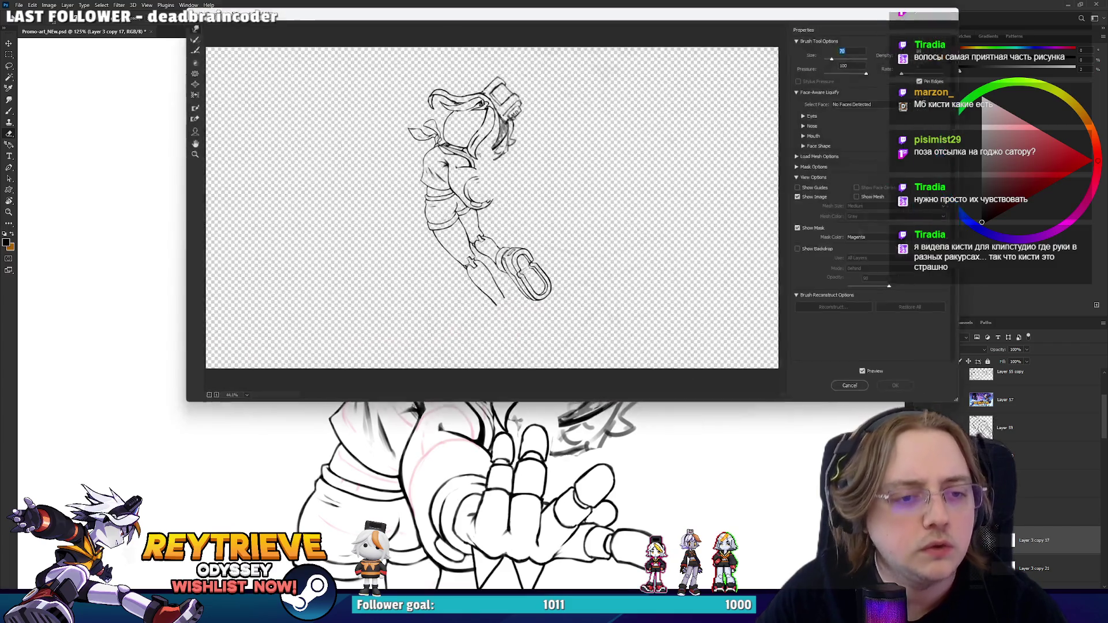
key("ctrl+shift+x")
- Push the back hair with a Forward Warp brush enlarged to 175, apply Liquify, and fit the drawing on screen
left_click_drag(549, 196, 514, 168)
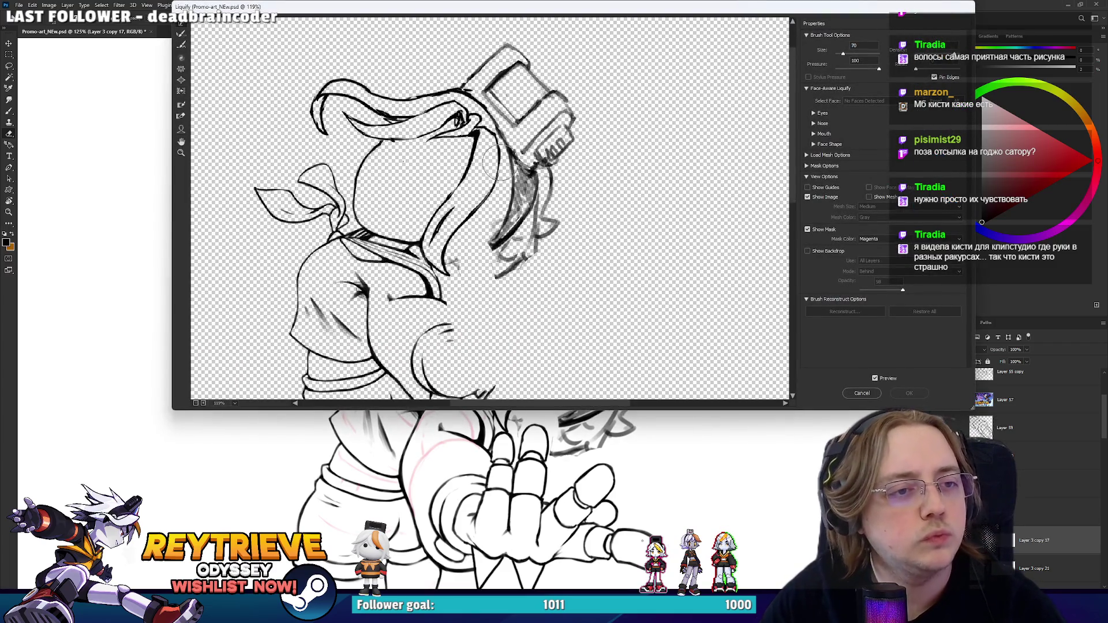
key("bracketright")
key("bracketright")
key("bracketright")
key("bracketright")
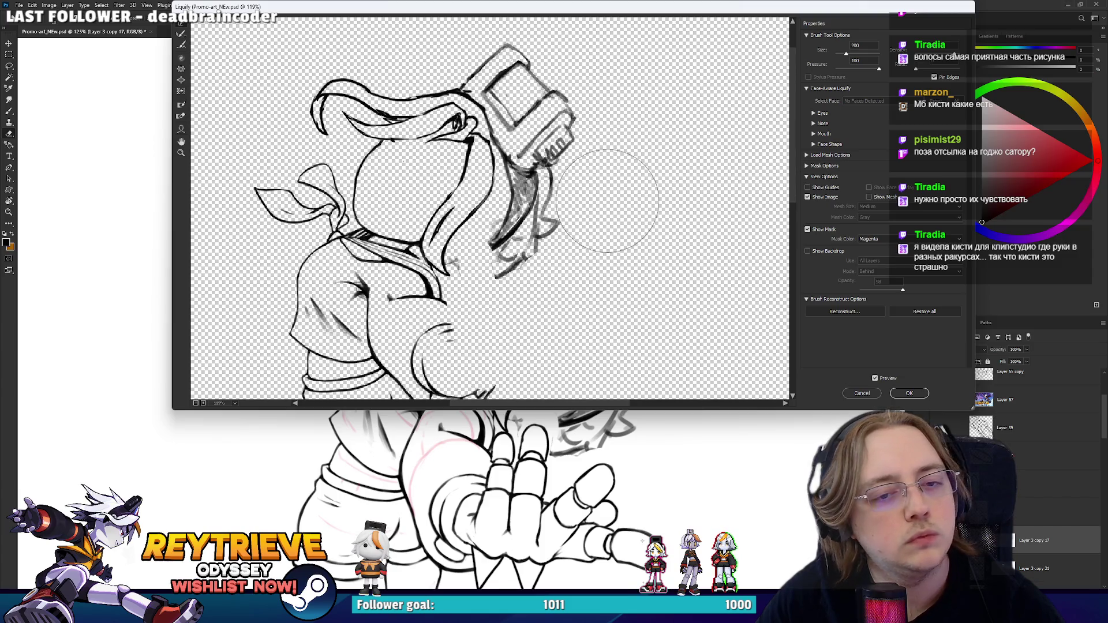
key("Return")
key("ctrl+0")
- Zoom in on the camera box atop the head and rotate the canvas so the head is upright
key("h")
key("h")
key("l")
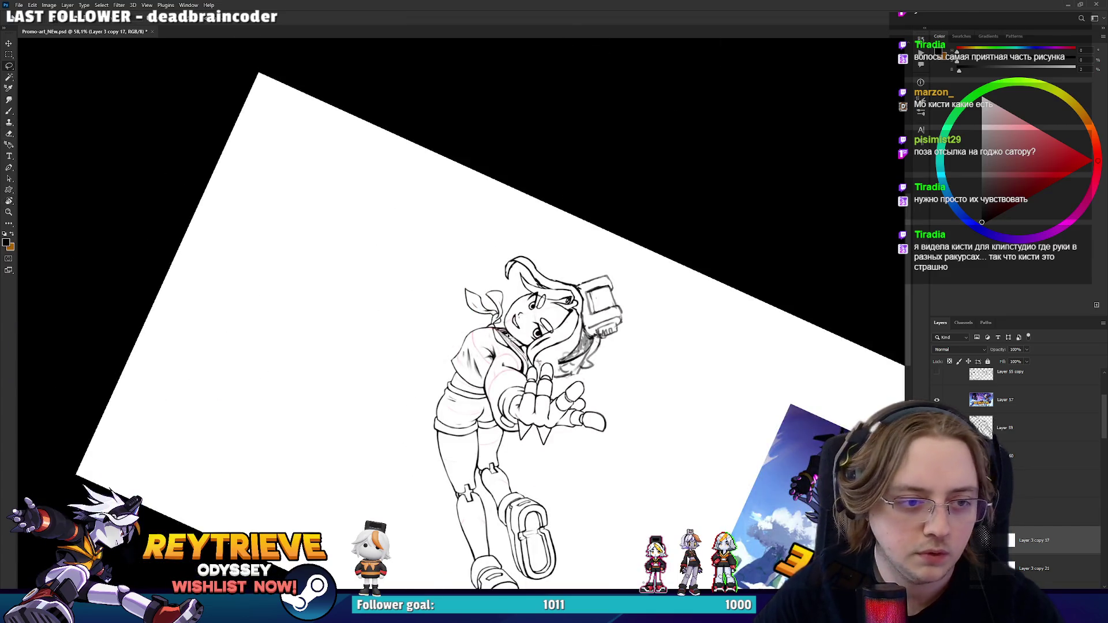
key("r")
left_click_drag(553, 338, 565, 176)
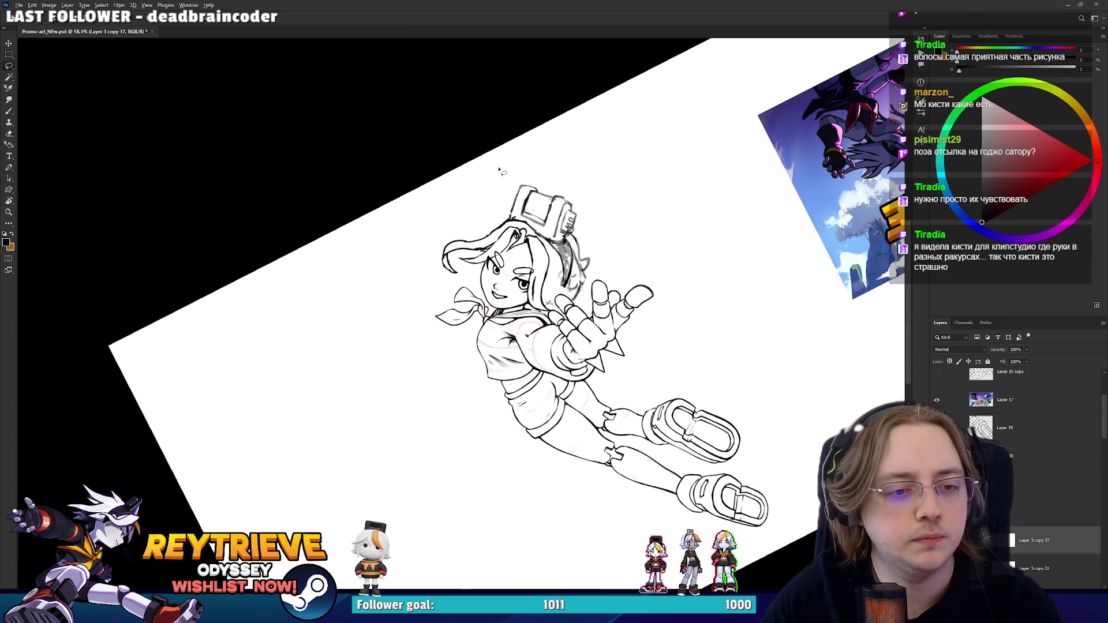
left_click_drag(518, 202, 550, 255)
mouse_move(601, 423)
left_mouse_down()
mouse_move(606, 234)
mouse_move(591, 258)
mouse_move(536, 132)
left_mouse_up()
key("r")
key("e")
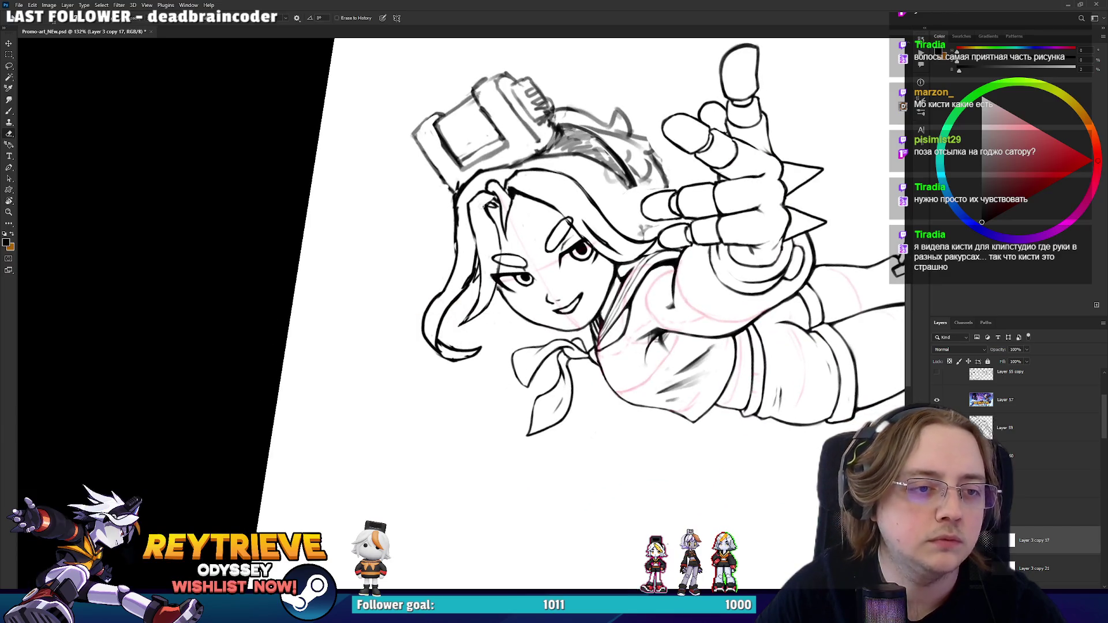
key("b")
key("r")
mouse_move(527, 193)
left_mouse_down()
mouse_move(599, 316)
mouse_move(614, 303)
mouse_move(602, 278)
mouse_move(584, 273)
left_mouse_up()
- Erase stray bits of the hair outline next to the camera box
key("e")
key("r")
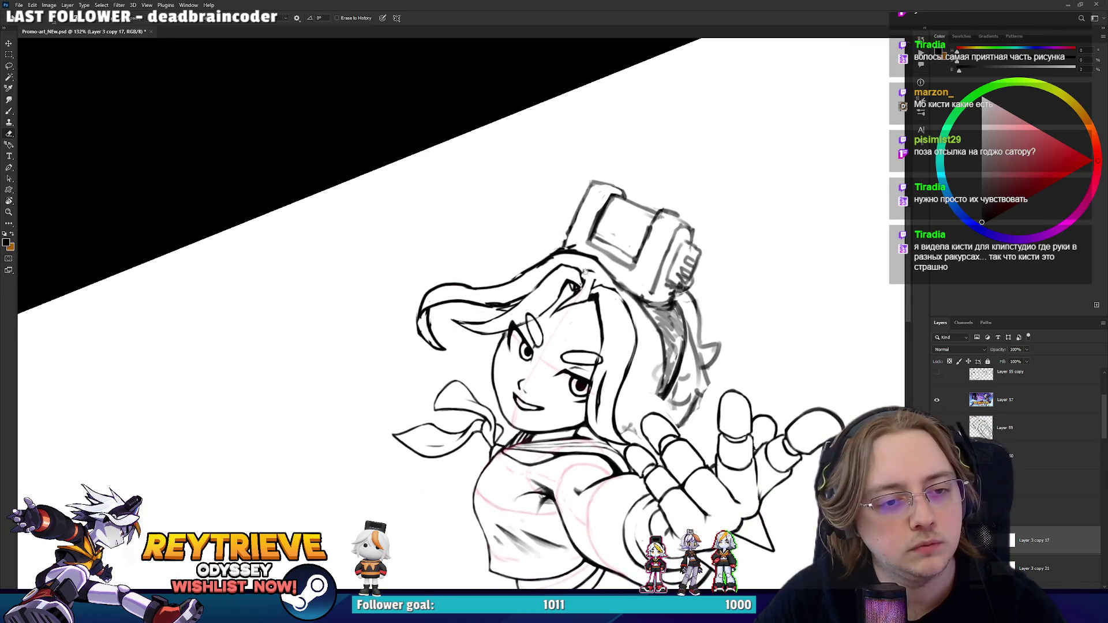
key("b")
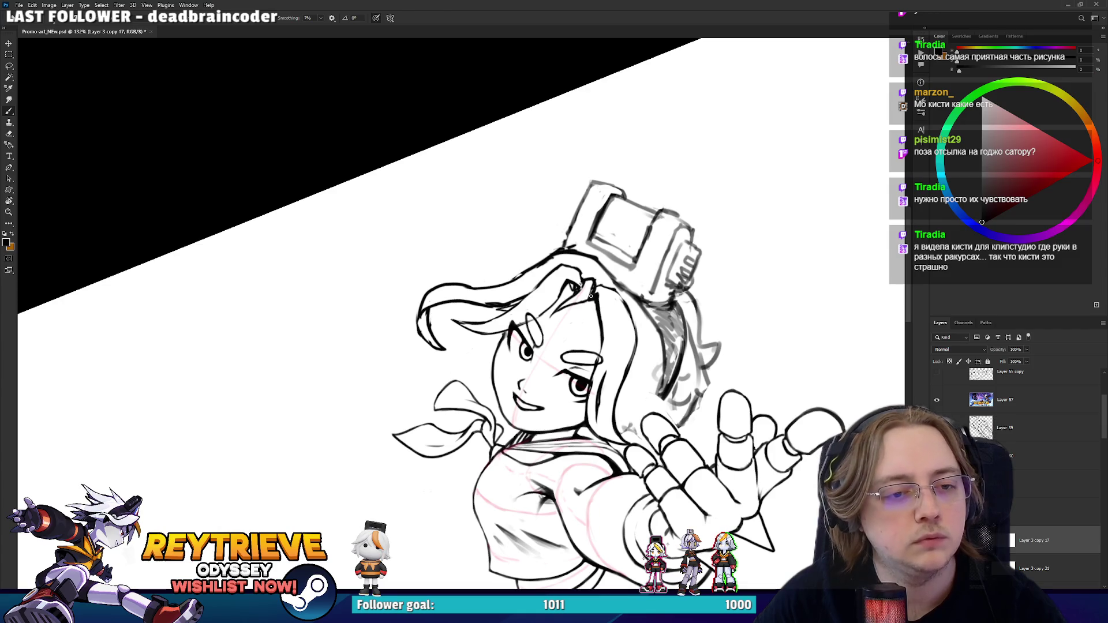
key("r")
mouse_move(613, 276)
left_mouse_down()
mouse_move(594, 254)
mouse_move(530, 300)
mouse_move(514, 263)
left_mouse_up()
key("r")
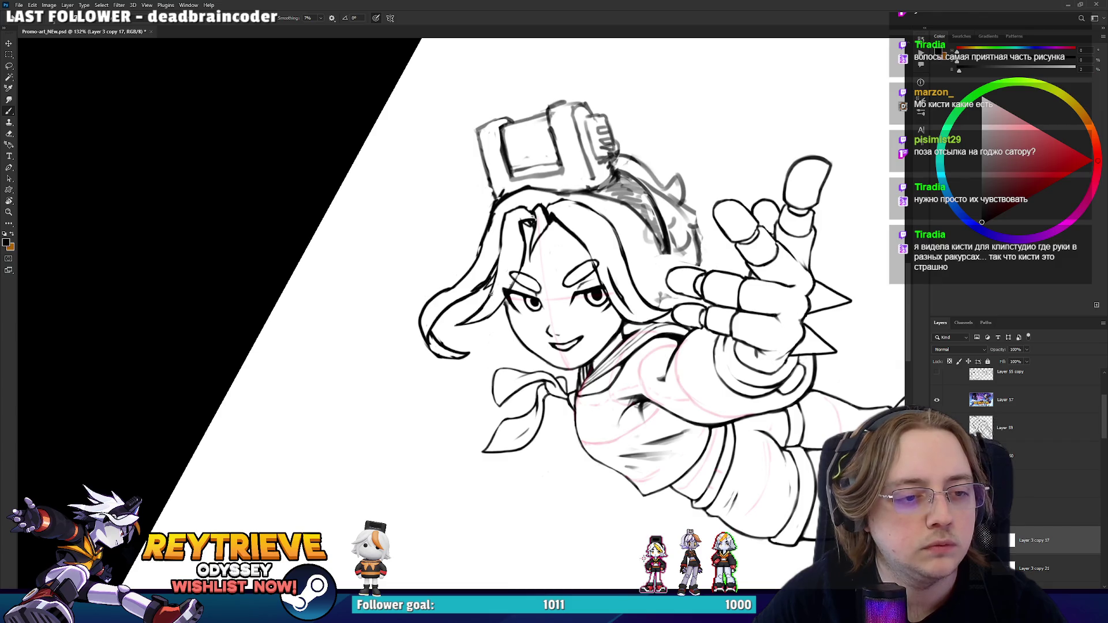
key("e")
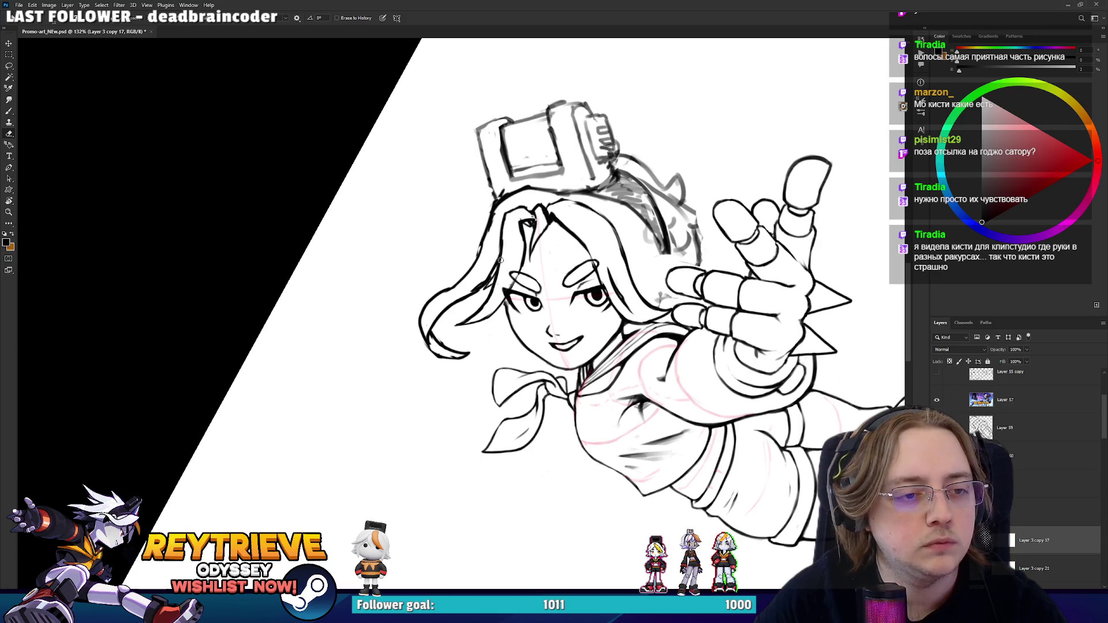
left_click_drag(472, 258, 473, 260)
mouse_move(518, 189)
left_mouse_down()
mouse_move(633, 227)
mouse_move(582, 202)
left_mouse_up()
key("b")
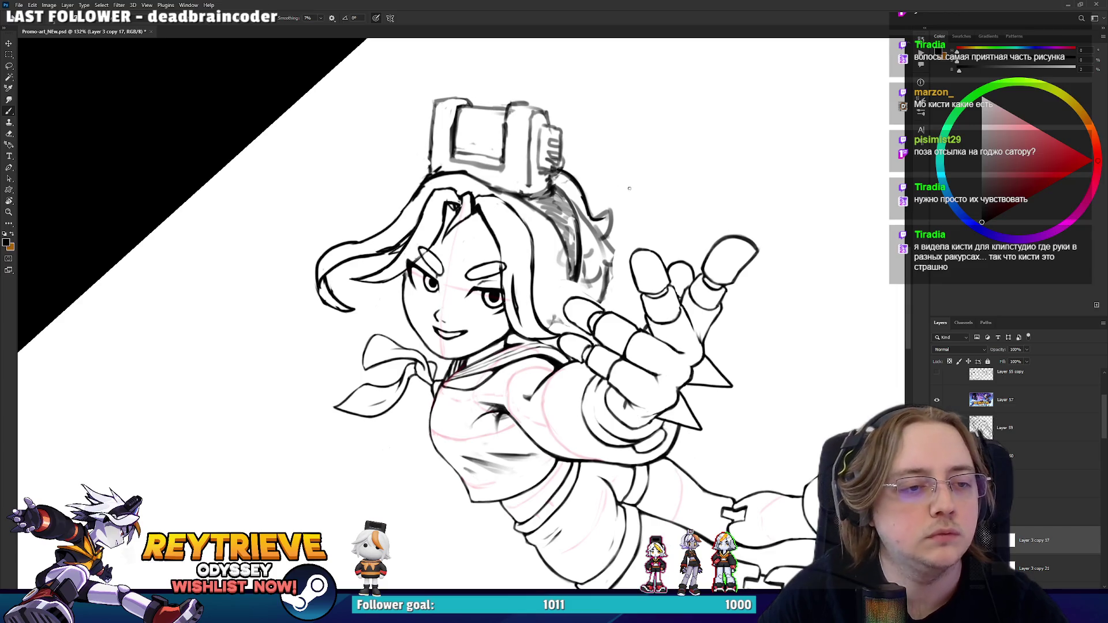
- Ink the camera box's left edge, then erase and redraw it as a thinner line
scroll(629, 189, "up", 3)
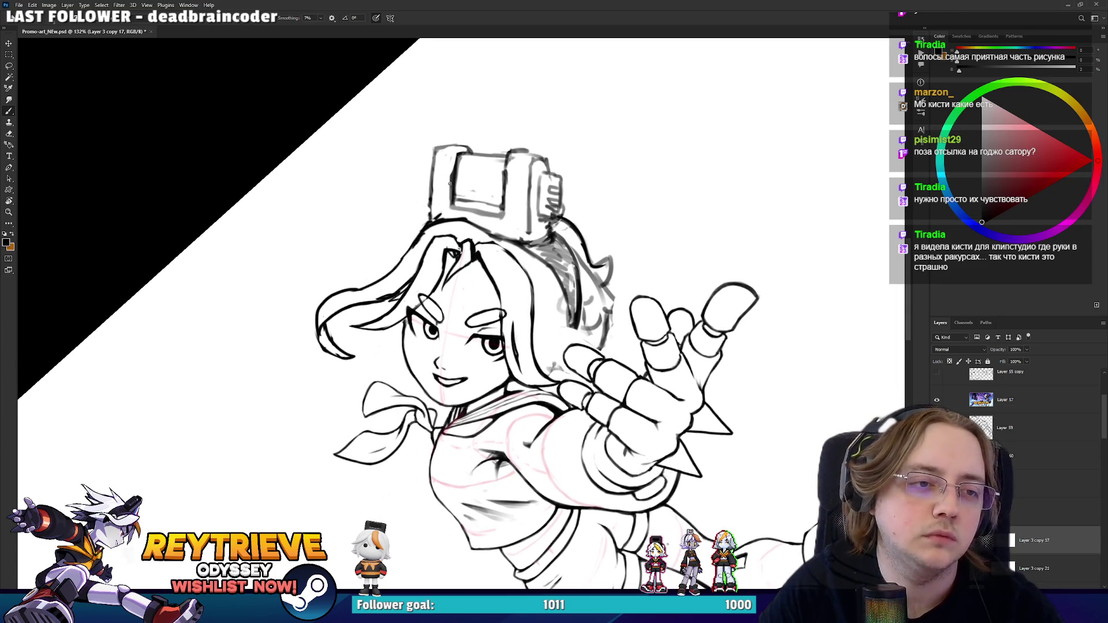
mouse_move(460, 201)
left_mouse_down()
mouse_move(457, 159)
mouse_move(474, 151)
left_mouse_up()
key("e")
key("b")
left_click_drag(453, 206, 473, 151)
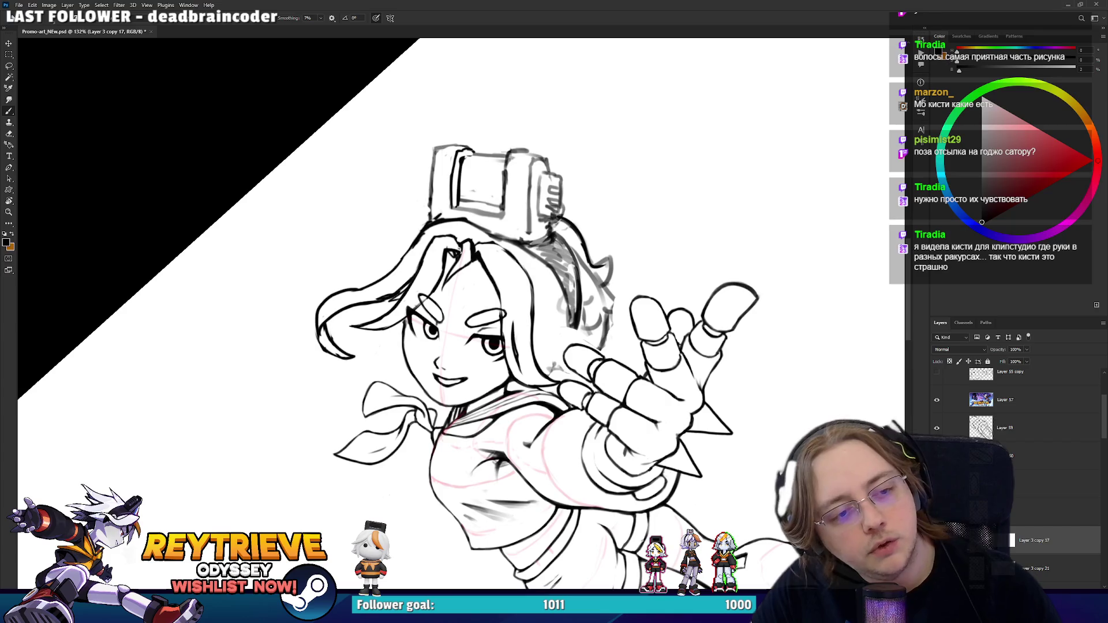
key("e")
mouse_move(452, 182)
left_mouse_down()
mouse_move(452, 204)
mouse_move(461, 157)
left_mouse_up()
key("b")
mouse_move(456, 205)
left_mouse_down()
mouse_move(455, 159)
mouse_move(466, 155)
left_mouse_up()
- Erase the stray line and side hatching beside the box
key("e")
key("b")
key("e")
mouse_move(546, 157)
left_mouse_down()
mouse_move(559, 220)
mouse_move(560, 177)
mouse_move(554, 211)
left_mouse_up()
key("b")
key("e")
key("b")
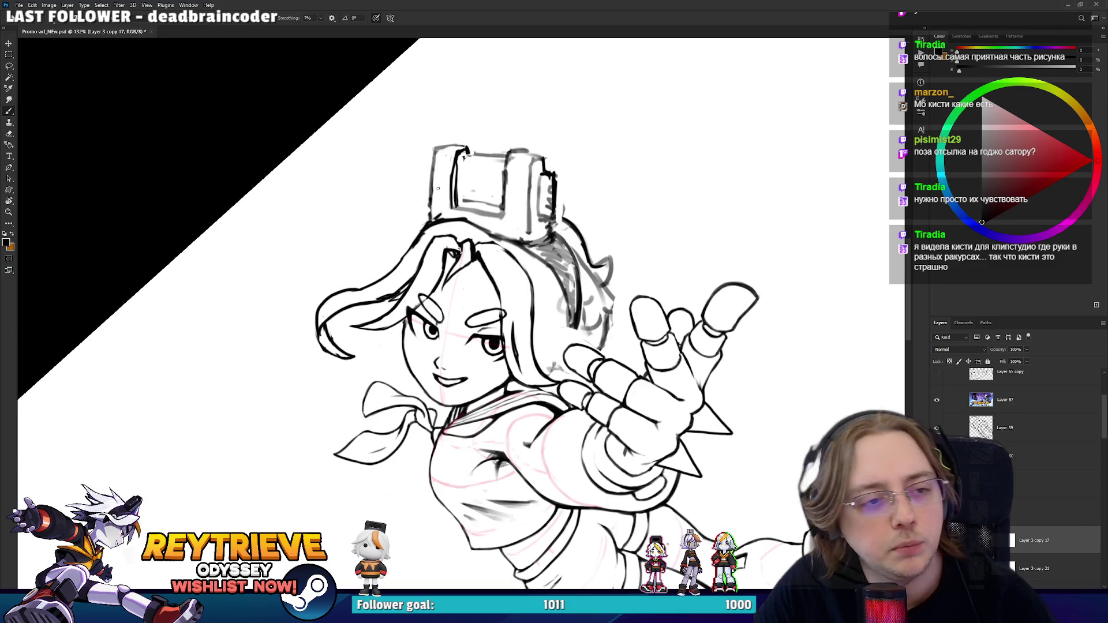
- Sketch the box's top-left edge and clear the scribbles on its right side
key("r")
mouse_move(514, 169)
left_mouse_down()
mouse_move(577, 213)
mouse_move(622, 279)
left_mouse_up()
key("e")
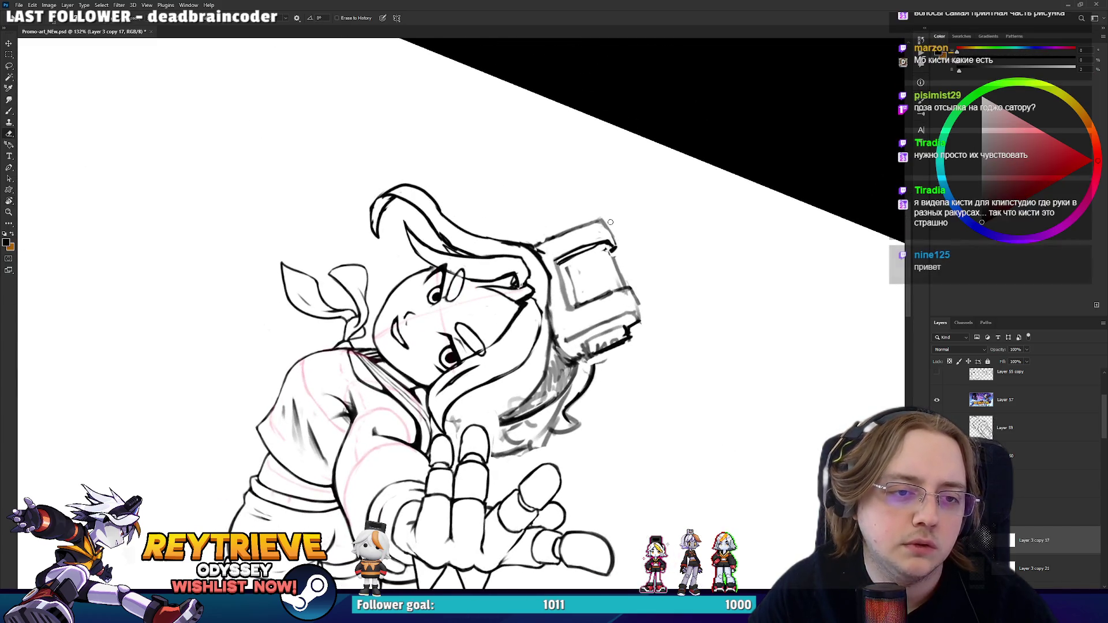
left_click_drag(609, 225, 604, 256)
key("b")
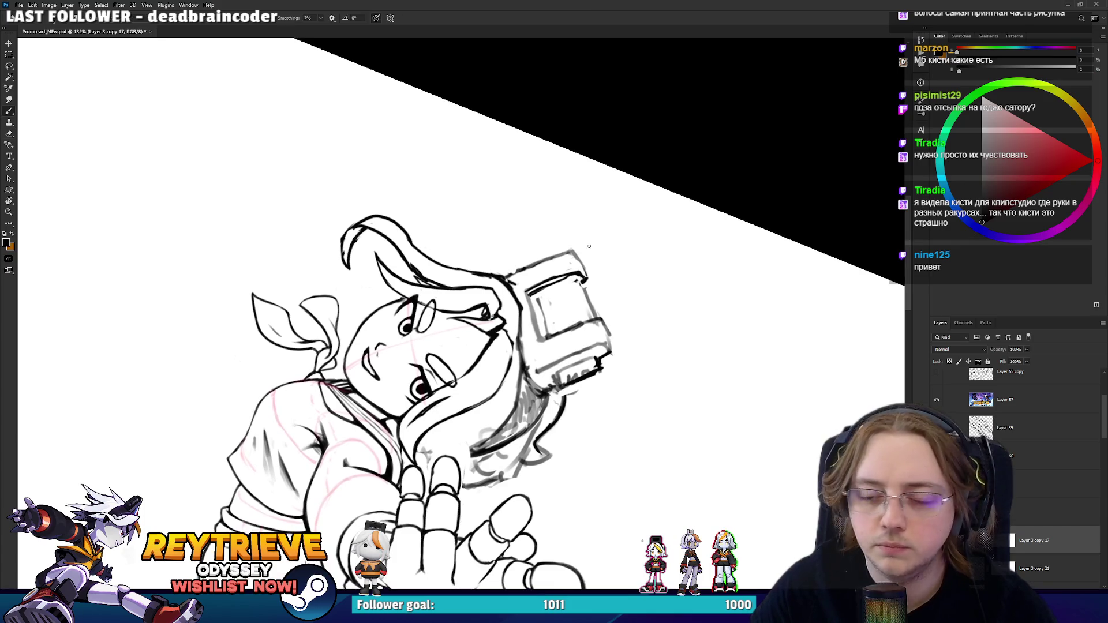
key("r")
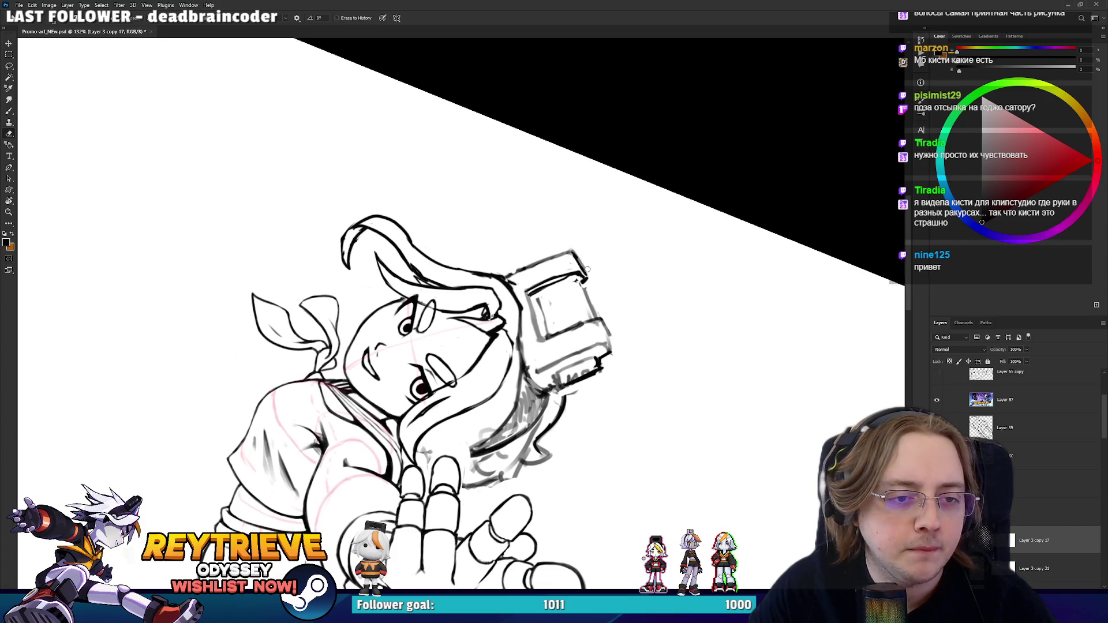
mouse_move(580, 263)
left_mouse_down()
mouse_move(474, 143)
mouse_move(363, 245)
mouse_move(400, 206)
left_mouse_up()
key("b")
key("e")
key("b")
mouse_move(411, 205)
left_mouse_down()
mouse_move(478, 172)
mouse_move(513, 200)
mouse_move(510, 210)
mouse_move(497, 191)
mouse_move(499, 211)
mouse_move(568, 257)
mouse_move(555, 250)
mouse_move(588, 292)
left_mouse_up()
key("e")
key("b")
key("e")
key("b")
- Erase the box's rough left front line and redraw it cleanly
key("r")
key("e")
key("b")
key("r")
key("b")
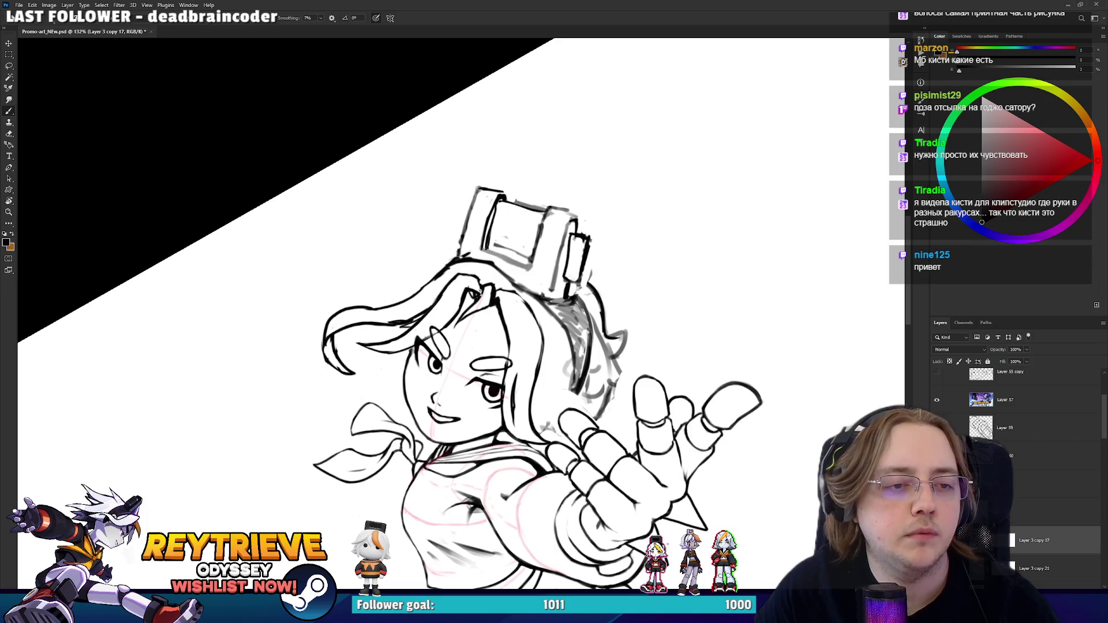
key("e")
left_click_drag(487, 209, 485, 227)
key("b")
key("e")
left_click_drag(495, 228, 500, 208)
key("b")
mouse_move(486, 252)
left_mouse_down()
mouse_move(504, 191)
mouse_move(616, 340)
mouse_move(580, 283)
mouse_move(586, 308)
mouse_move(596, 298)
mouse_move(560, 310)
mouse_move(591, 262)
left_mouse_up()
- Redraw the right side of the camera box with a new stroke
key("e")
key("b")
key("e")
left_click_drag(569, 303, 595, 268)
key("b")
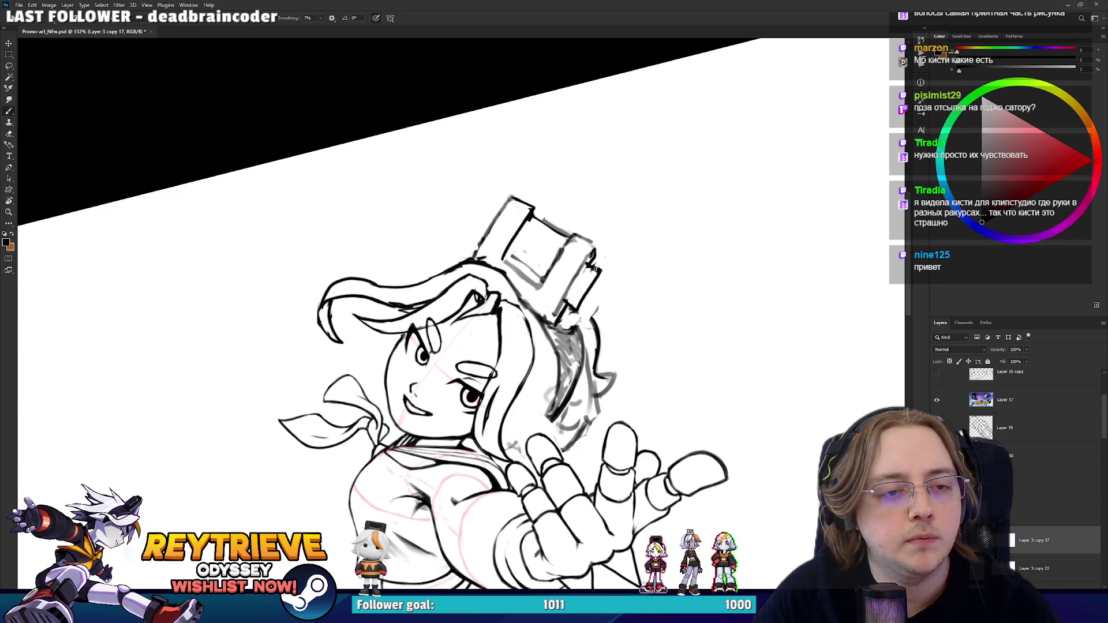
- Tilt the canvas back and forth to bring the drawing near level again
key("r")
mouse_move(635, 229)
left_mouse_down()
mouse_move(601, 173)
mouse_move(608, 210)
mouse_move(581, 186)
left_mouse_up()
key("b")
key("r")
mouse_move(474, 216)
left_mouse_down()
mouse_move(575, 252)
mouse_move(531, 181)
mouse_move(573, 195)
mouse_move(549, 168)
left_mouse_up()
key("e")
key("r")
key("e")
key("r")
key("e")
key("r")
mouse_move(555, 201)
left_mouse_down()
mouse_move(452, 123)
mouse_move(554, 208)
left_mouse_up()
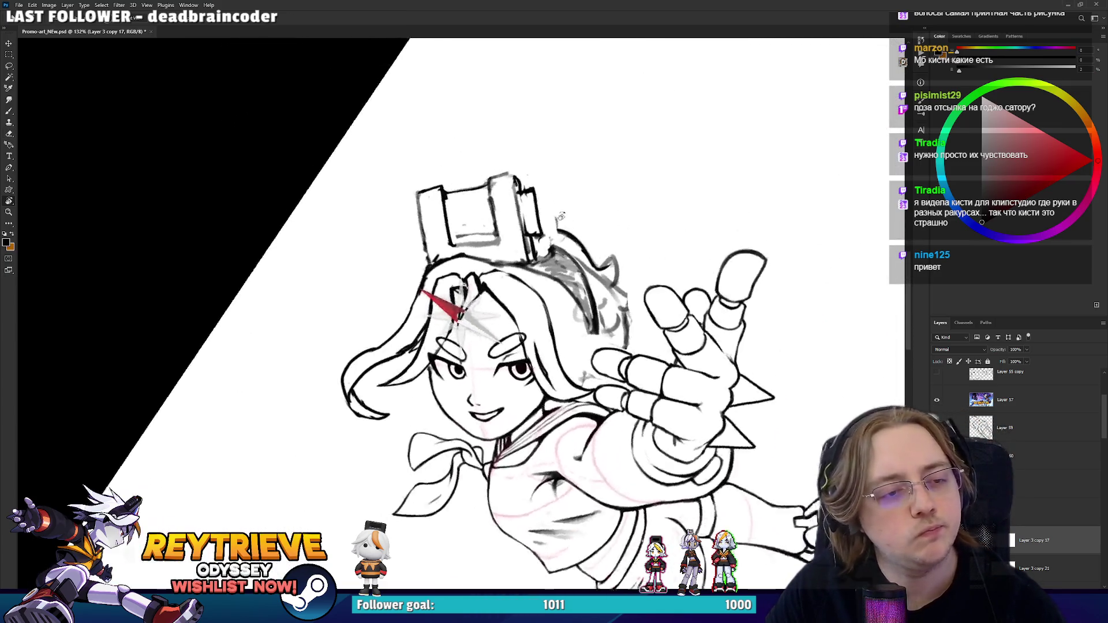
- Hatch dark strokes down the back hair strand, erase them, and draw new ones
scroll(674, 359, "down", 5)
left_click_drag(635, 324, 673, 359)
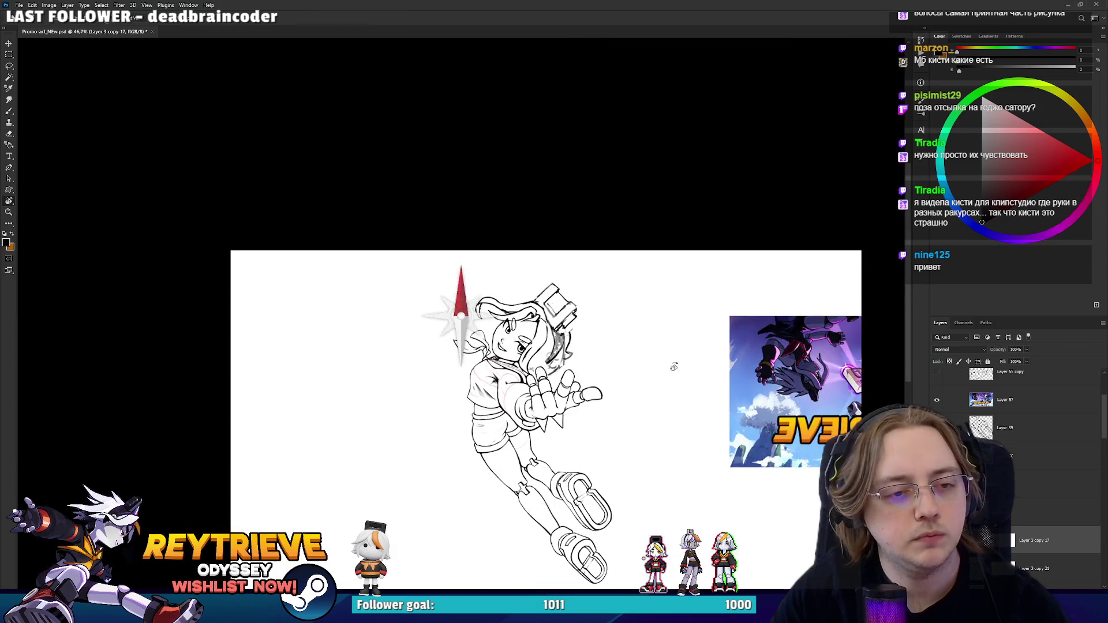
scroll(573, 330, "up", 5)
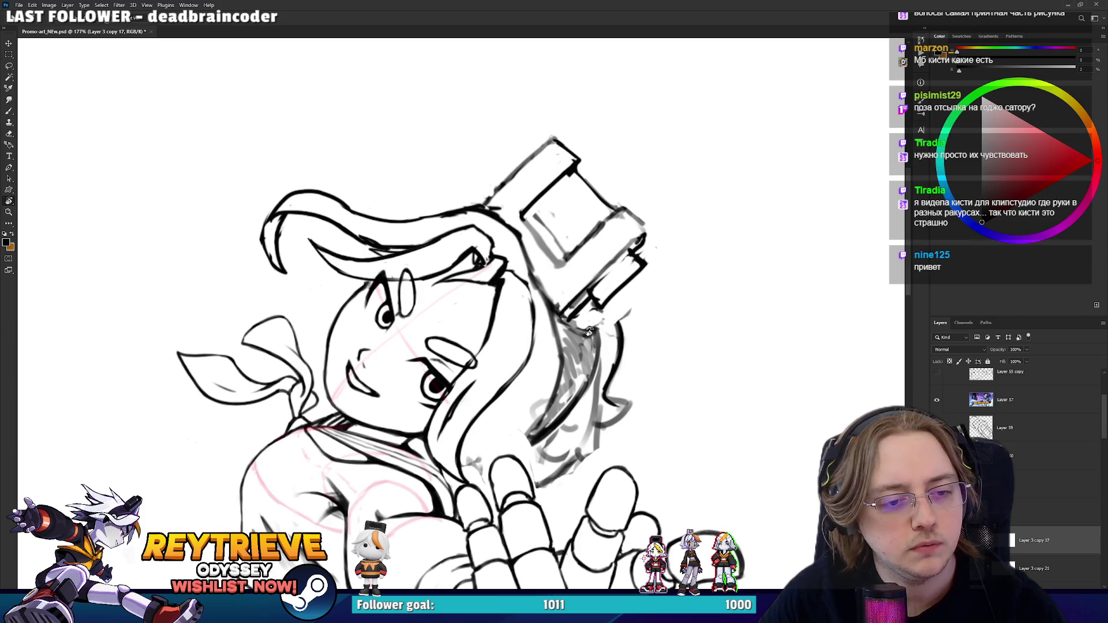
key("b")
mouse_move(587, 320)
left_mouse_down()
mouse_move(566, 406)
mouse_move(535, 431)
mouse_move(585, 372)
mouse_move(545, 447)
mouse_move(618, 338)
mouse_move(611, 343)
mouse_move(551, 268)
mouse_move(565, 312)
left_mouse_up()
key("e")
key("b")
left_click_drag(559, 237, 574, 352)
- Erase grey strands and marks around the strand and redraw its right outline darker
key("e")
mouse_move(591, 251)
left_mouse_down()
mouse_move(583, 323)
mouse_move(600, 349)
left_mouse_up()
left_click_drag(599, 300, 603, 353)
key("b")
mouse_move(560, 258)
left_mouse_down()
mouse_move(567, 316)
mouse_move(549, 262)
mouse_move(568, 326)
left_mouse_up()
key("e")
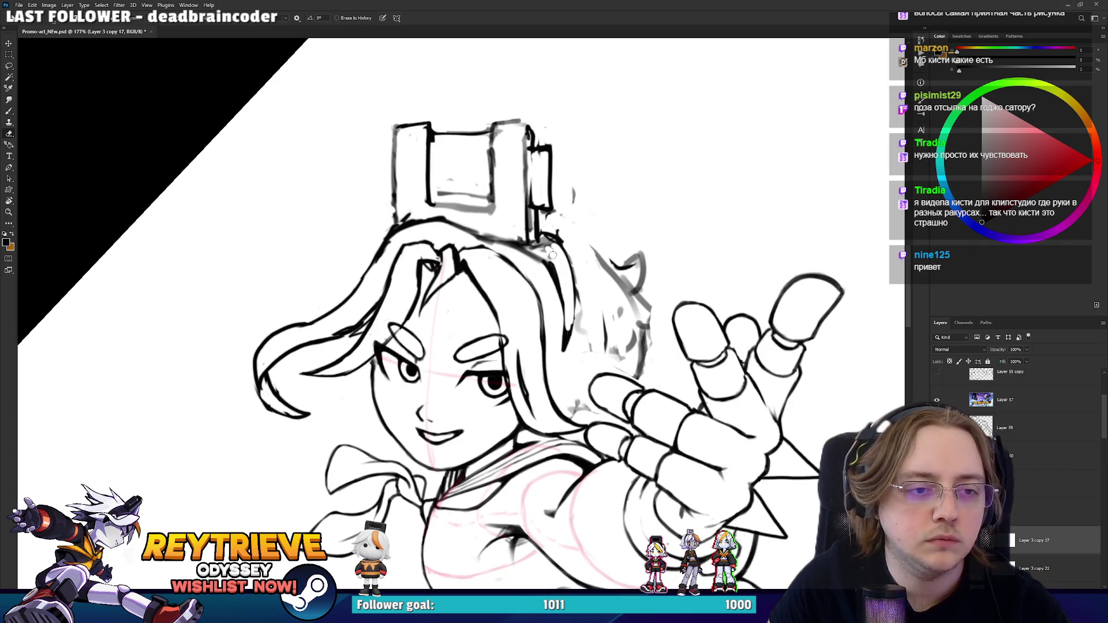
left_click_drag(541, 242, 557, 249)
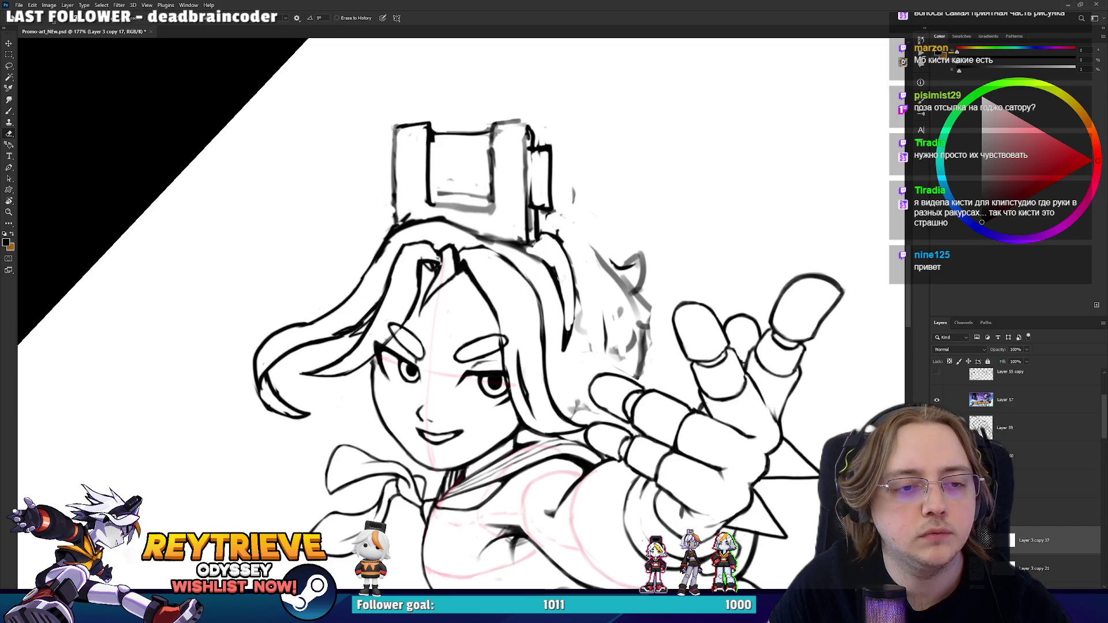
key("b")
left_click_drag(559, 293, 566, 354)
left_click_drag(577, 261, 572, 310)
- Zoom out and rotate the canvas so the head stands upright again
scroll(569, 248, "down", 5)
left_click_drag(569, 248, 525, 196)
scroll(568, 364, "up", 4)
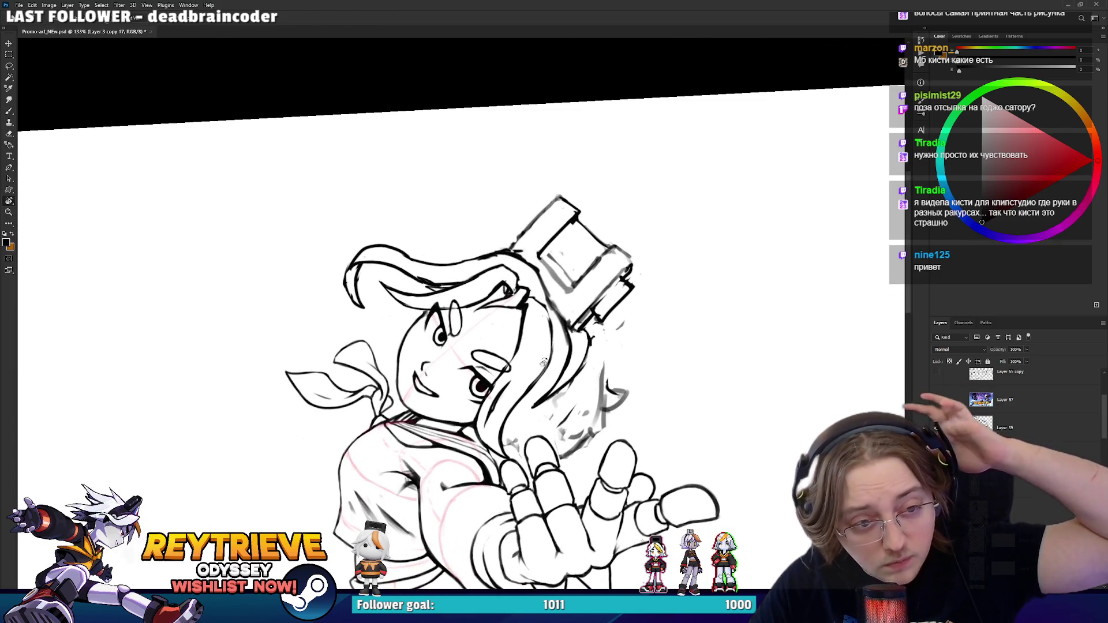
scroll(554, 367, "up", 2)
mouse_move(554, 370)
left_mouse_down()
mouse_move(569, 254)
mouse_move(591, 436)
left_mouse_up()
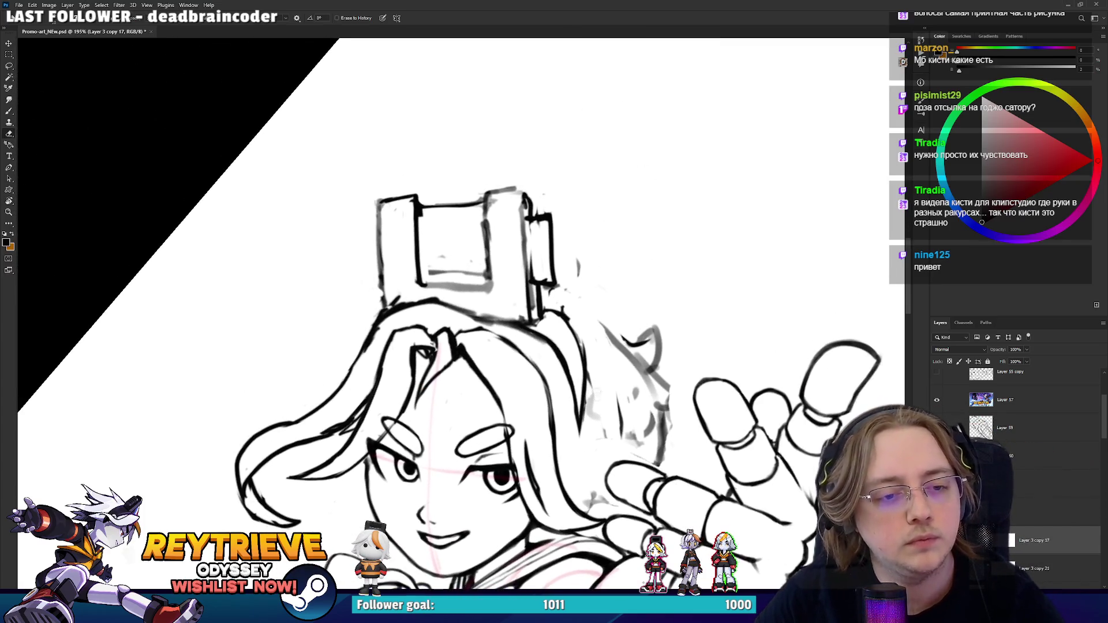
left_click_drag(577, 268, 433, 227)
key("b")
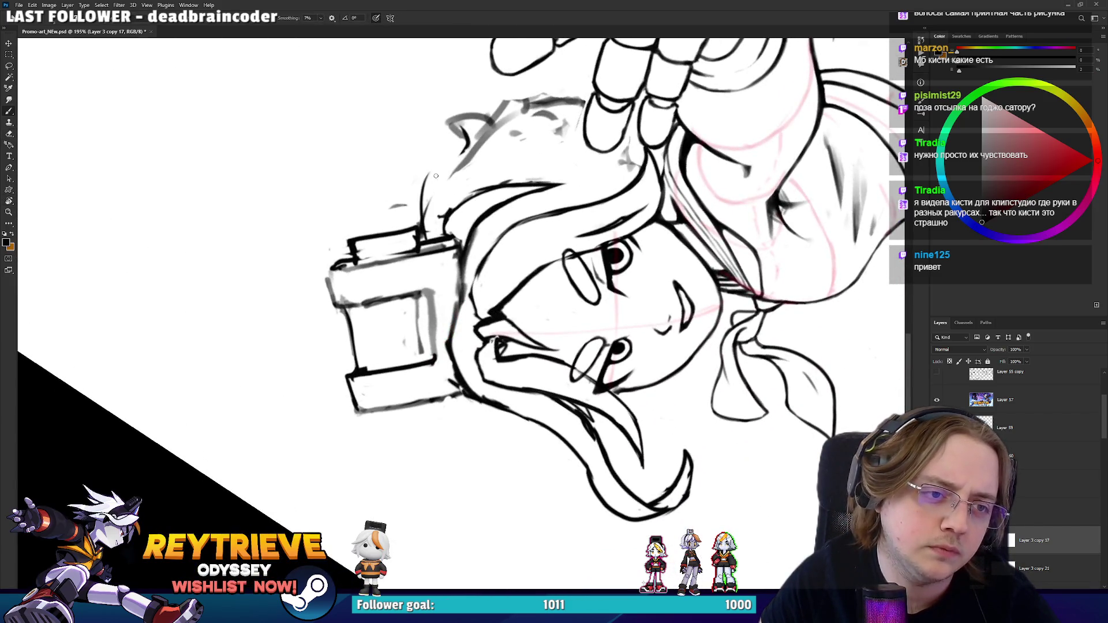
key("r")
mouse_move(479, 135)
left_mouse_down()
mouse_move(611, 190)
mouse_move(694, 365)
mouse_move(654, 315)
left_mouse_up()
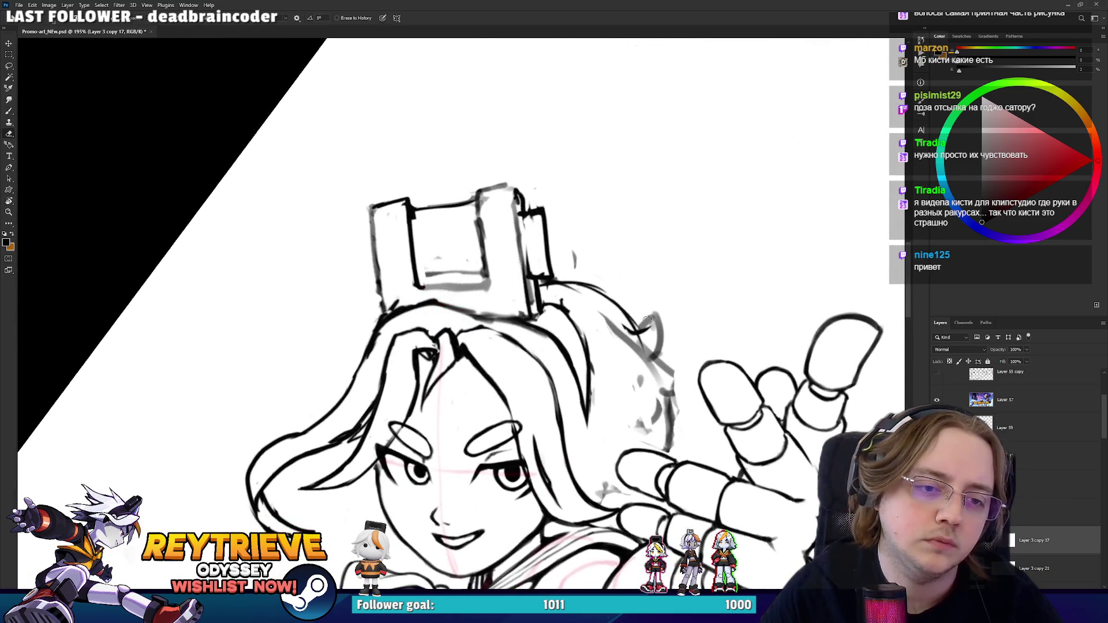
key("e")
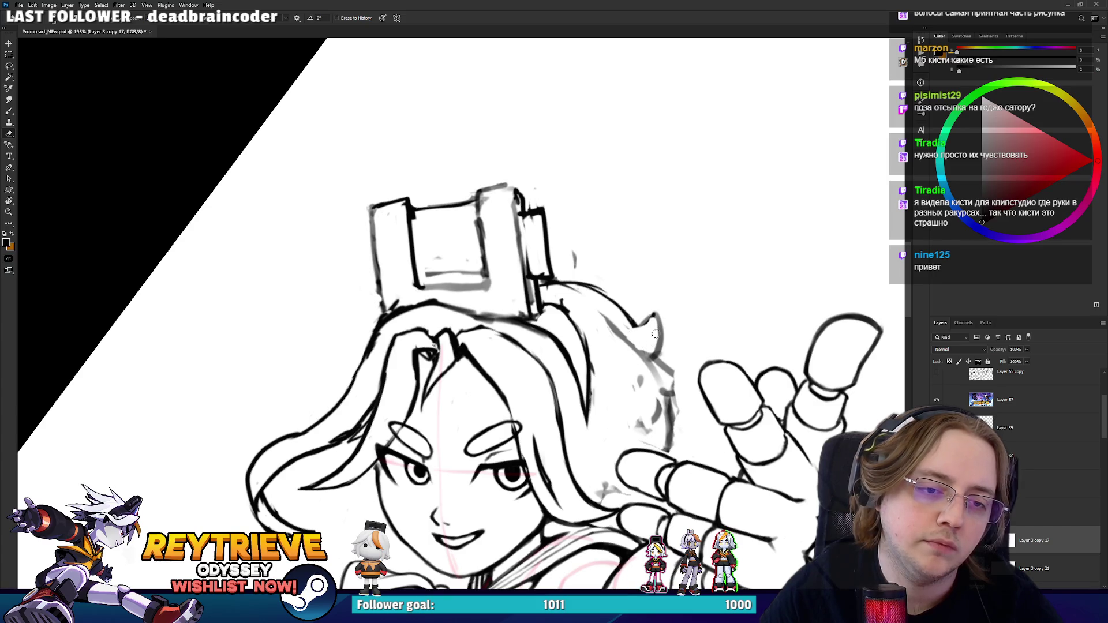
key("b")
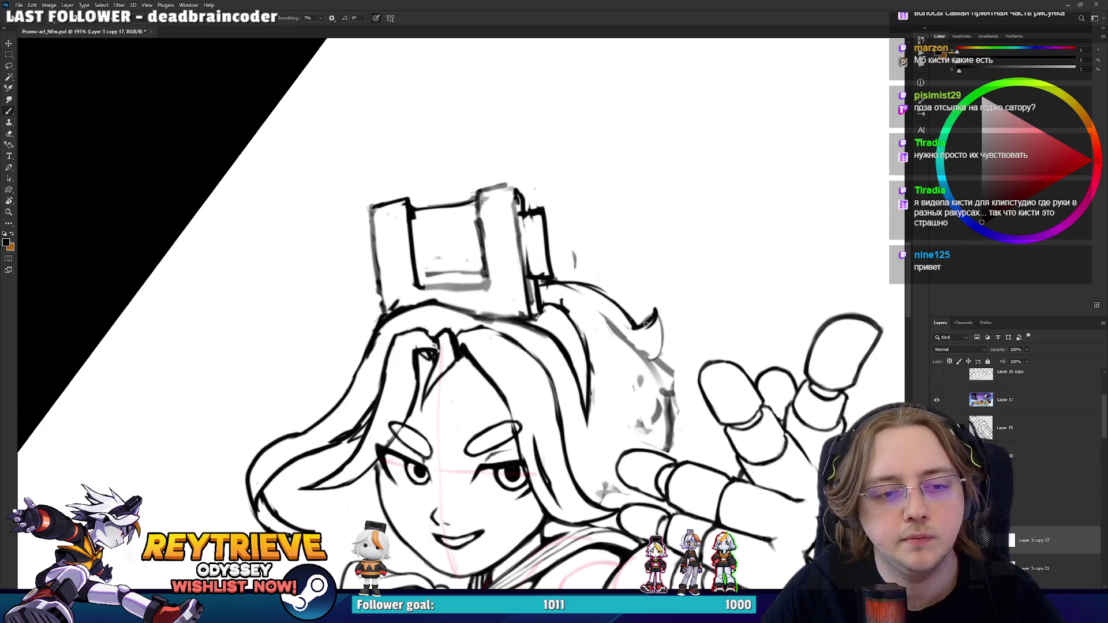
- Ink the hair strand's tip and edge line, undoing and redrawing bad strokes
left_click_drag(656, 310, 653, 351)
key("ctrl+z")
mouse_move(656, 309)
left_mouse_down()
mouse_move(652, 362)
mouse_move(612, 332)
mouse_move(642, 428)
mouse_move(664, 411)
left_mouse_up()
key("e")
key("b")
left_click_drag(621, 333, 663, 418)
key("ctrl+z")
left_click_drag(618, 332, 654, 414)
key("e")
- Redraw the hair's lower edge with a new stroke, undoing rejected attempts
left_click_drag(649, 225, 675, 375)
key("b")
mouse_move(703, 470)
left_mouse_down()
mouse_move(656, 462)
mouse_move(658, 427)
mouse_move(624, 346)
mouse_move(643, 467)
left_mouse_up()
key("ctrl+z")
key("e")
key("r")
key("b")
key("ctrl+z")
mouse_move(599, 418)
left_mouse_down()
mouse_move(636, 467)
mouse_move(603, 401)
mouse_move(606, 372)
mouse_move(600, 412)
mouse_move(603, 366)
left_mouse_up()
key("e")
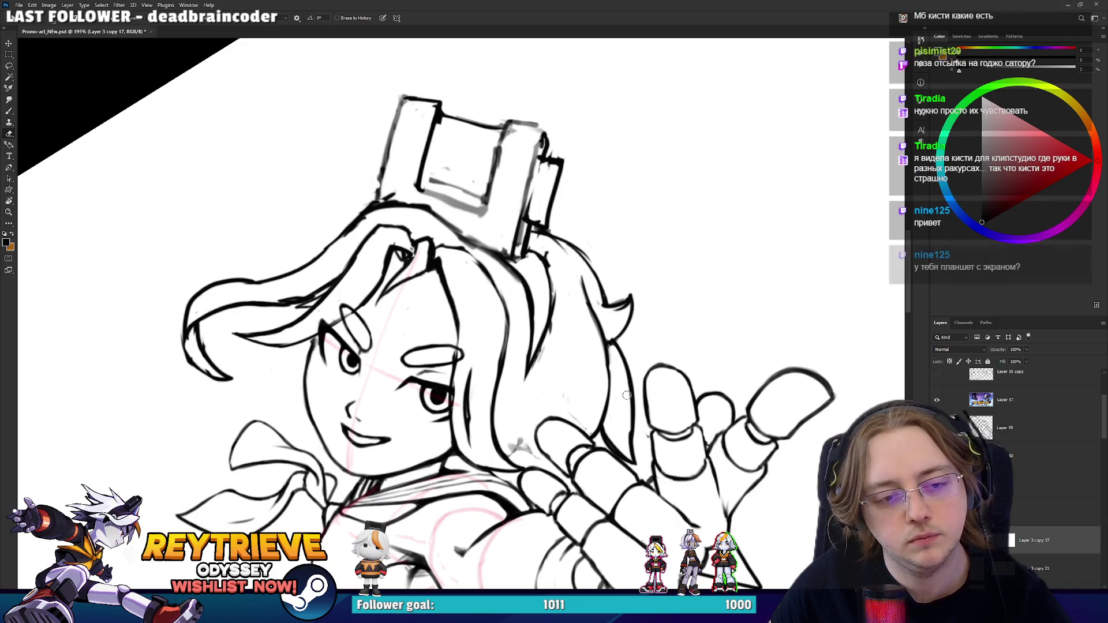
- Turn the head upright and ink a new stroke along the hair outline
mouse_move(618, 344)
left_mouse_down()
mouse_move(623, 304)
mouse_move(625, 335)
left_mouse_up()
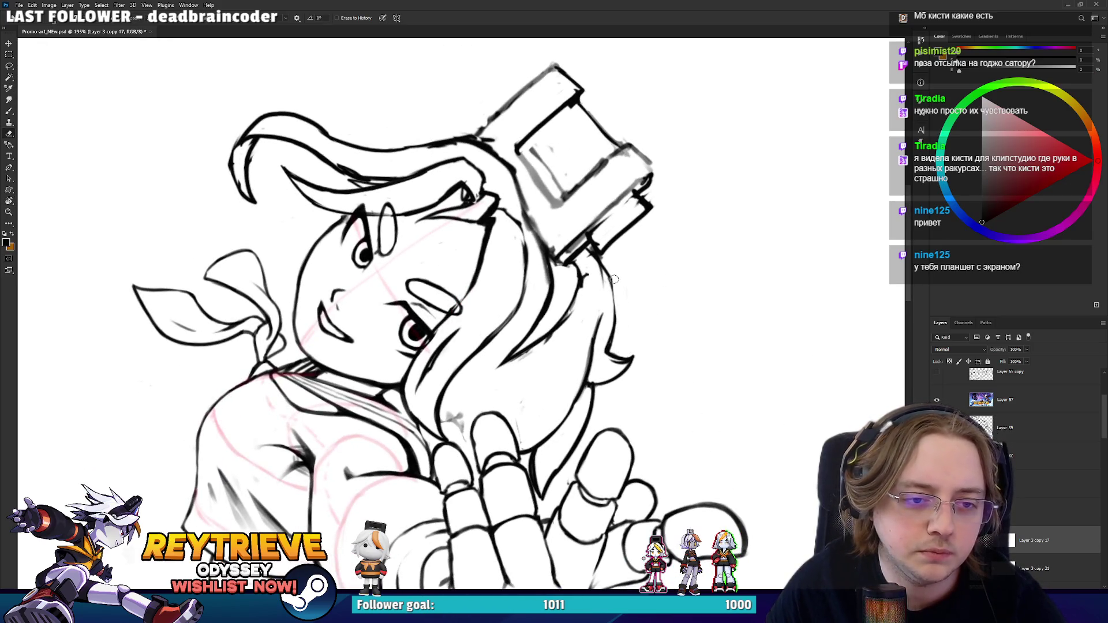
key("b")
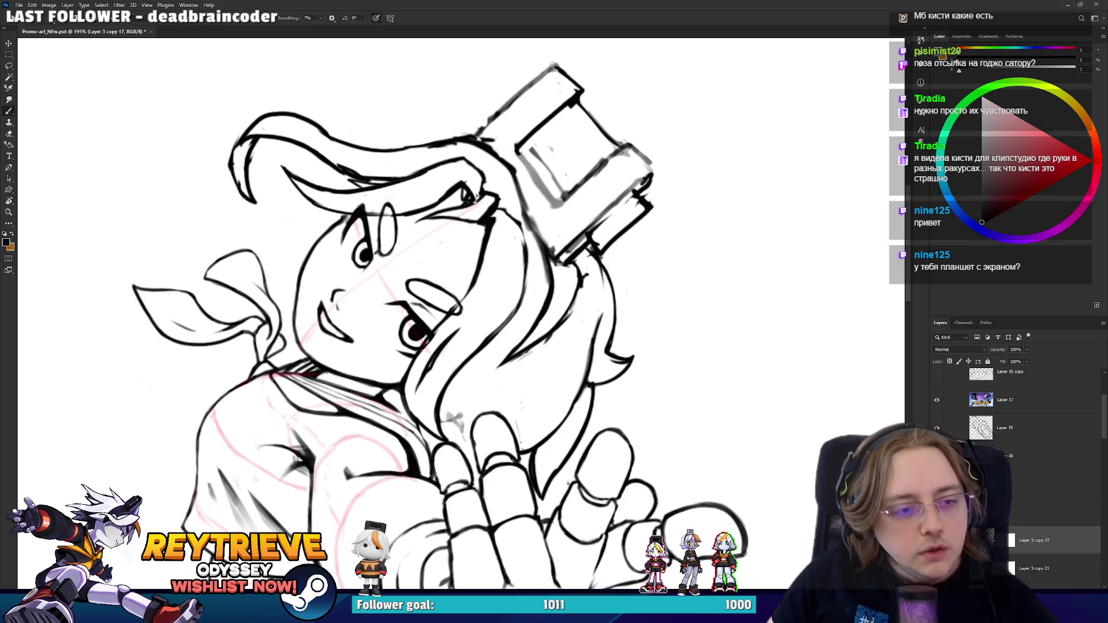
key("r")
key("e")
mouse_move(525, 326)
left_mouse_down()
mouse_move(520, 282)
mouse_move(378, 322)
left_mouse_up()
key("r")
key("b")
left_click_drag(406, 273, 377, 331)
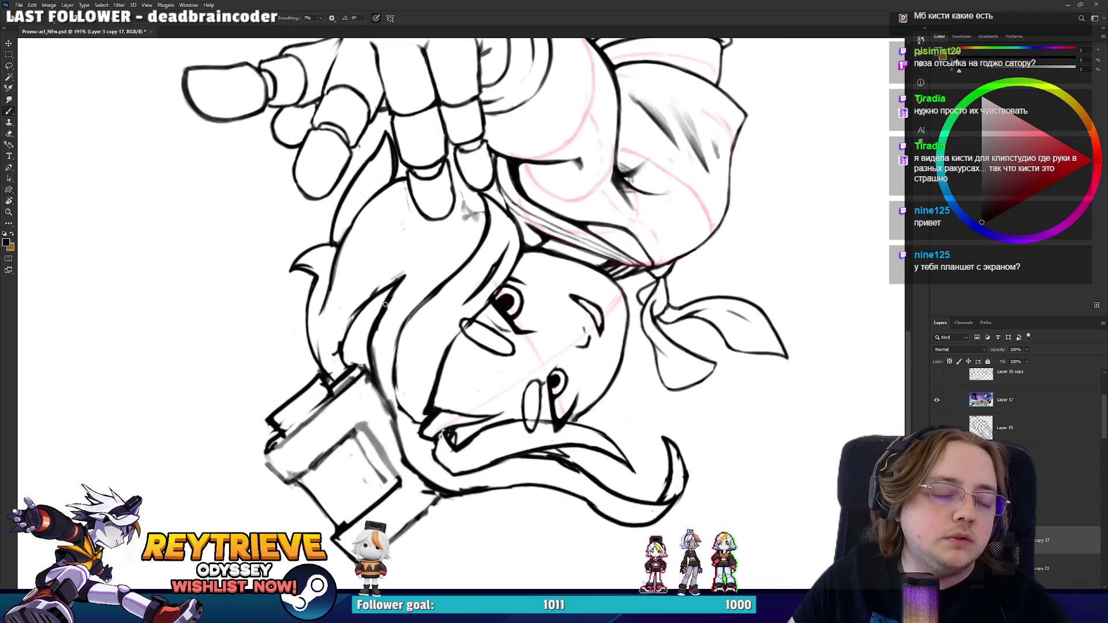
- Trim the stray hair lines near the head with the eraser
key("r")
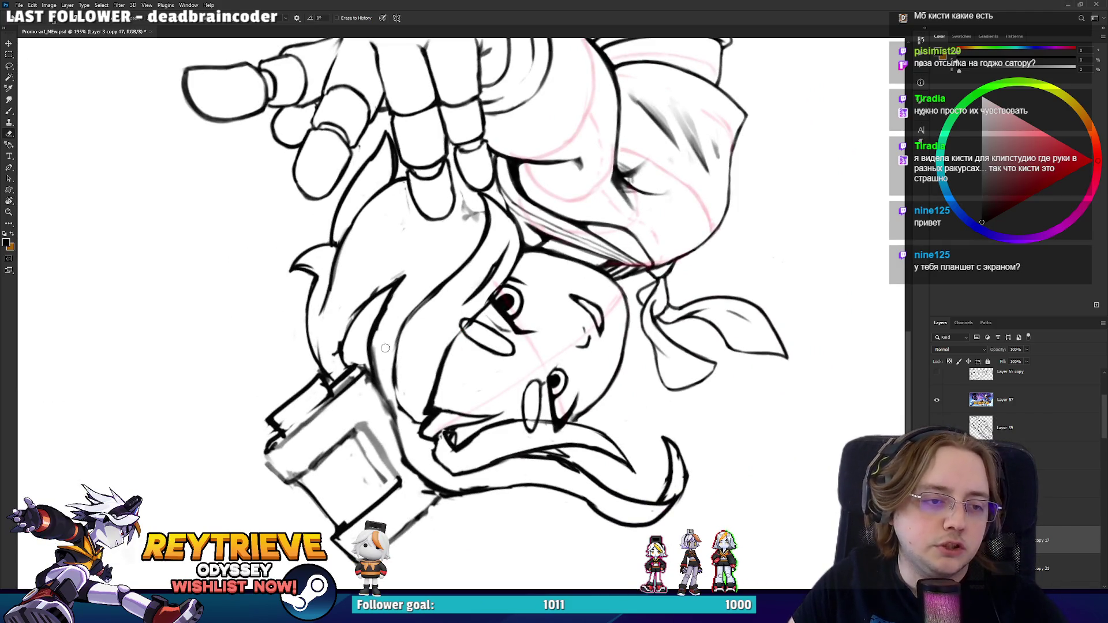
mouse_move(381, 320)
left_mouse_down()
mouse_move(508, 358)
mouse_move(552, 331)
mouse_move(496, 248)
mouse_move(396, 302)
left_mouse_up()
key("e")
key("r")
key("b")
key("e")
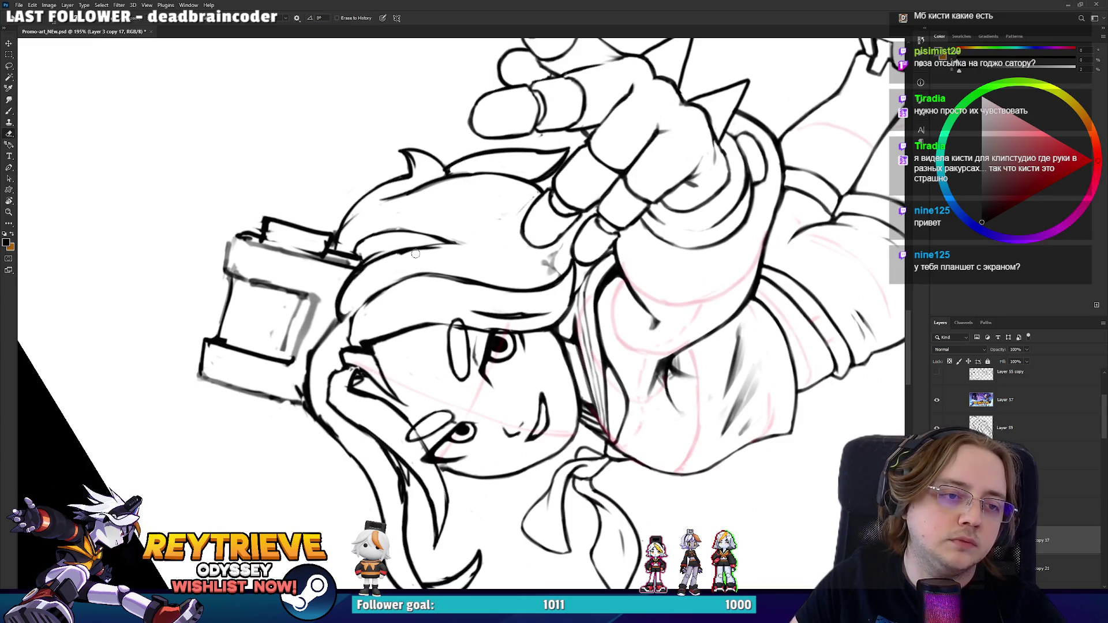
left_click_drag(357, 291, 462, 245)
key("r")
key("Escape")
key("b")
key("e")
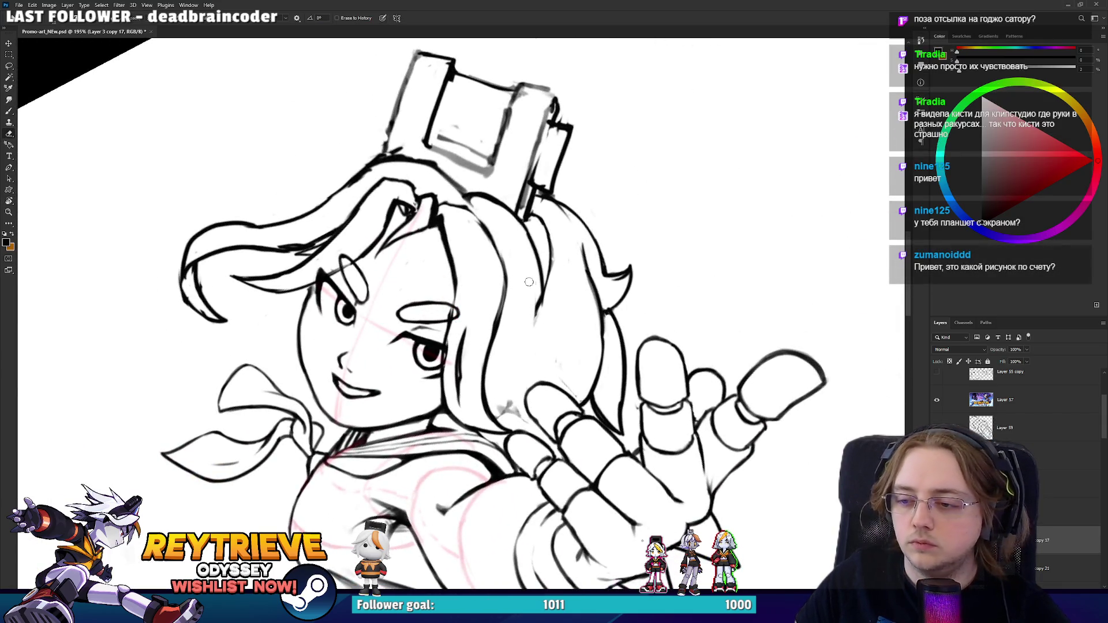
- Tilt the canvas to a gentler angle for working on the hair beneath the headpiece
left_click_drag(546, 298, 530, 318)
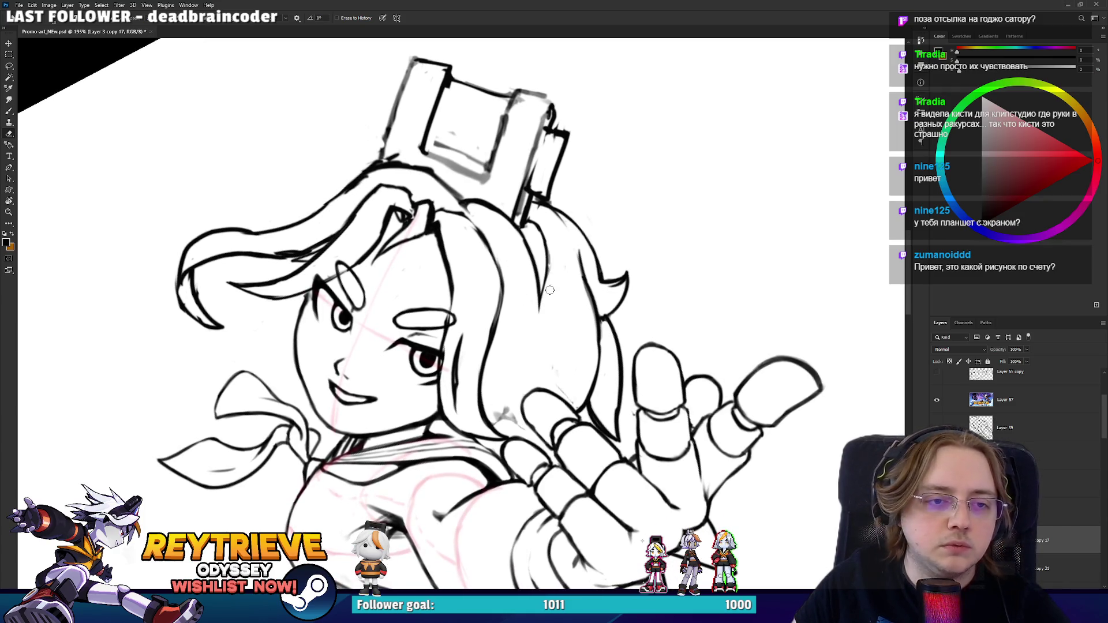
mouse_move(560, 230)
left_mouse_down()
mouse_move(519, 225)
mouse_move(408, 304)
left_mouse_up()
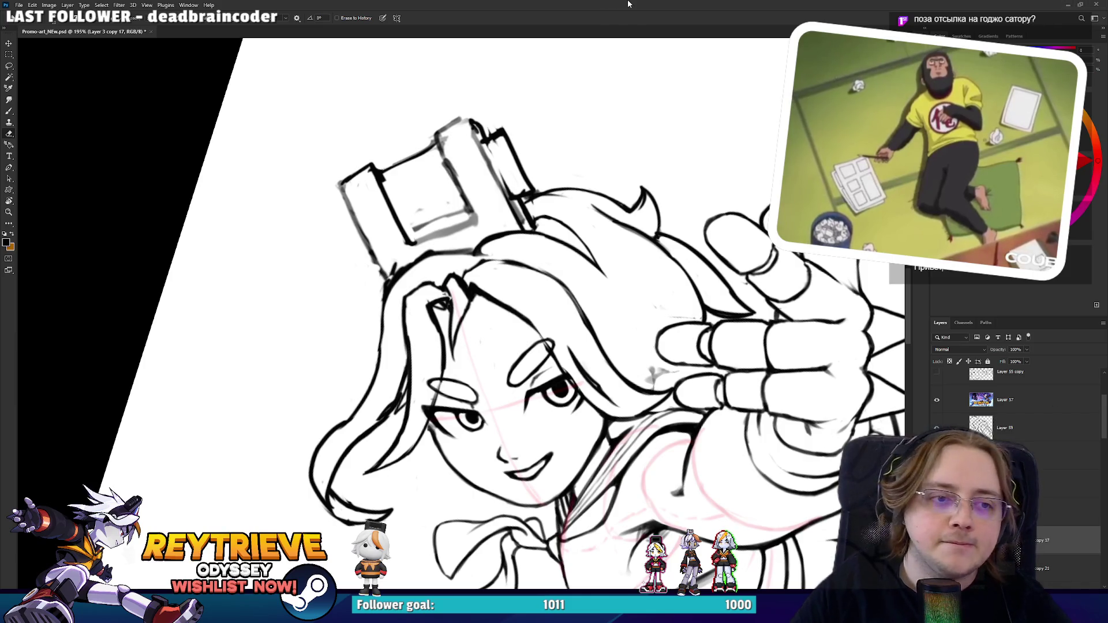
key("Escape")
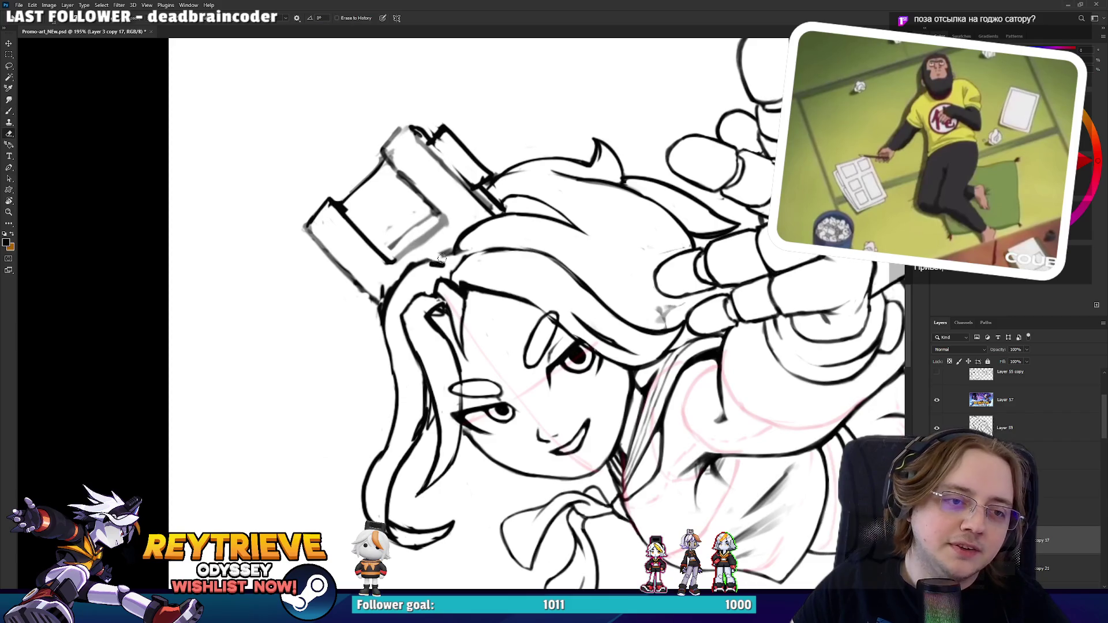
left_click_drag(466, 245, 508, 249)
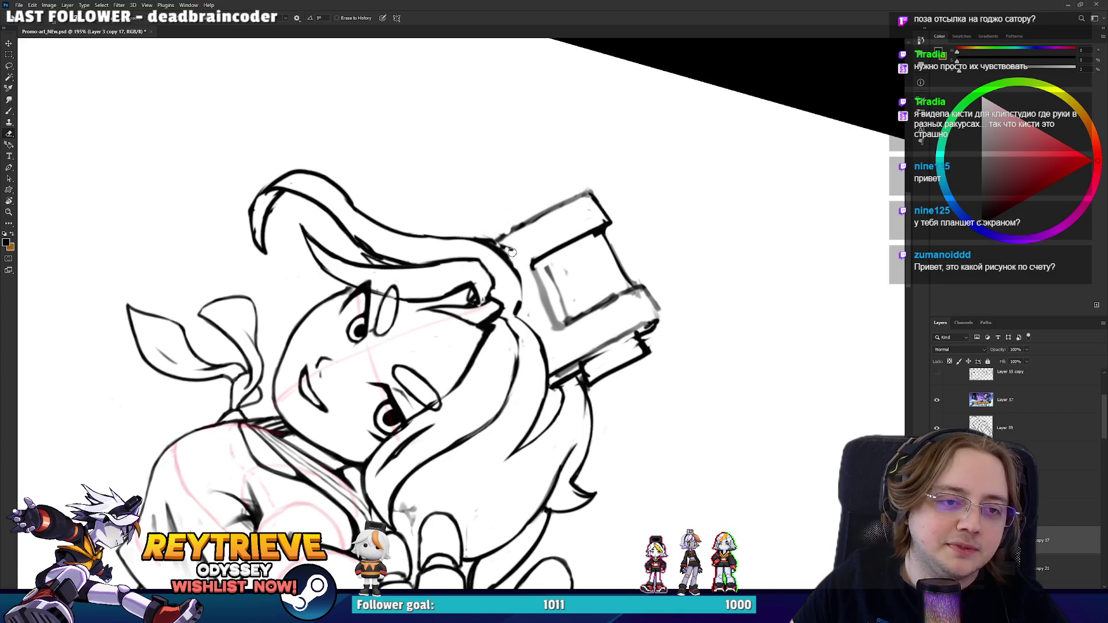
mouse_move(512, 300)
left_mouse_down()
mouse_move(450, 306)
mouse_move(396, 292)
left_mouse_up()
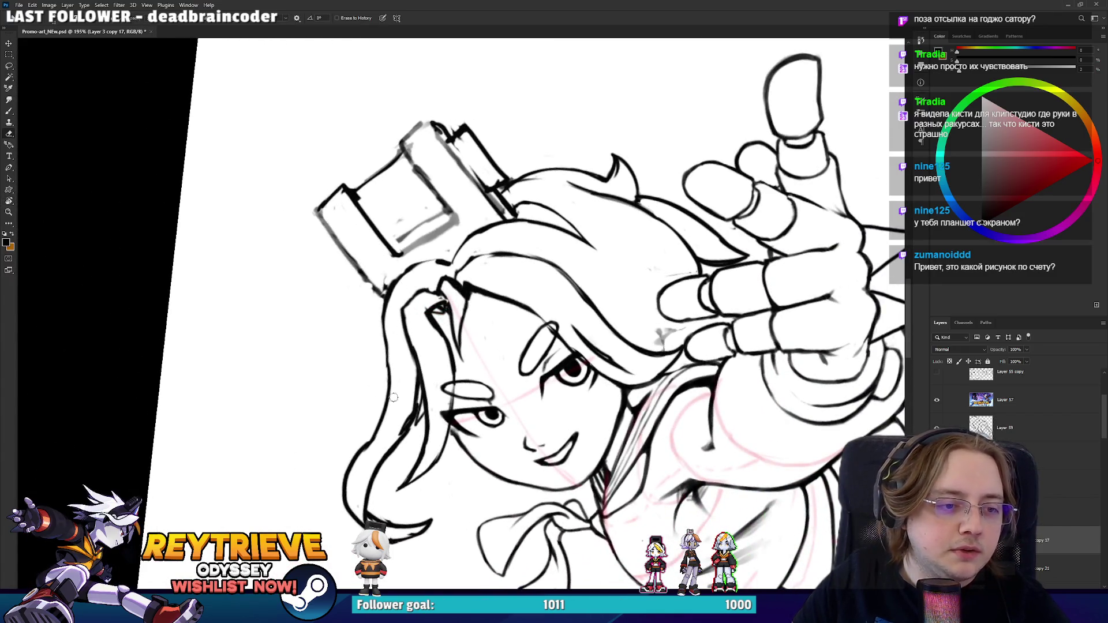
key("b")
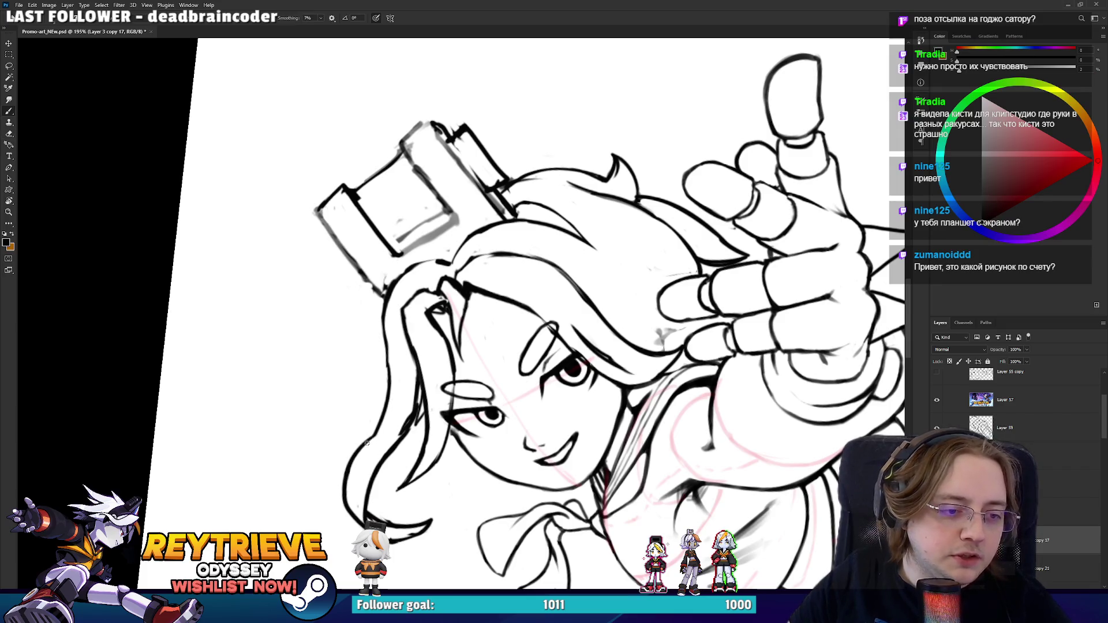
key("e")
key("b")
key("e")
- Straighten the view, pan across the hair, then fit the whole canvas on screen
key("r")
left_click_drag(412, 375, 381, 303)
scroll(381, 365, "down", 3)
left_click_drag(381, 366, 571, 336)
scroll(437, 339, "up", 2)
scroll(437, 339, "up", 5)
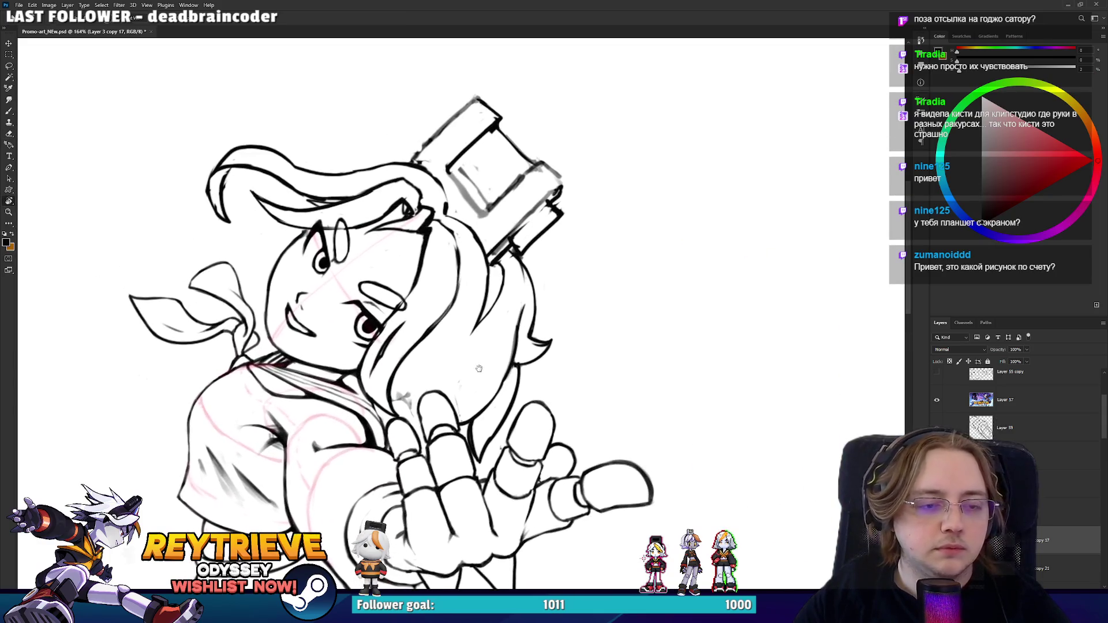
left_click_drag(592, 280, 545, 378)
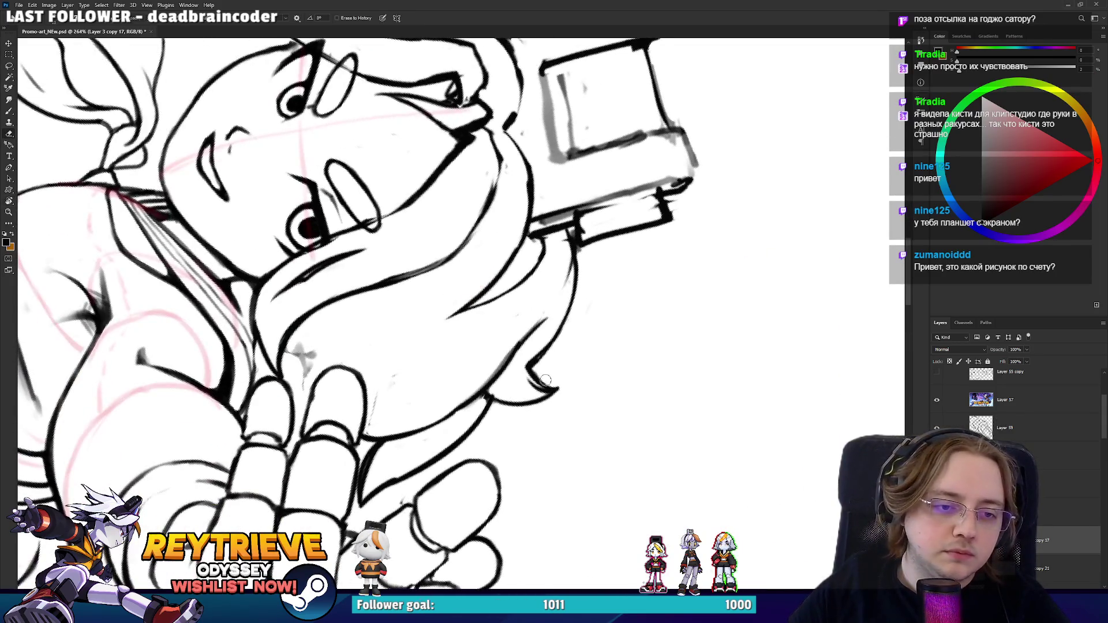
key("b")
key("e")
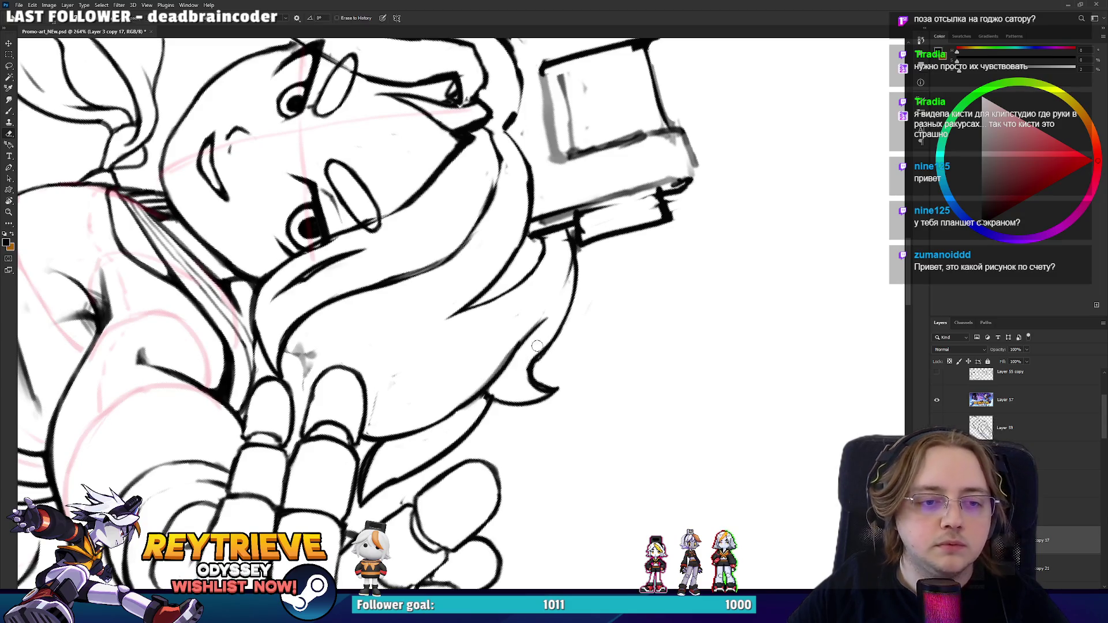
key("b")
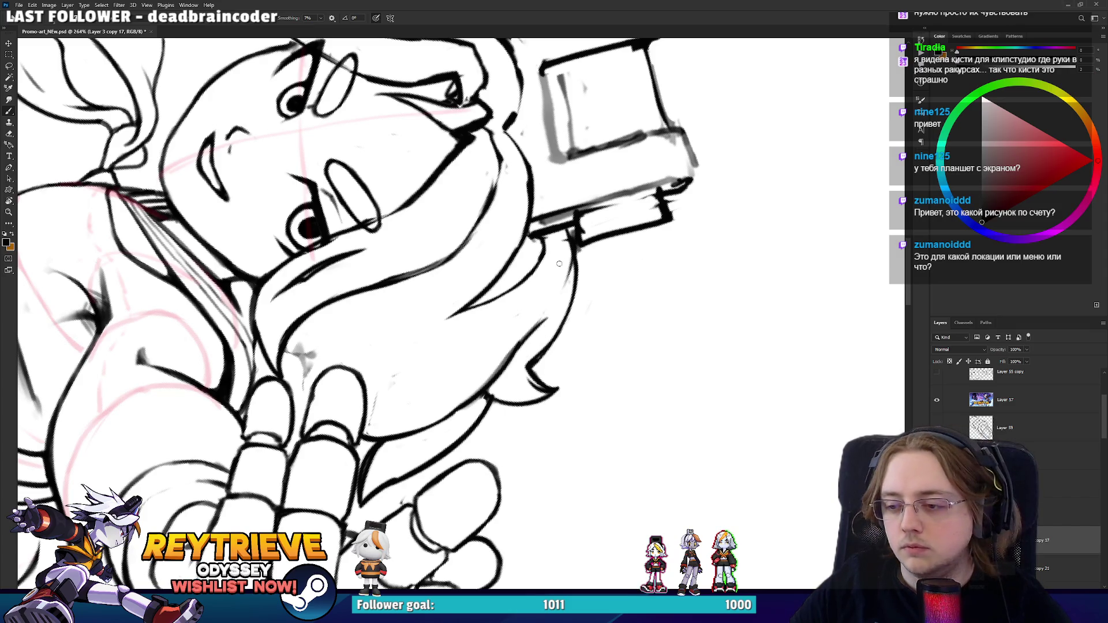
left_click_drag(561, 262, 595, 301)
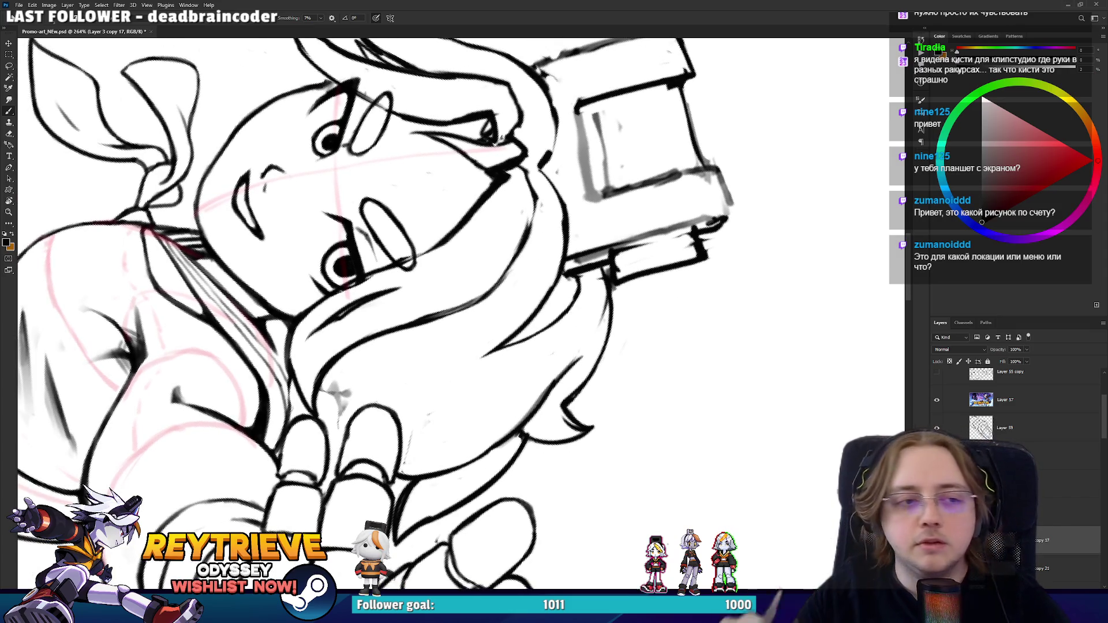
key("ctrl+0")
- Rotate the view so the sketch sits beside the promo image
key("r")
left_click(660, 385)
scroll(659, 385, "up", 3)
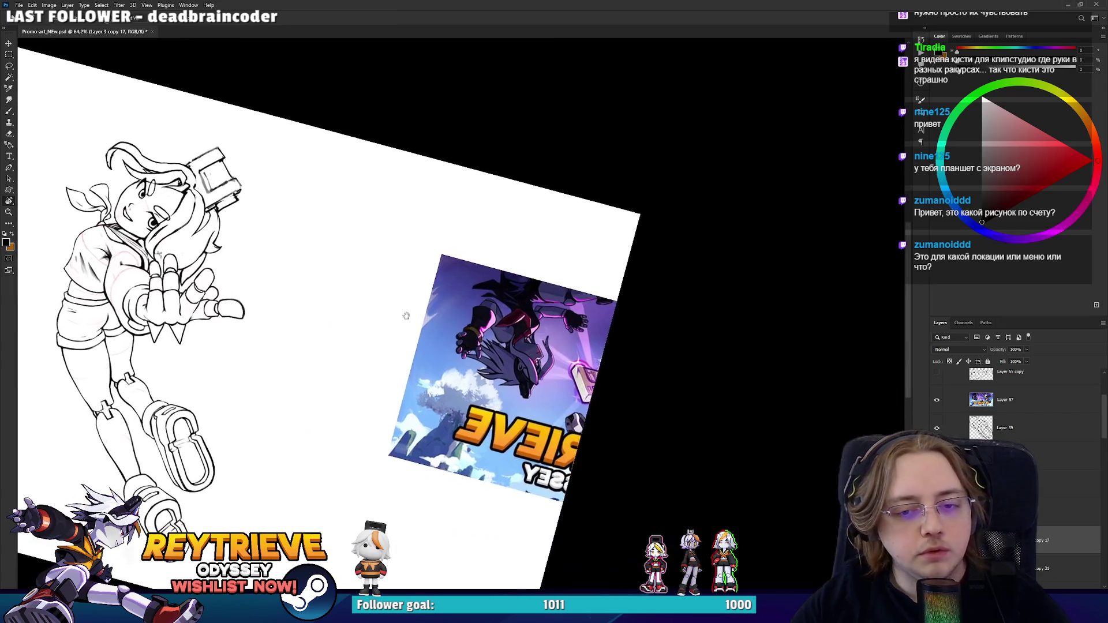
left_click_drag(544, 322, 188, 414)
scroll(321, 303, "up", 3)
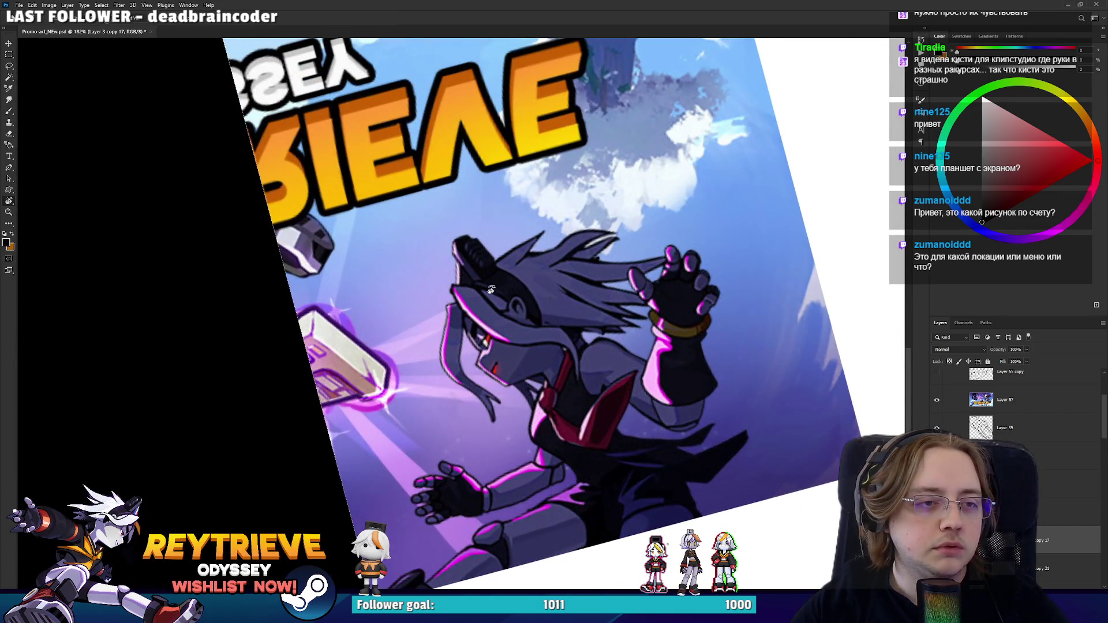
scroll(322, 303, "down", 4)
mouse_move(321, 303)
left_mouse_down()
mouse_move(307, 200)
mouse_move(521, 372)
left_mouse_up()
scroll(521, 374, "up", 3)
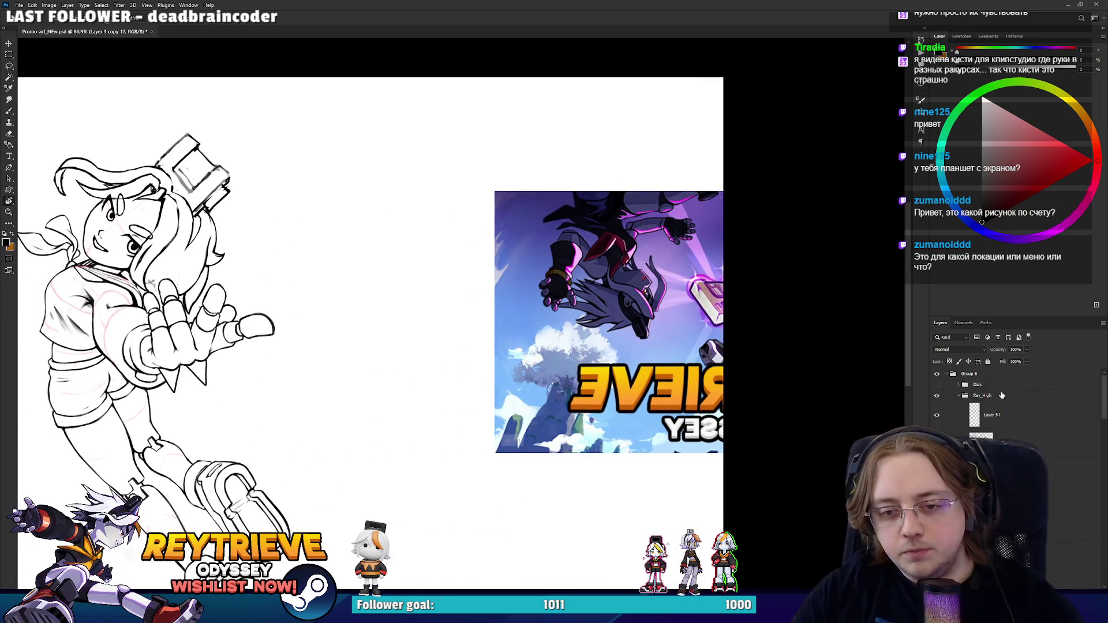
- Unflip the mirrored view and centre the line-art figure beside the promo image
key("h")
scroll(521, 298, "up", 3)
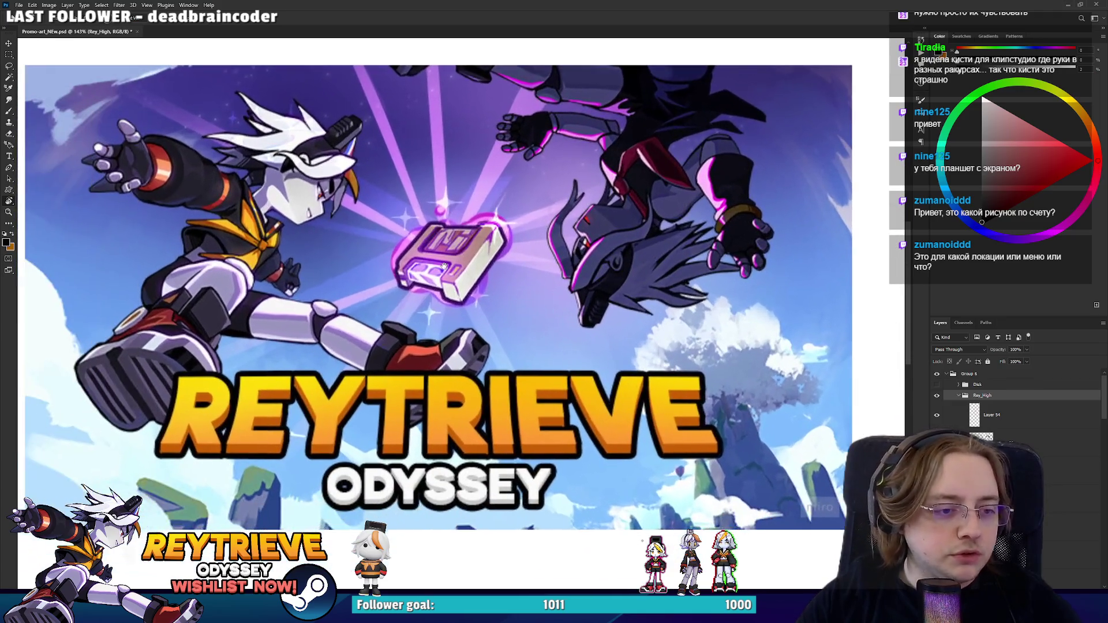
scroll(521, 299, "down", 2)
left_click_drag(521, 298, 254, 273)
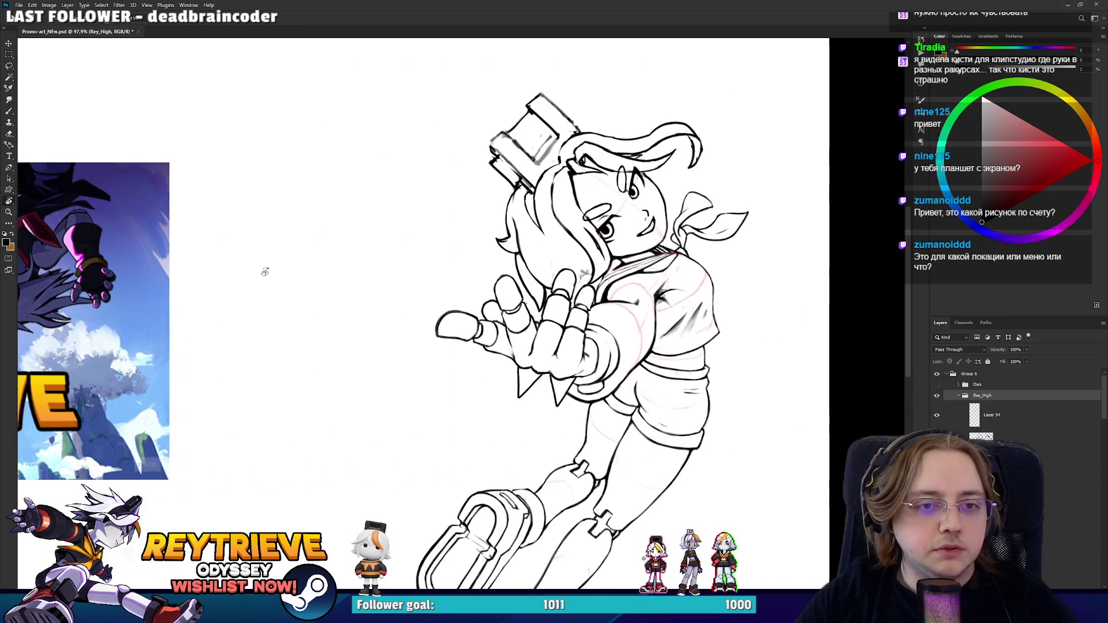
scroll(254, 273, "down", 2)
mouse_move(418, 280)
left_mouse_down()
mouse_move(502, 269)
mouse_move(554, 277)
mouse_move(580, 300)
left_mouse_up()
scroll(554, 277, "up", 1)
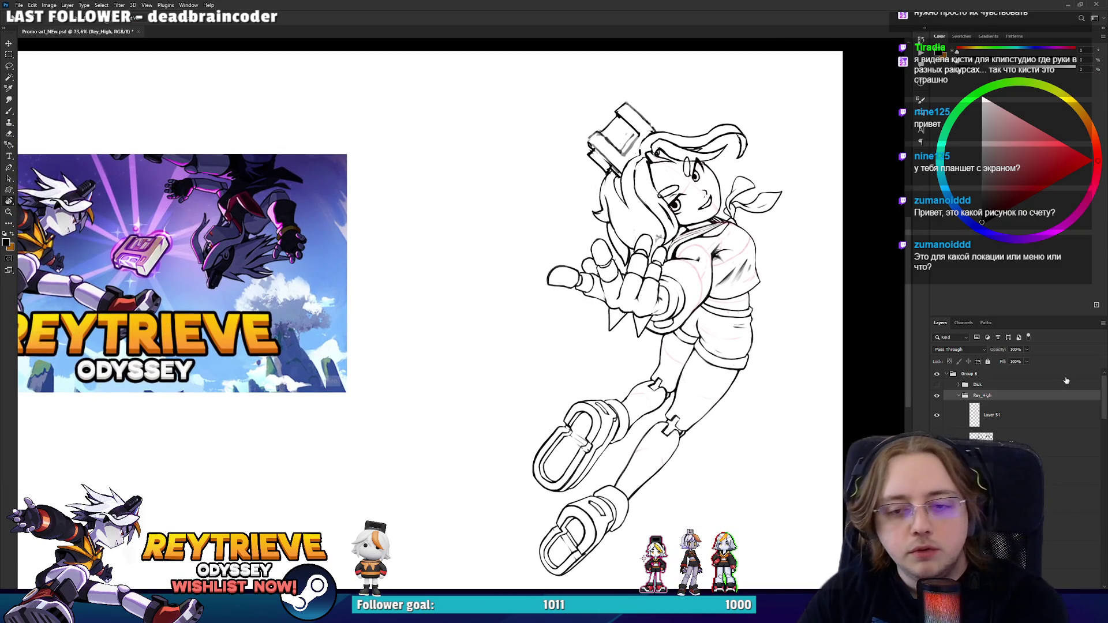
scroll(1071, 425, "down", 5)
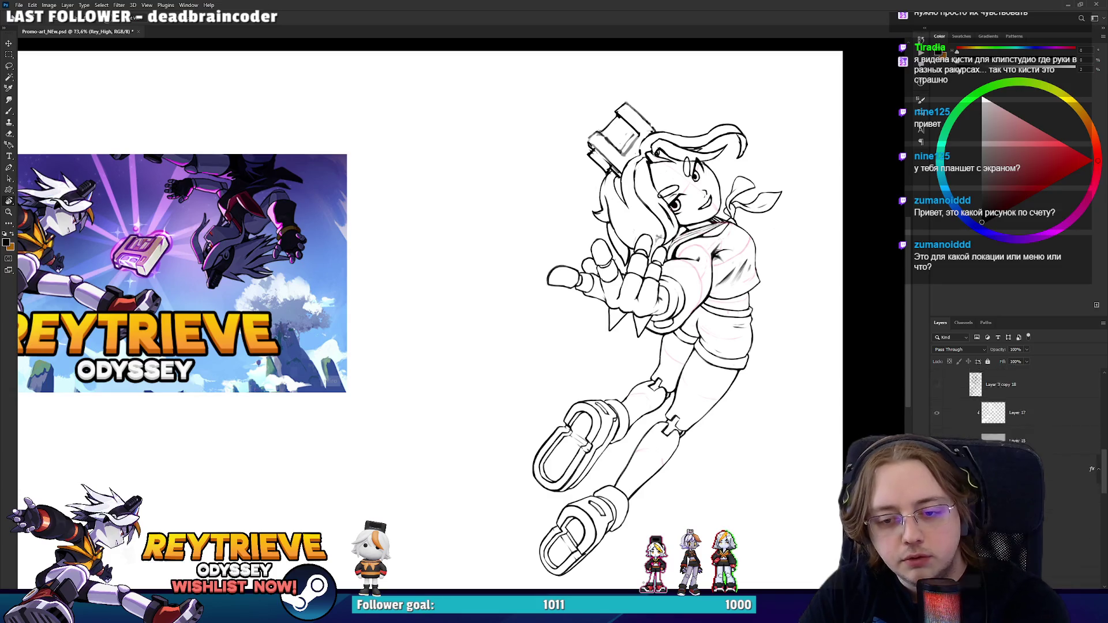
- Show the grey-shaded second girl, the shading layer and the Disk layer's disc drawing
key("ctrl+z")
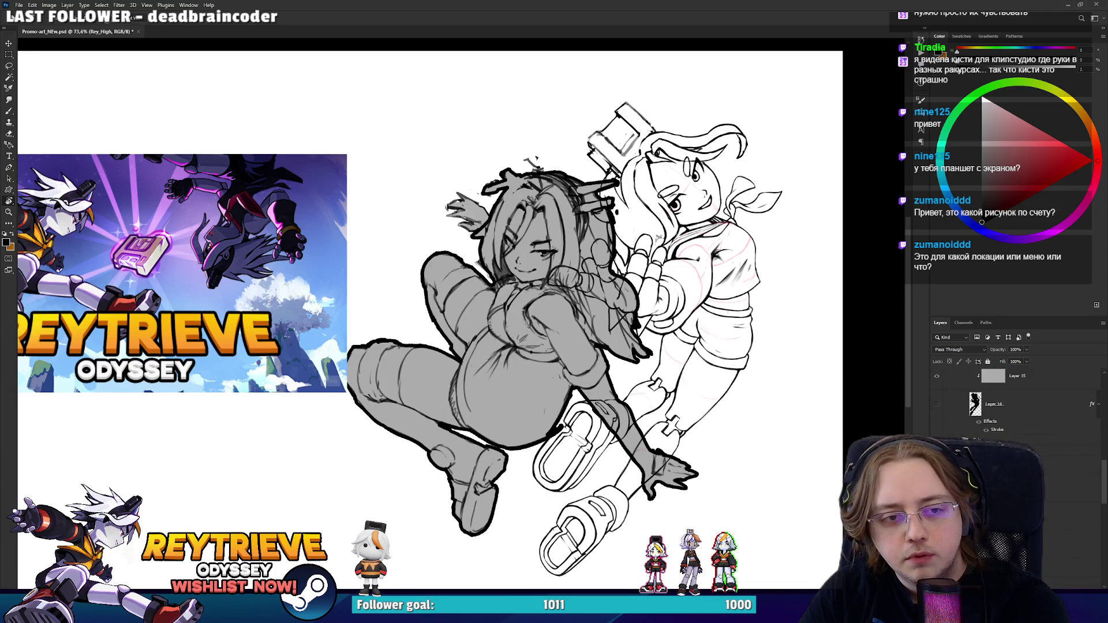
left_click(938, 406)
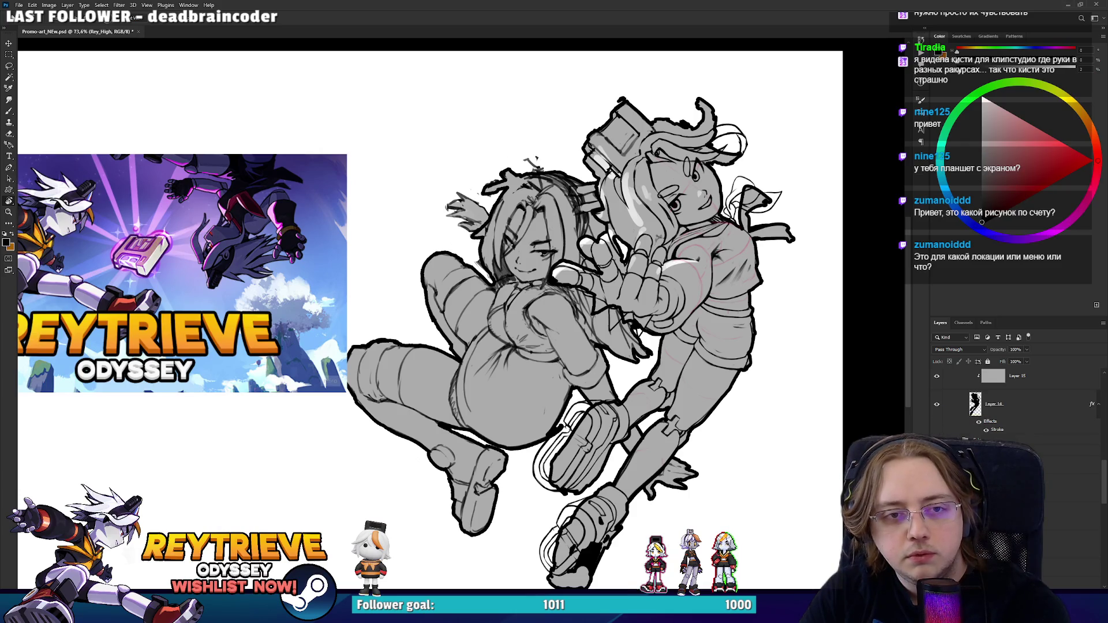
scroll(980, 436, "down", 3)
scroll(984, 422, "up", 5)
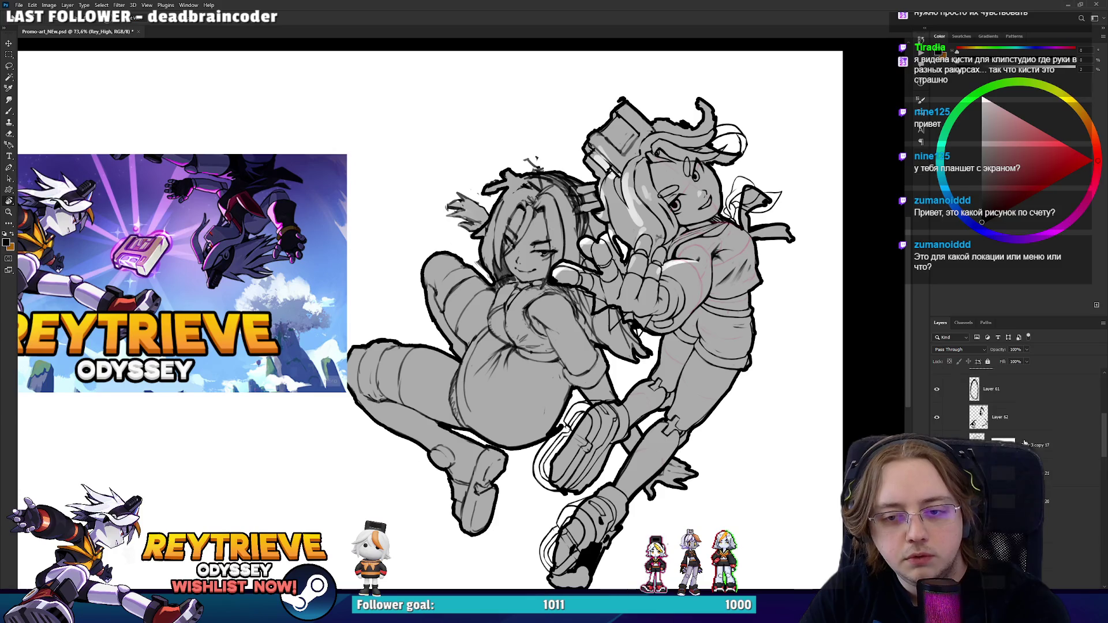
left_click(946, 384)
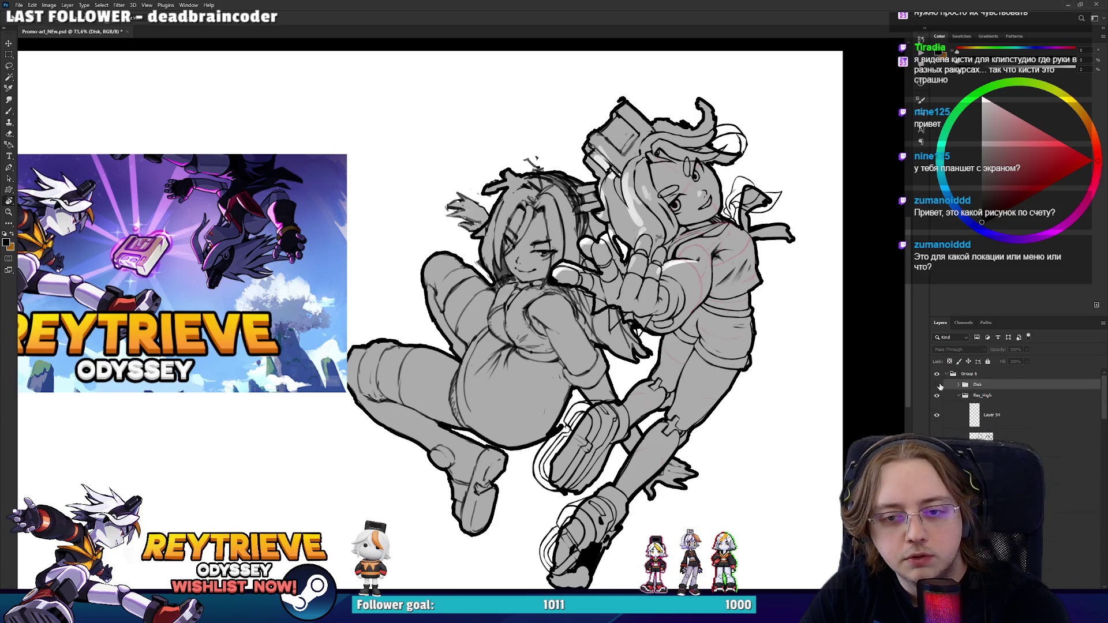
- Hide the disc drawing, the Fate character and the Rey_High group's grey fill layer
left_click(936, 384)
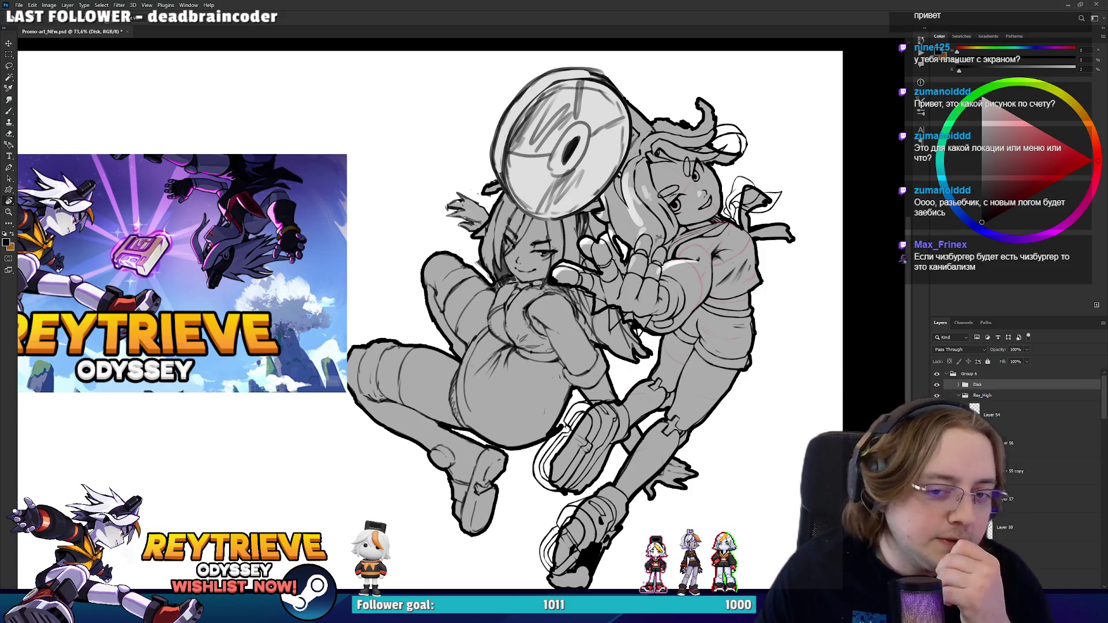
left_click(936, 385)
scroll(957, 387, "down", 1)
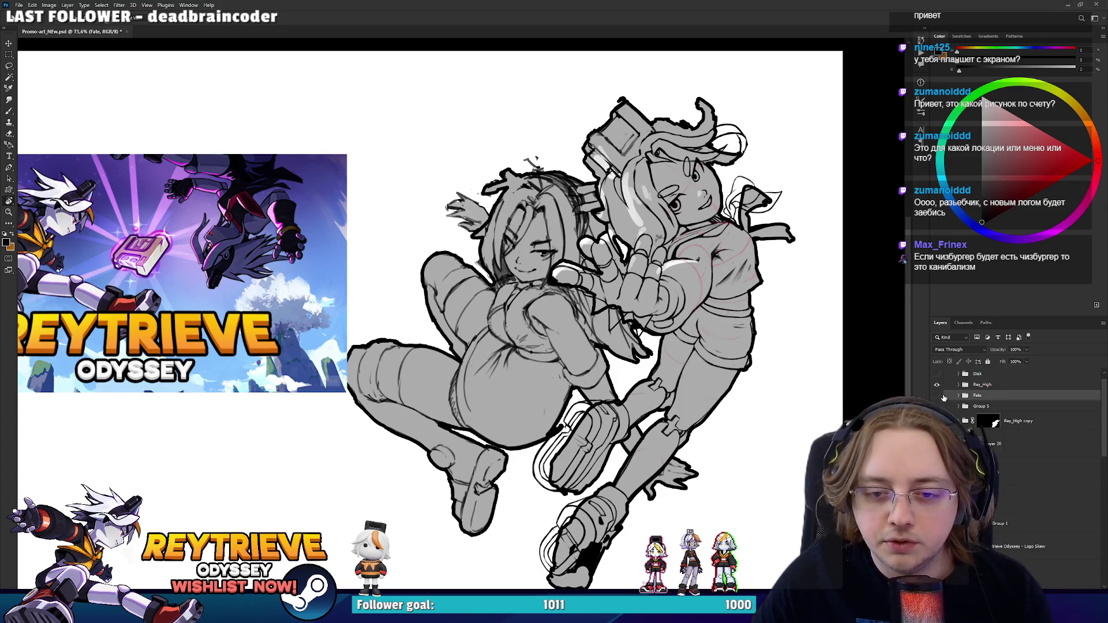
left_click(937, 396)
left_click(958, 385)
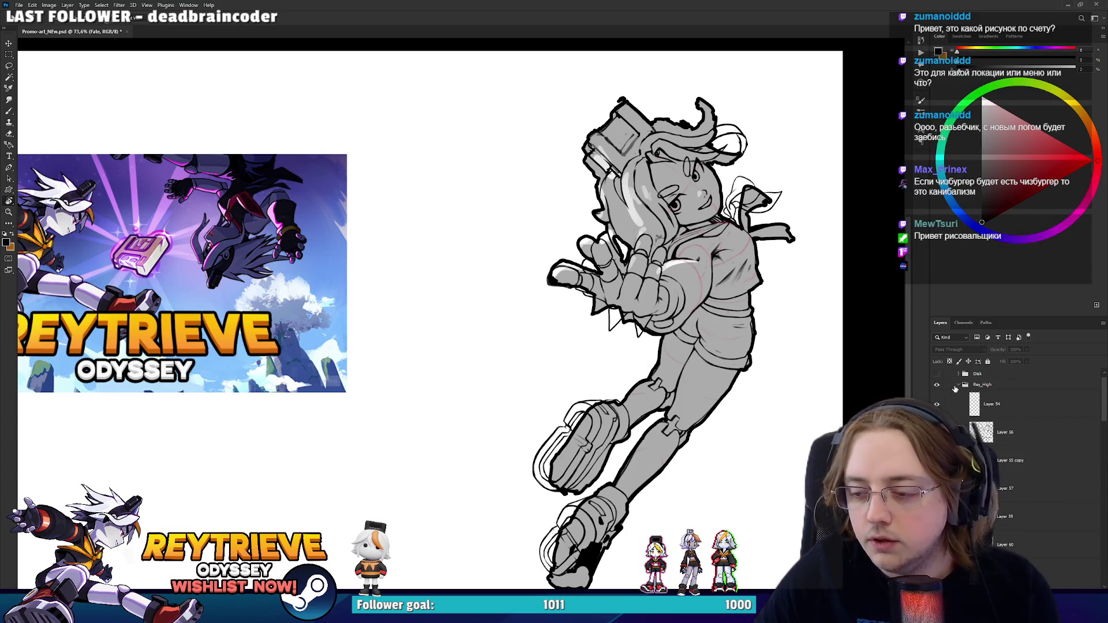
scroll(1016, 462, "down", 5)
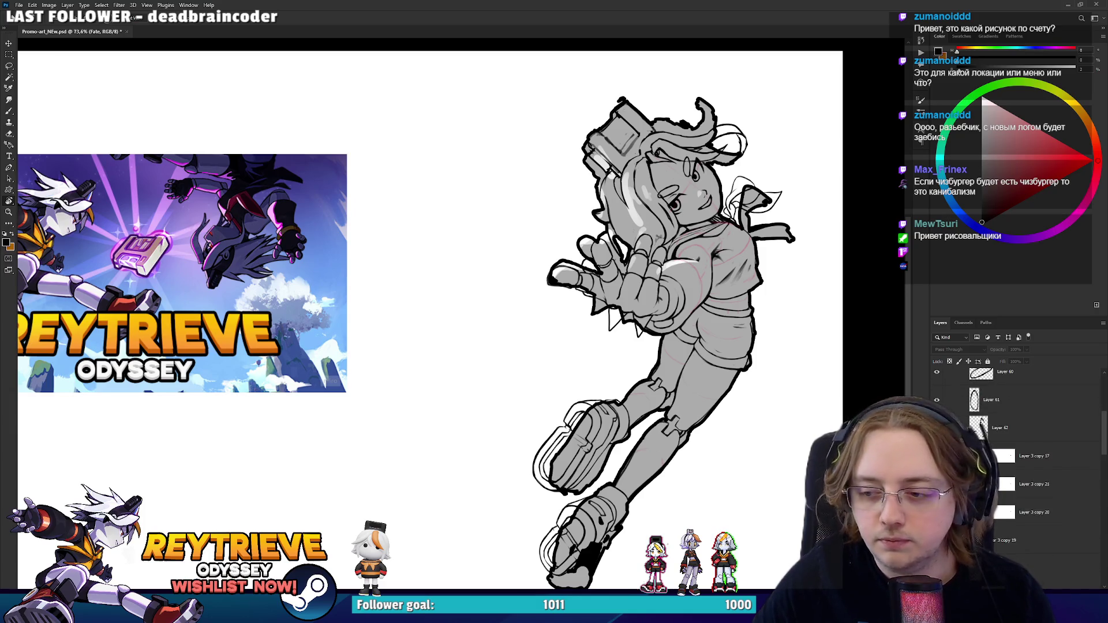
scroll(1015, 461, "down", 3)
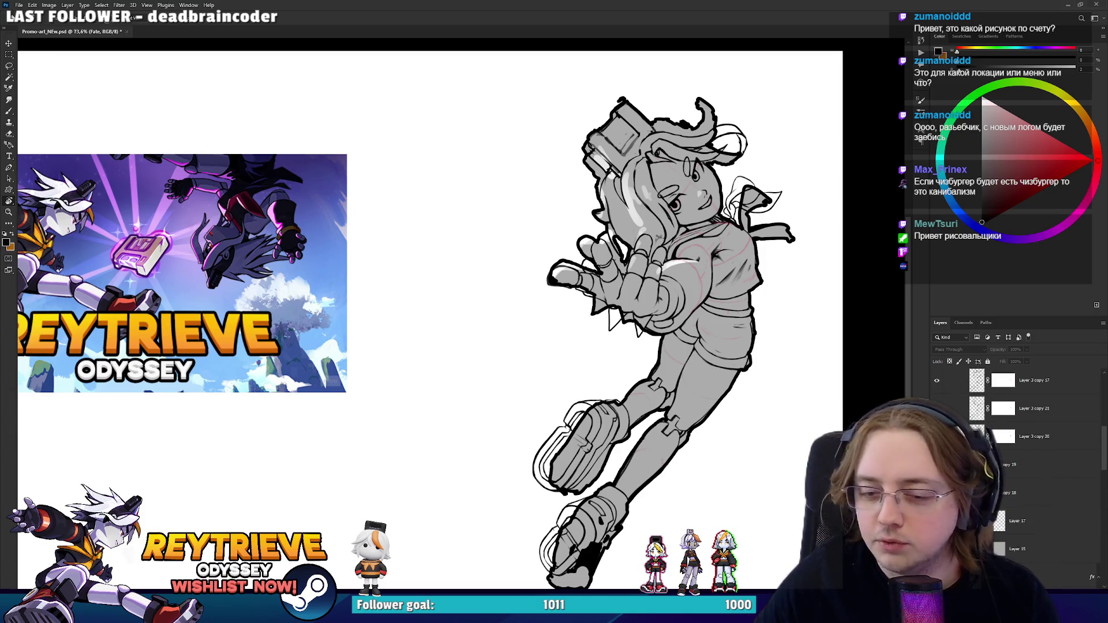
left_click(937, 393)
scroll(999, 437, "up", 10)
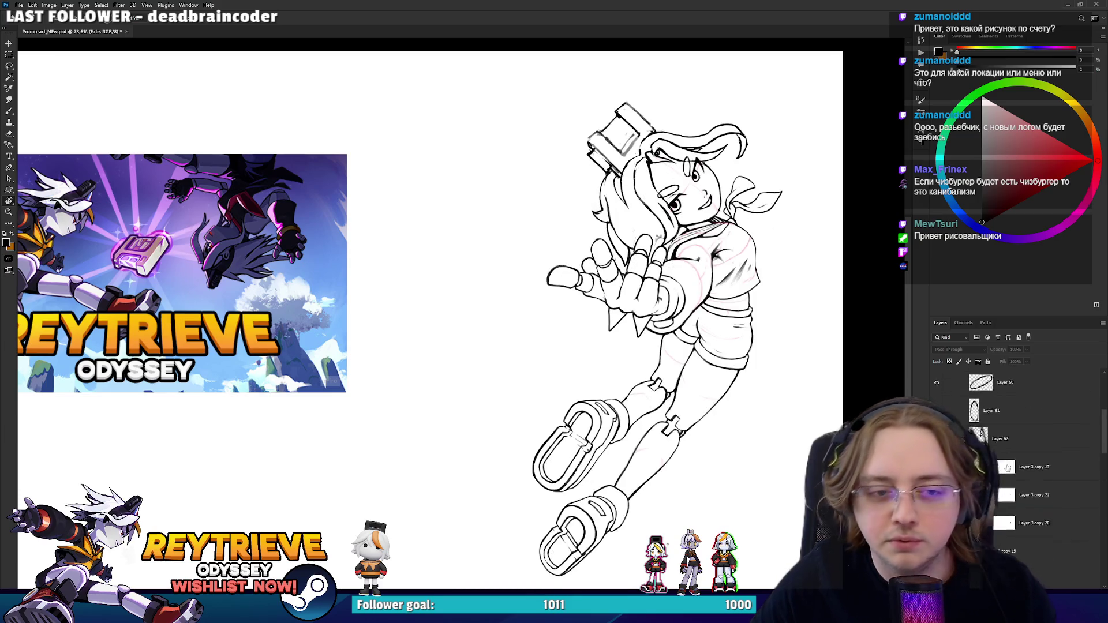
- Select Layer 3 copy 17 and erase the grey smudge beside the raised hand's fingers
left_click(1000, 440)
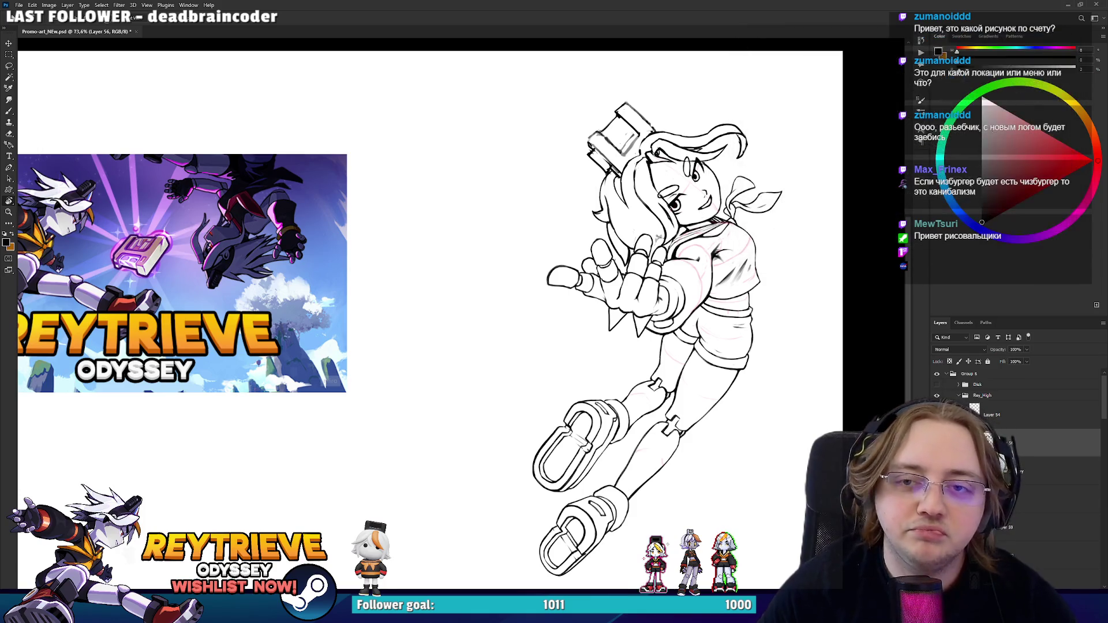
scroll(999, 440, "down", 5)
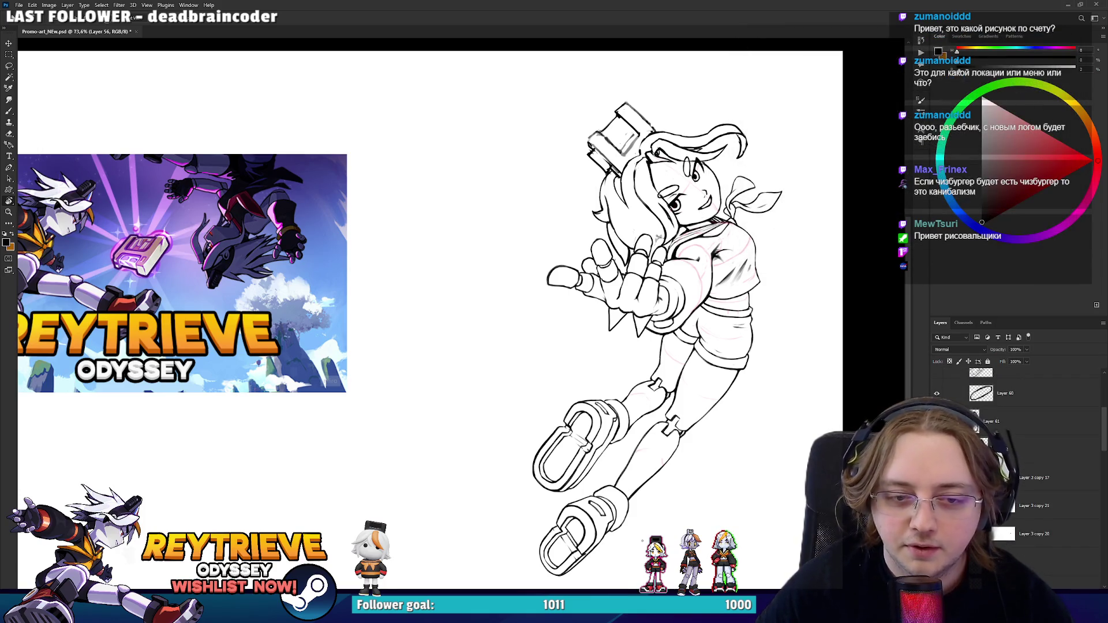
scroll(695, 213, "up", 5)
key("e")
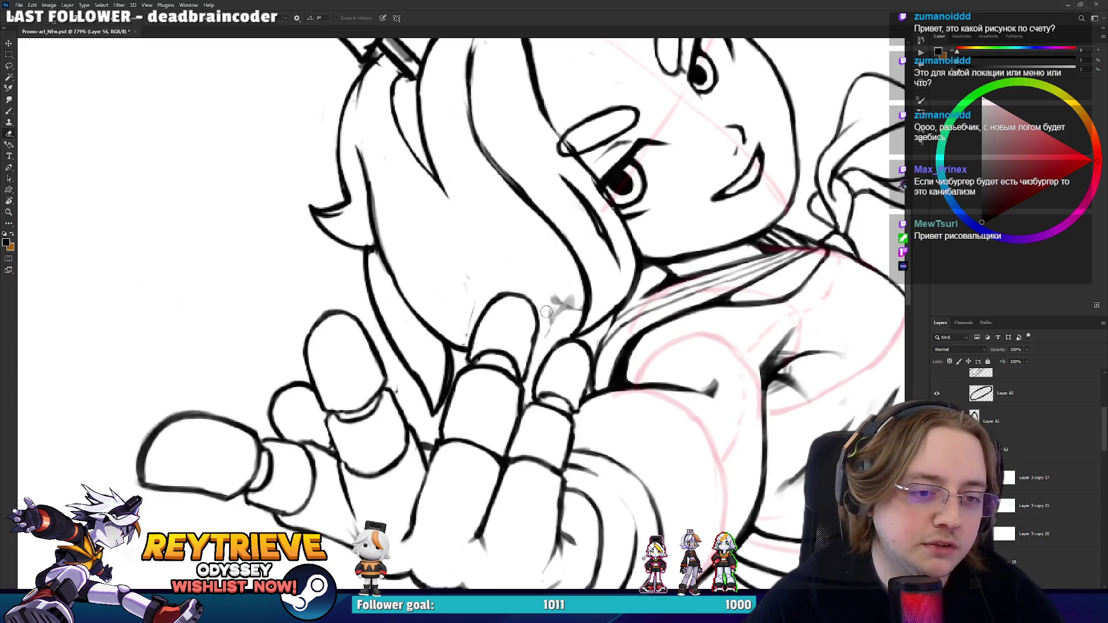
key("v")
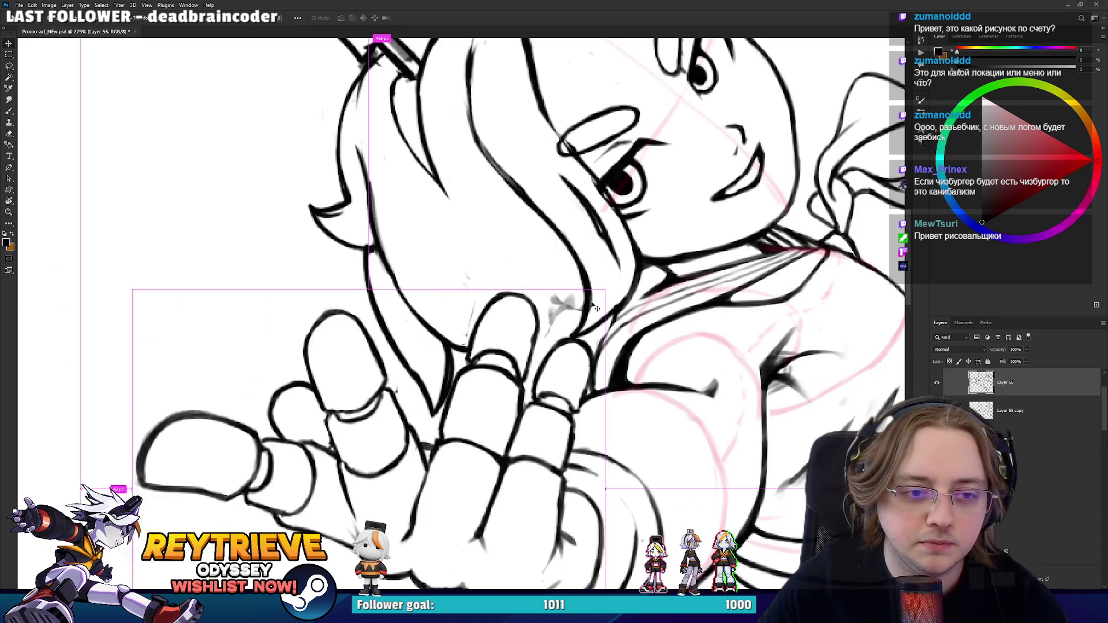
left_click(594, 308)
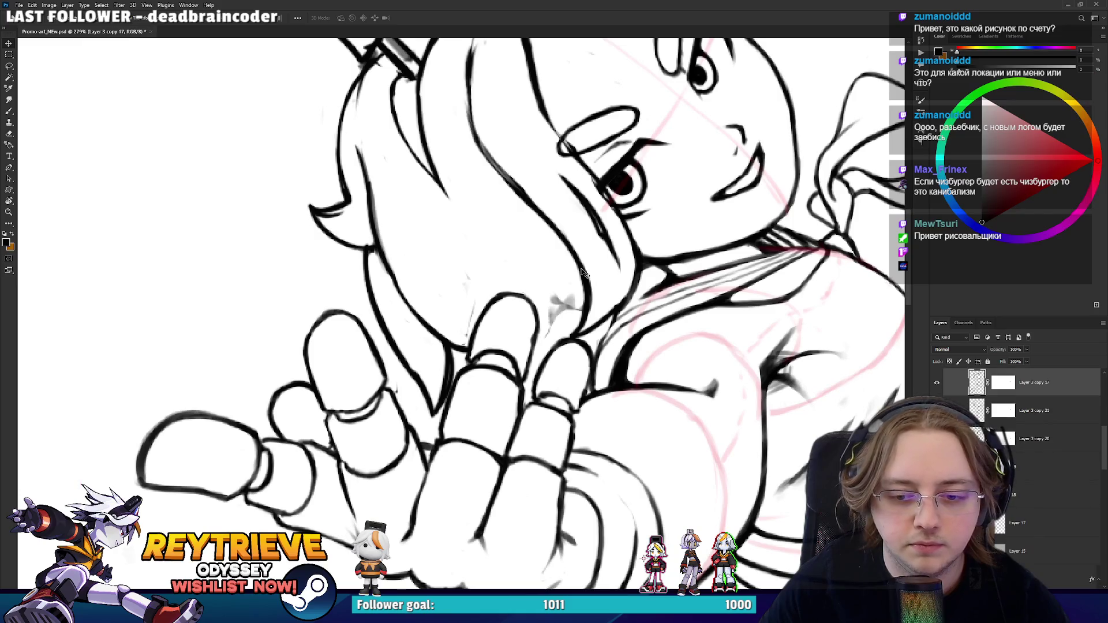
key("e")
mouse_move(551, 311)
left_mouse_down()
mouse_move(568, 303)
mouse_move(574, 329)
left_mouse_up()
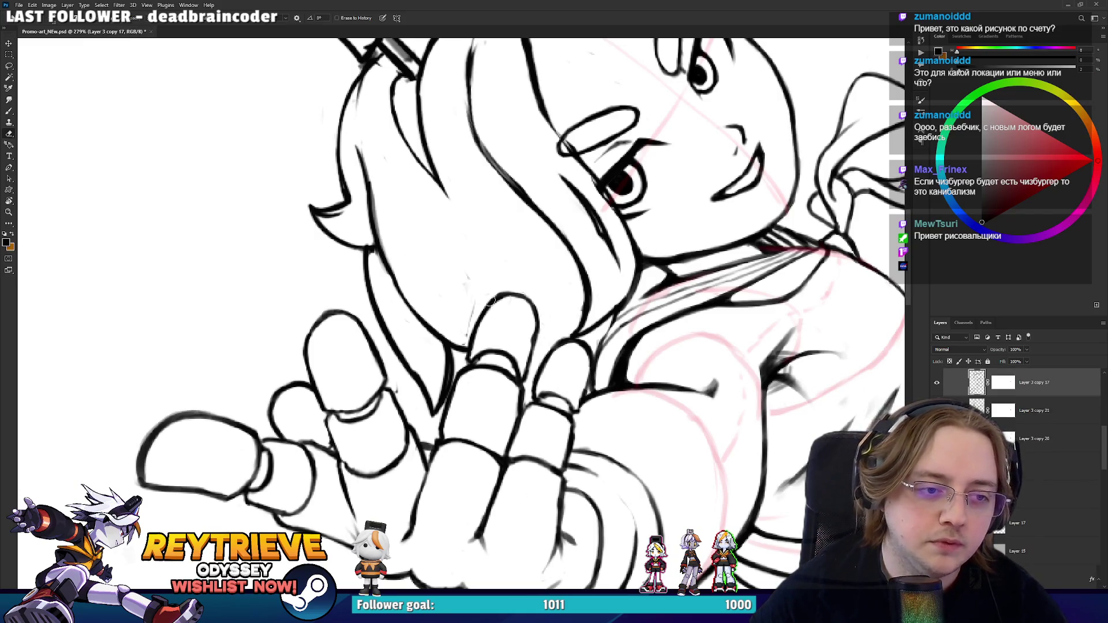
mouse_move(515, 282)
left_mouse_down()
mouse_move(548, 323)
mouse_move(462, 404)
mouse_move(358, 404)
mouse_move(427, 446)
mouse_move(558, 410)
mouse_move(589, 374)
left_mouse_up()
key("b")
scroll(559, 410, "down", 2)
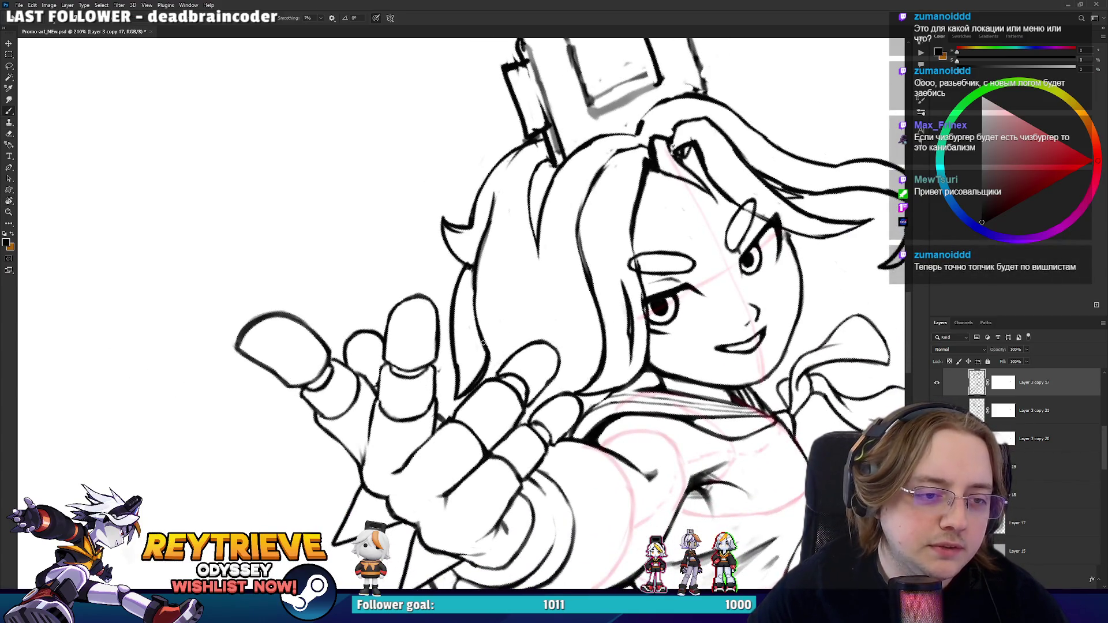
- Tilt the canvas about 20° counter-clockwise to work on the hair by the face
key("e")
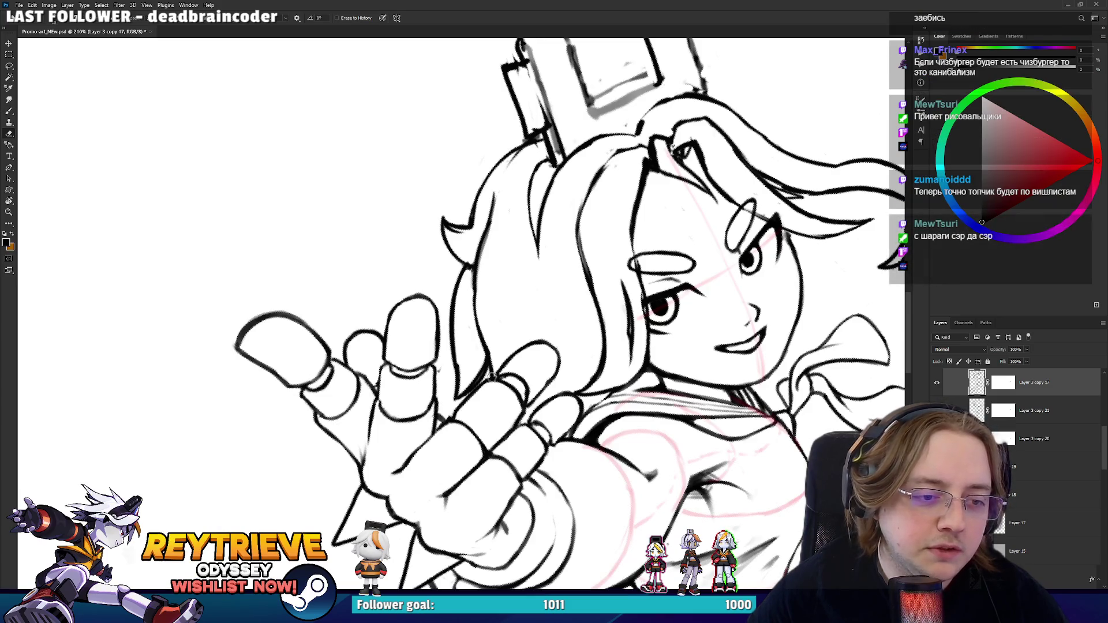
mouse_move(465, 356)
left_mouse_down()
mouse_move(528, 385)
mouse_move(432, 281)
mouse_move(428, 303)
mouse_move(428, 225)
mouse_move(430, 329)
left_mouse_up()
key("b")
key("e")
key("r")
key("b")
key("r")
mouse_move(437, 289)
left_mouse_down()
mouse_move(490, 242)
mouse_move(600, 220)
mouse_move(629, 226)
mouse_move(635, 251)
left_mouse_up()
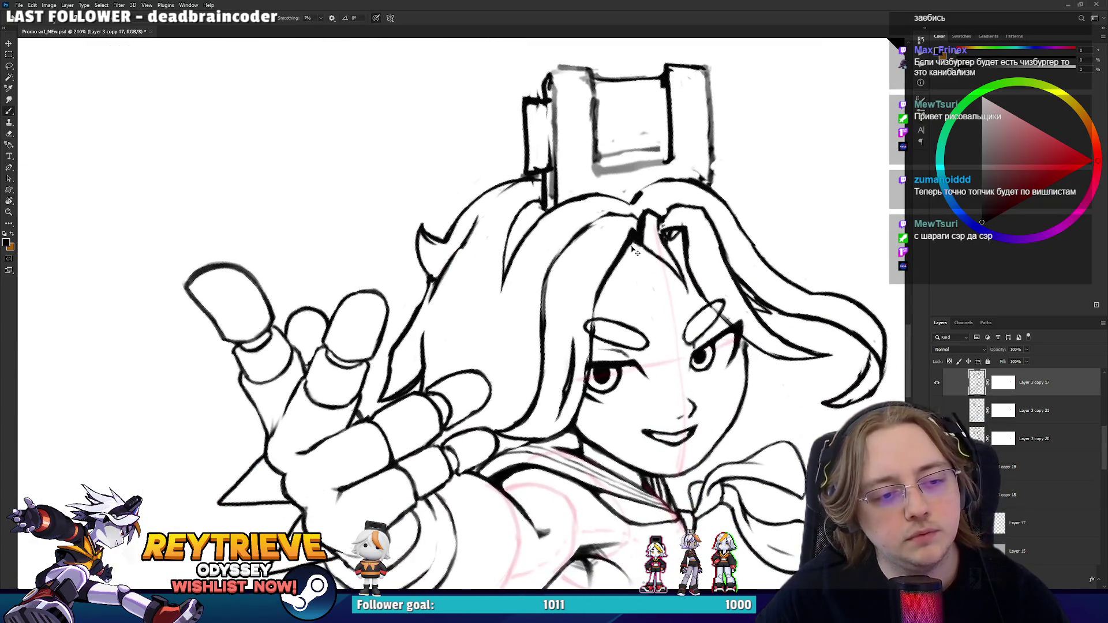
key("r")
left_click_drag(570, 316, 563, 274)
- Erase faint marks along the hair edge and redraw the hair line darker
key("e")
left_click_drag(404, 333, 414, 300)
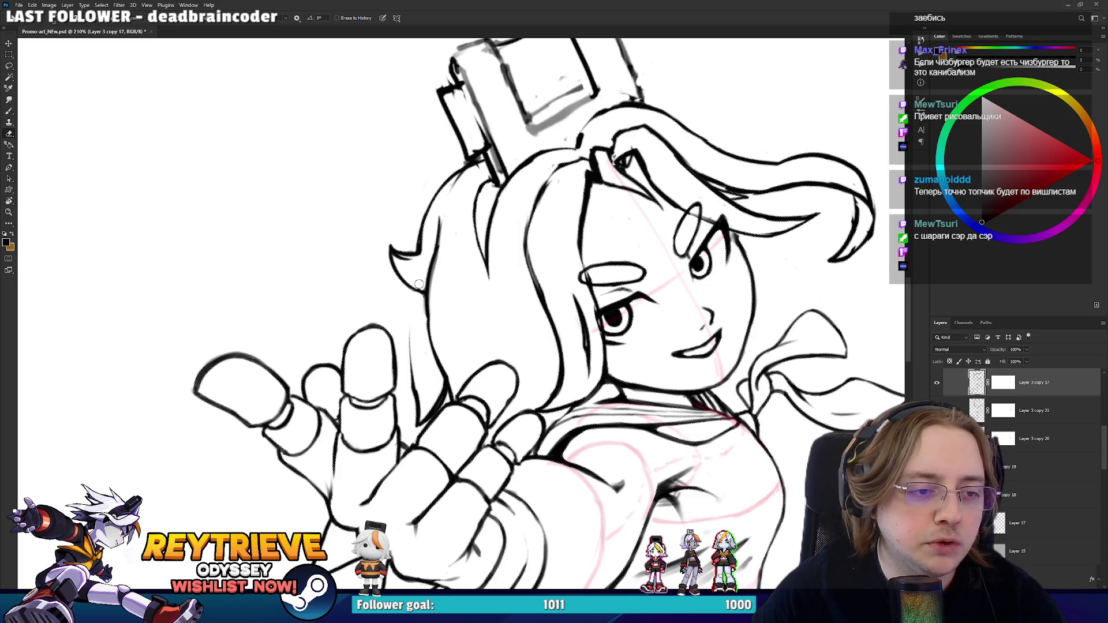
key("b")
left_click_drag(430, 334, 425, 292)
key("e")
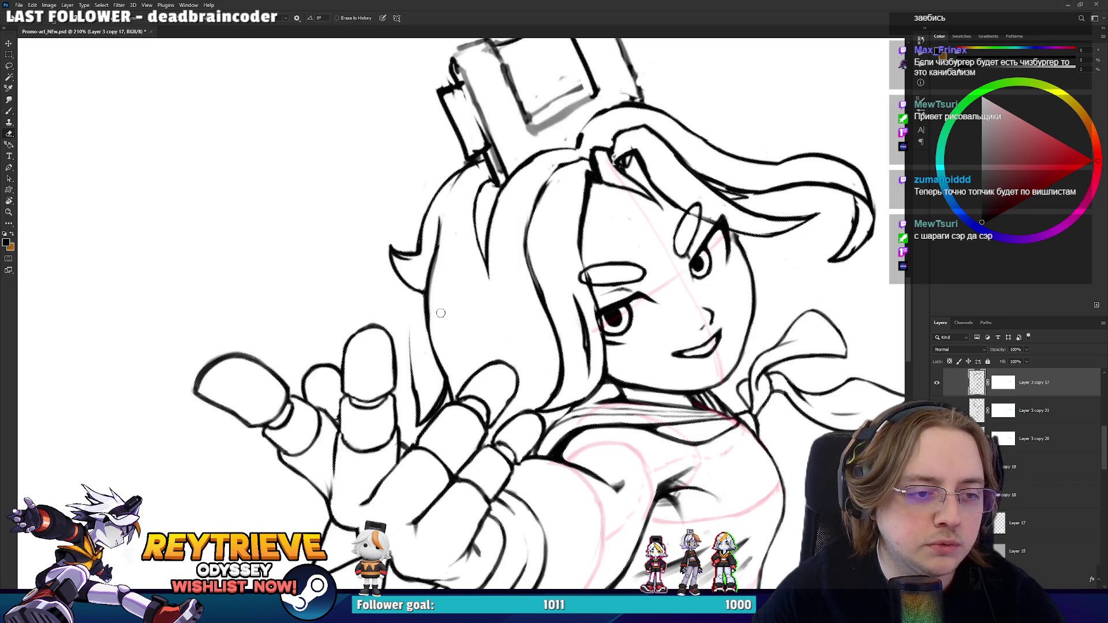
key("ctrl+z")
mouse_move(435, 350)
left_mouse_down()
mouse_move(413, 402)
mouse_move(417, 348)
mouse_move(419, 375)
left_mouse_up()
key("b")
key("ctrl+z")
mouse_move(428, 308)
left_mouse_down()
mouse_move(420, 401)
mouse_move(520, 346)
mouse_move(547, 278)
left_mouse_up()
- Erase stray strokes near the fingers and retry the short dark line beside the finger
key("r")
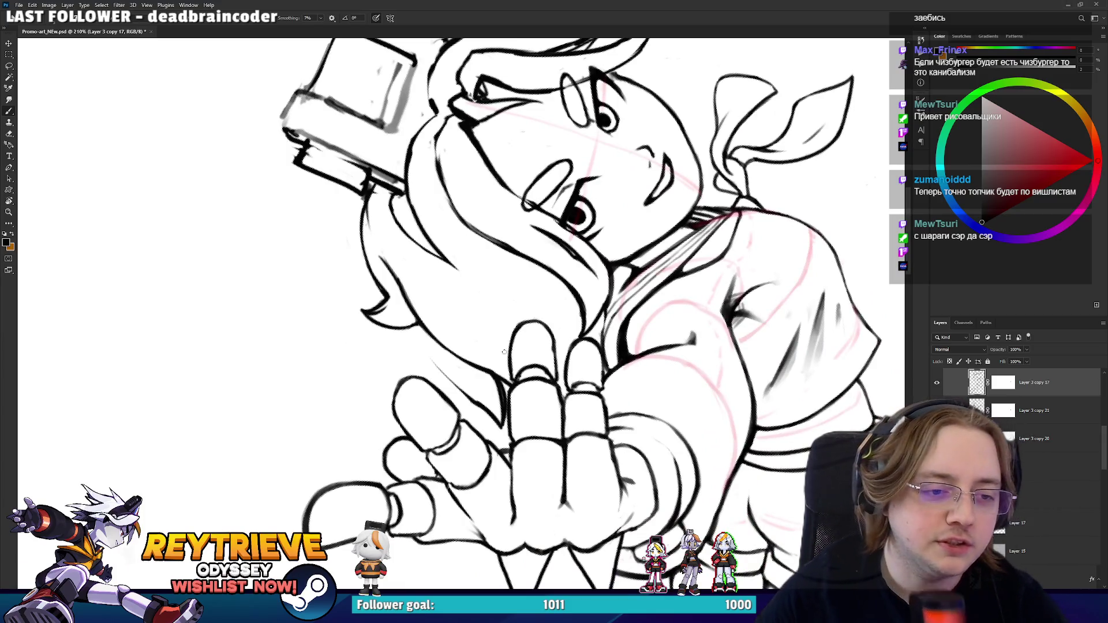
key("r")
mouse_move(427, 364)
left_mouse_down()
mouse_move(441, 427)
mouse_move(456, 430)
mouse_move(461, 395)
left_mouse_up()
key("e")
key("b")
left_click_drag(424, 315, 445, 410)
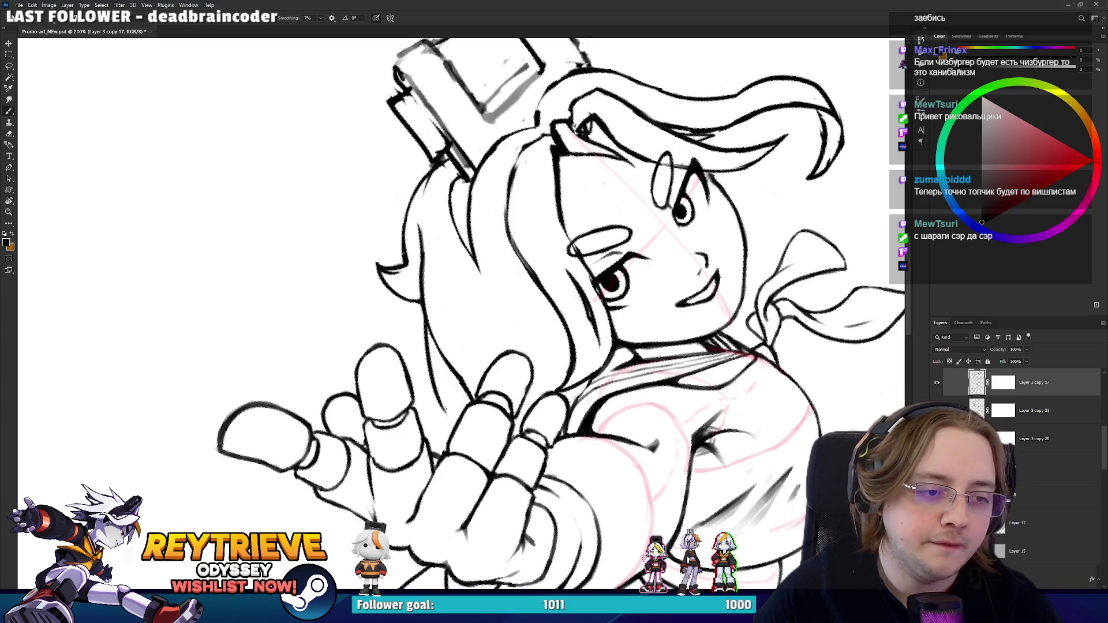
key("ctrl+z")
mouse_move(432, 336)
left_mouse_down()
mouse_move(439, 406)
mouse_move(458, 375)
mouse_move(465, 412)
mouse_move(450, 372)
mouse_move(429, 414)
mouse_move(469, 389)
left_mouse_up()
key("ctrl+z")
key("ctrl+z")
key("e")
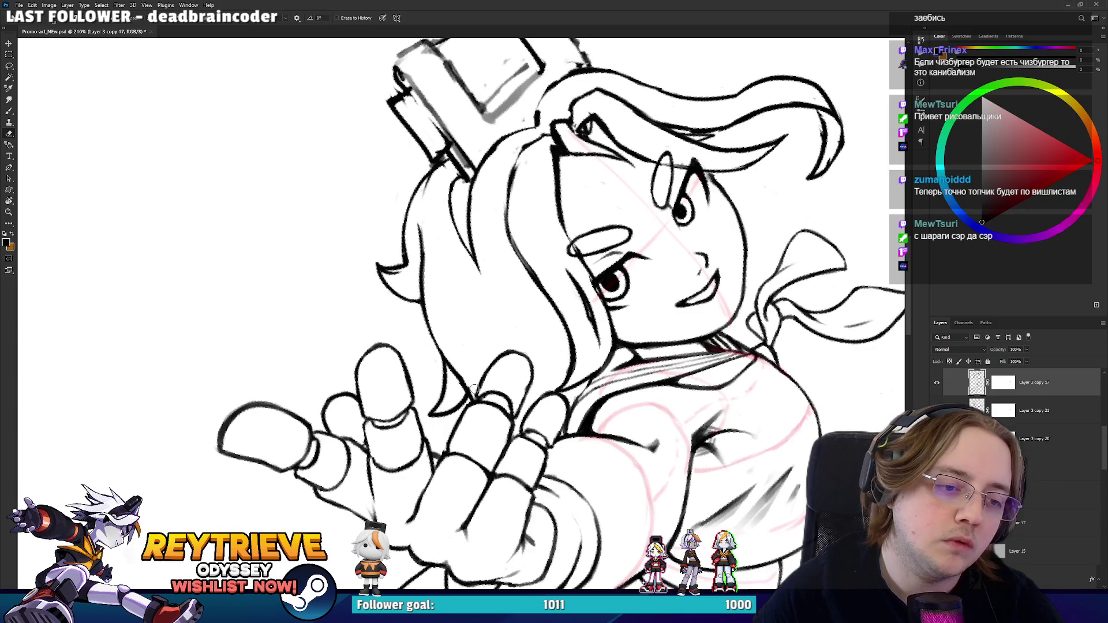
scroll(551, 196, "down", 6)
- Ink a dark line along the hair, then settle the canvas at a gentler tilt
key("b")
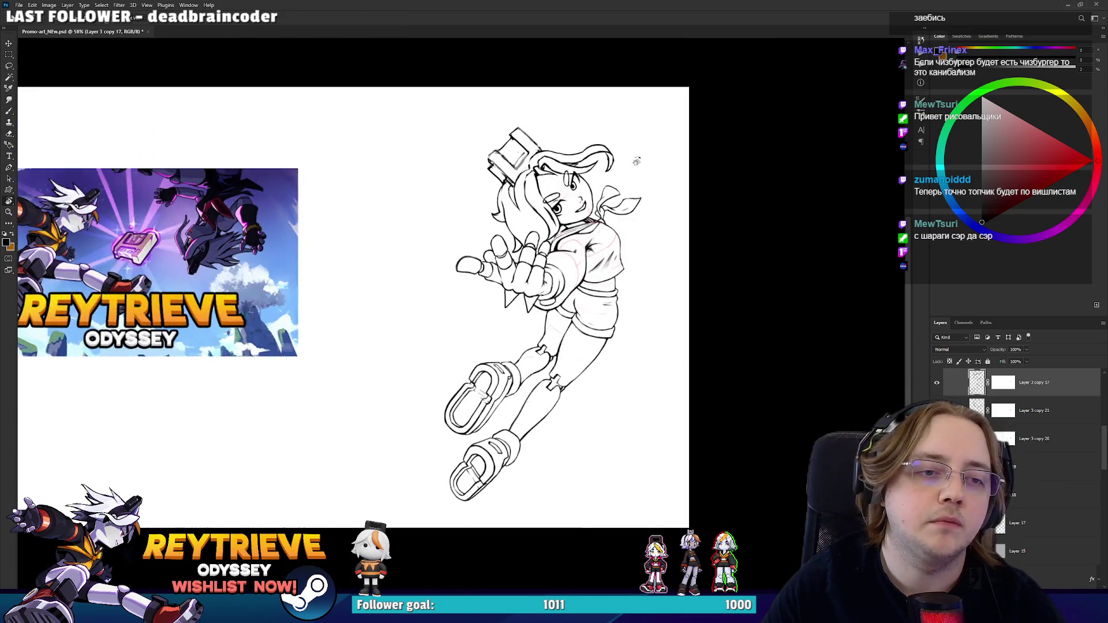
scroll(519, 242, "up", 4)
left_click_drag(503, 257, 520, 304)
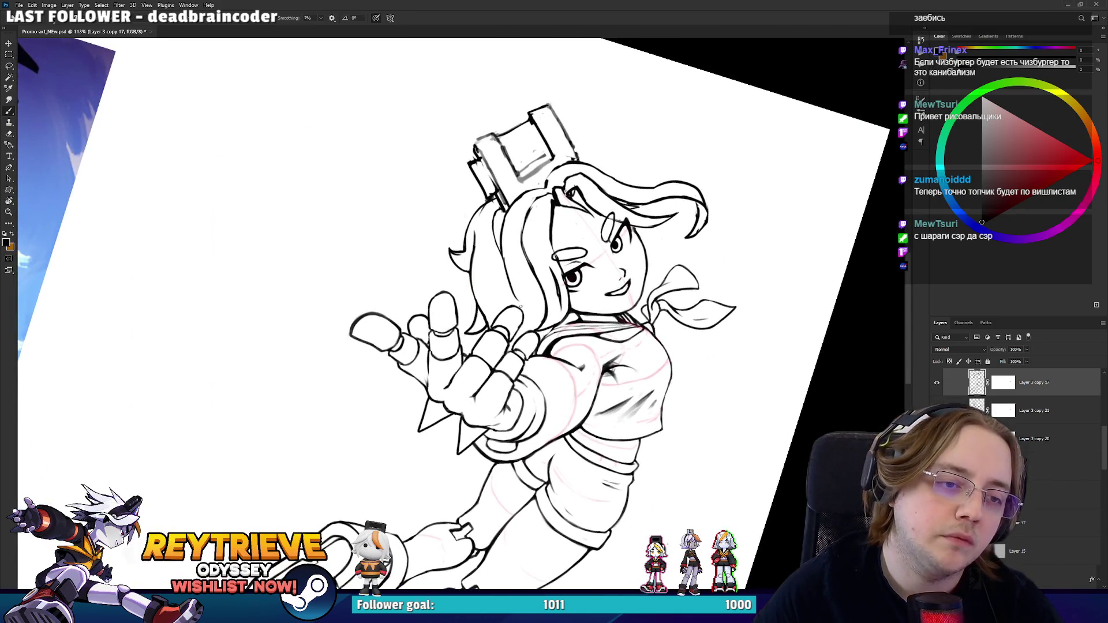
key("e")
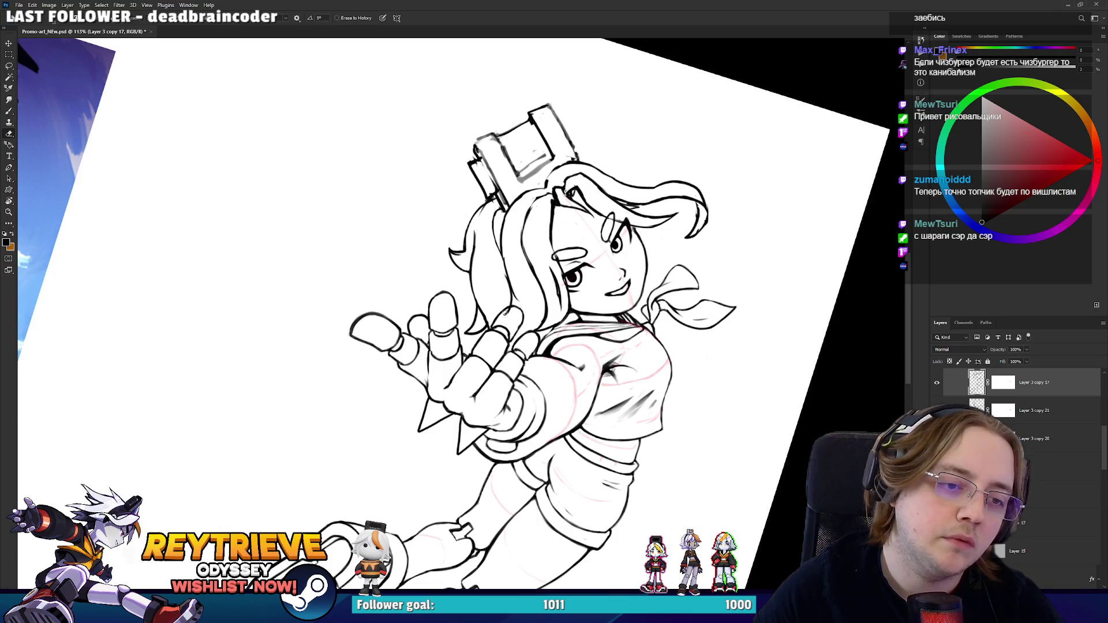
key("r")
mouse_move(509, 271)
left_mouse_down()
mouse_move(496, 323)
mouse_move(514, 289)
mouse_move(520, 312)
left_mouse_up()
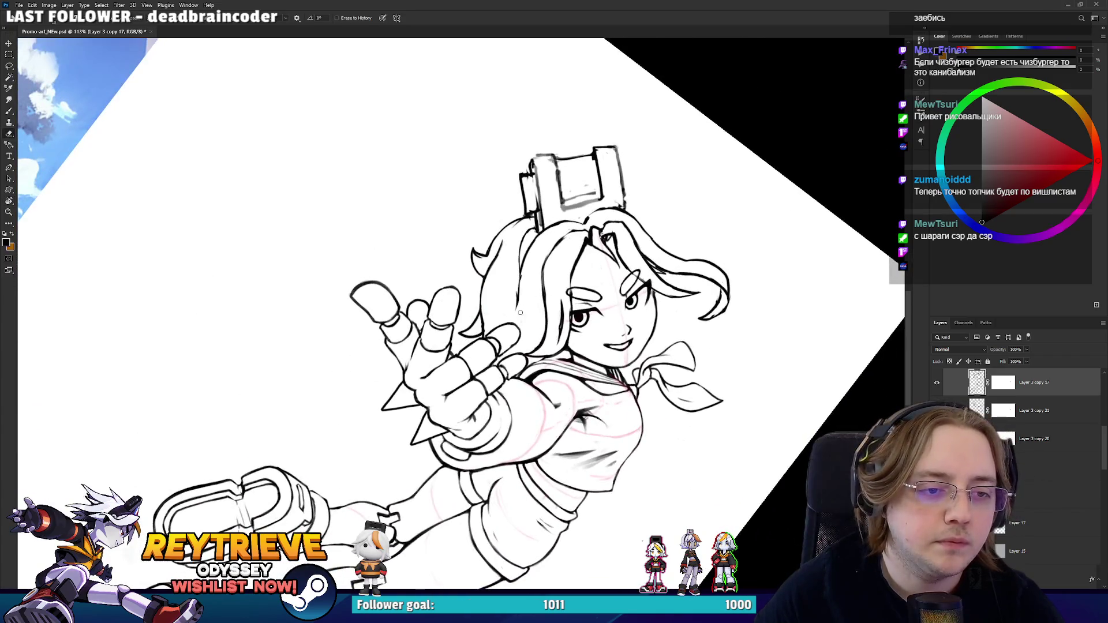
- Zoom in on the girl's face and add a short dark stroke beside the left eye
key("b")
key("e")
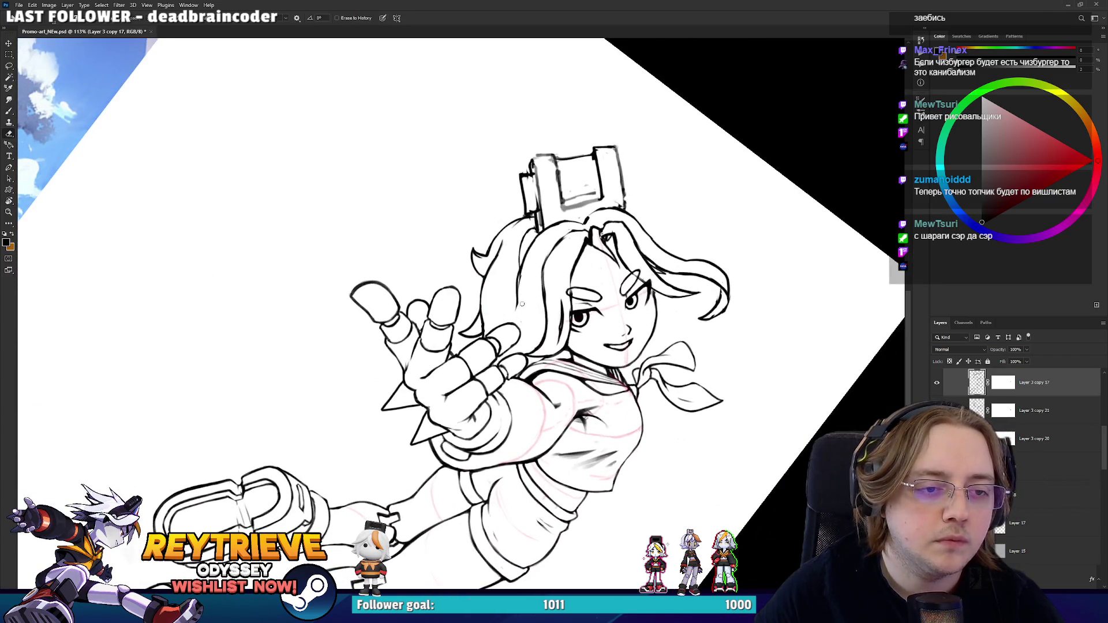
left_click_drag(557, 268, 529, 227)
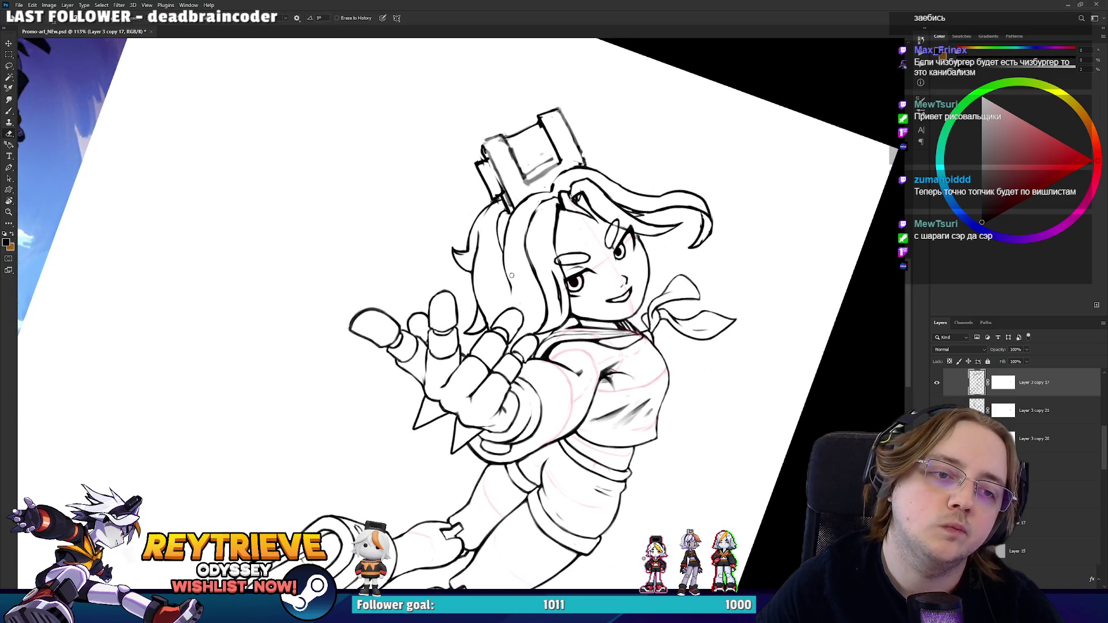
left_click_drag(649, 233, 631, 395)
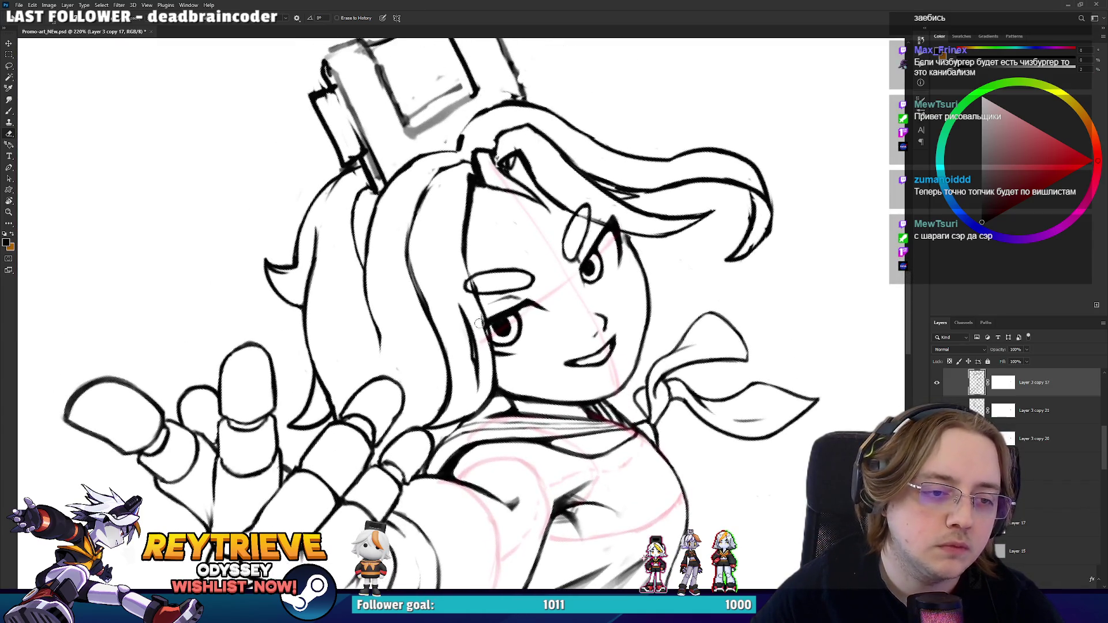
key("b")
left_click_drag(485, 318, 475, 294)
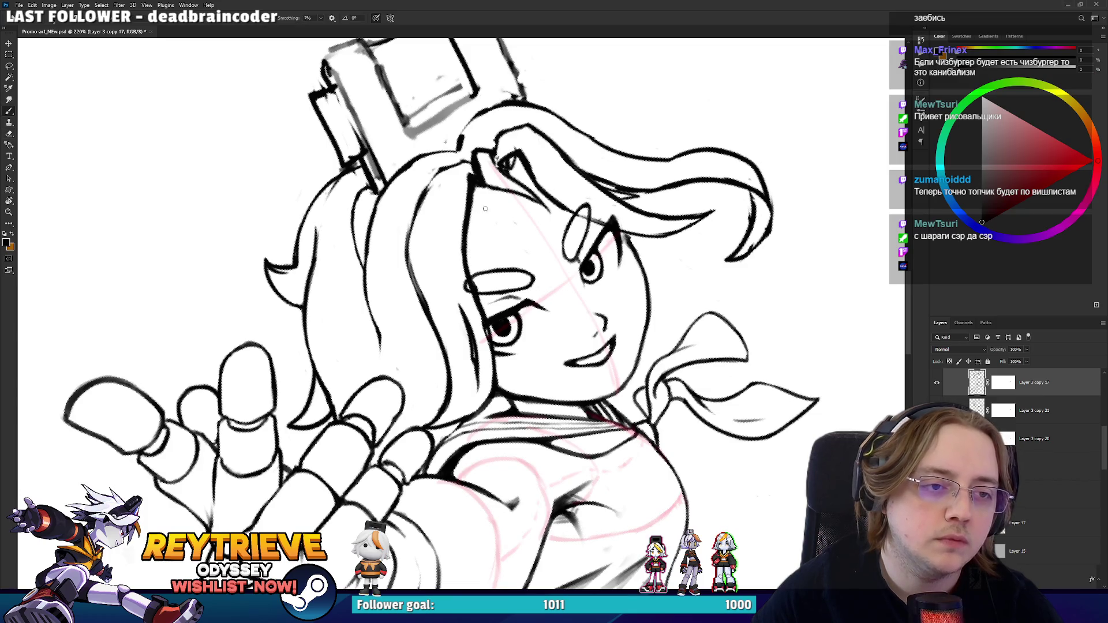
scroll(483, 212, "up", 3)
- Darken the upper hair strands with several new ink strokes
key("e")
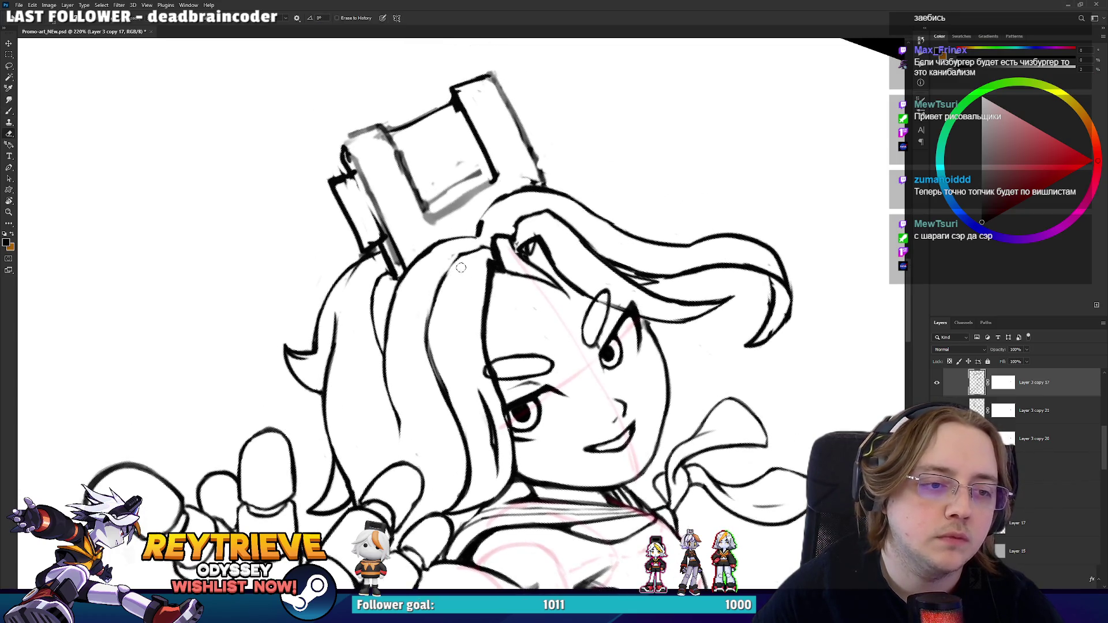
key("b")
mouse_move(480, 287)
left_mouse_down()
mouse_move(503, 316)
mouse_move(473, 339)
left_mouse_up()
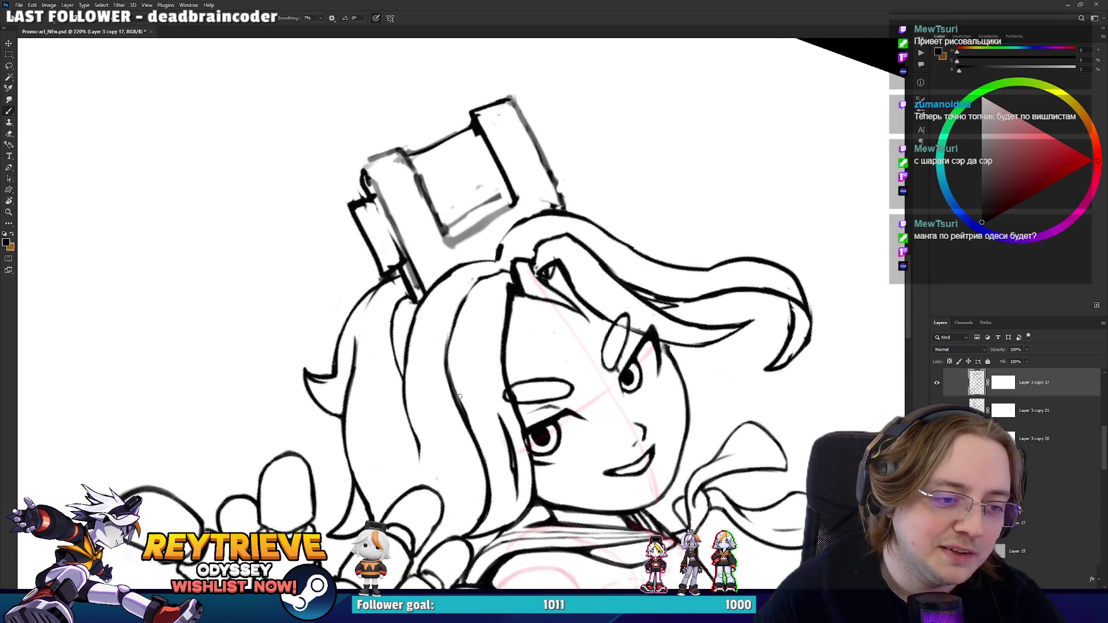
left_click_drag(464, 346, 449, 413)
left_click_drag(455, 312, 444, 359)
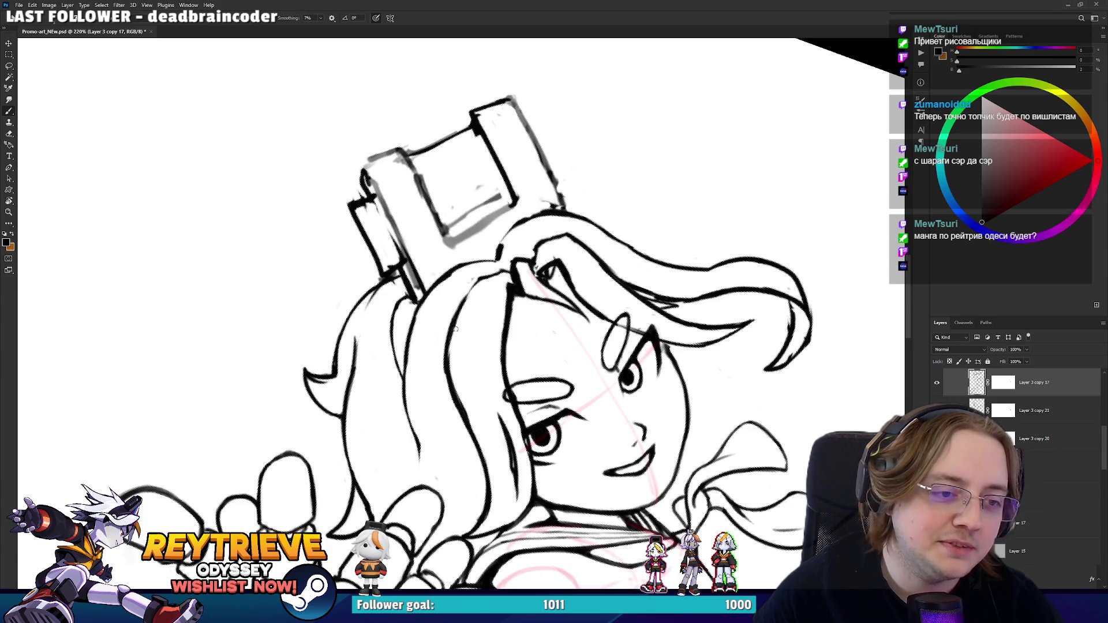
key("e")
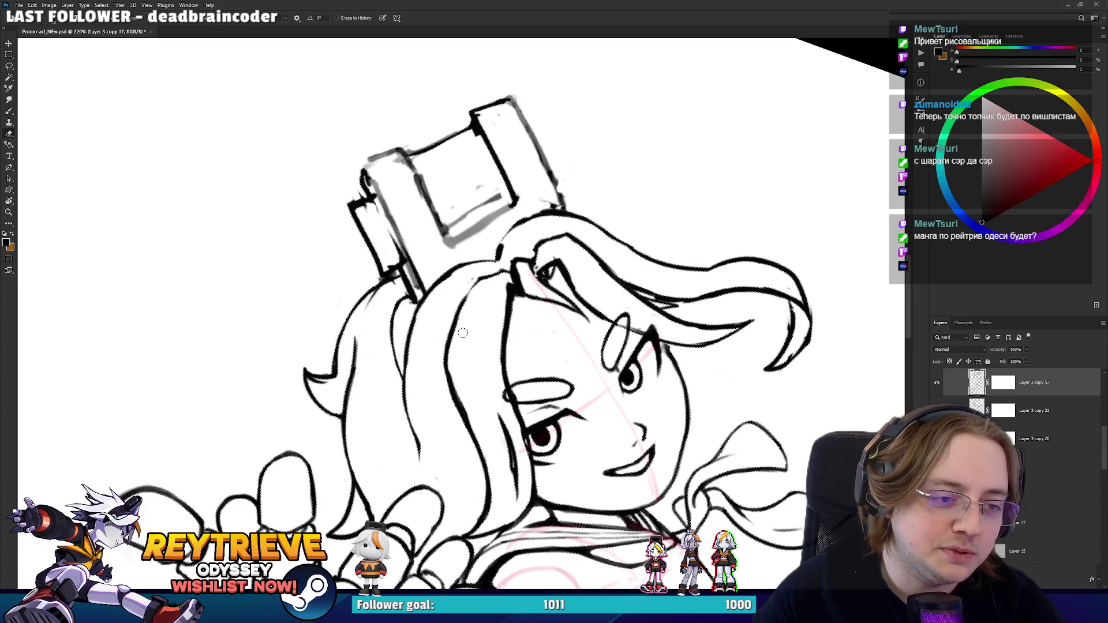
- Rotate the canvas so the face tilts the other way for cleanup
key("r")
left_click_drag(466, 289, 455, 312)
key("b")
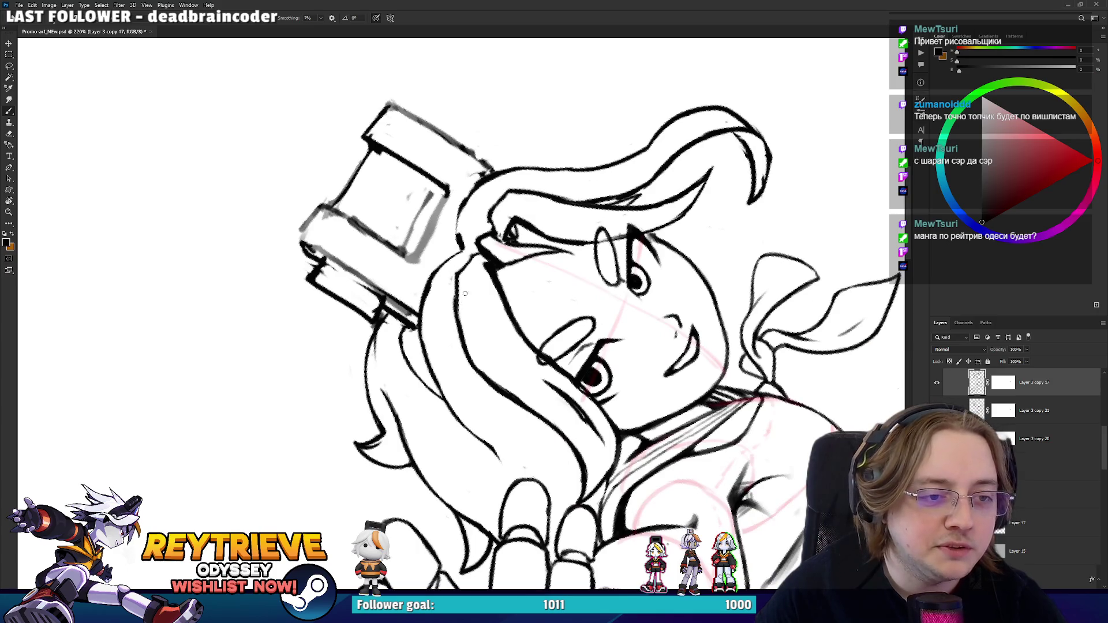
key("r")
key("e")
mouse_move(461, 282)
left_mouse_down()
mouse_move(472, 219)
mouse_move(553, 288)
mouse_move(528, 281)
mouse_move(483, 197)
left_mouse_up()
key("r")
- Tilt the drawing clockwise and reposition the view down and right
key("e")
key("r")
key("b")
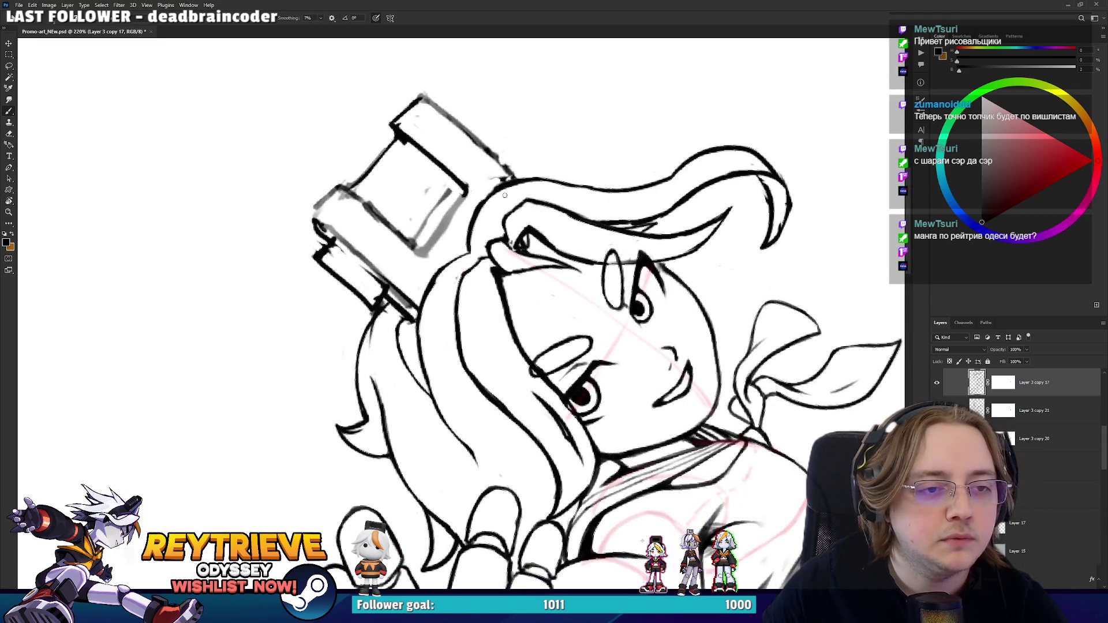
mouse_move(607, 164)
left_mouse_down()
mouse_move(632, 205)
mouse_move(553, 248)
left_mouse_up()
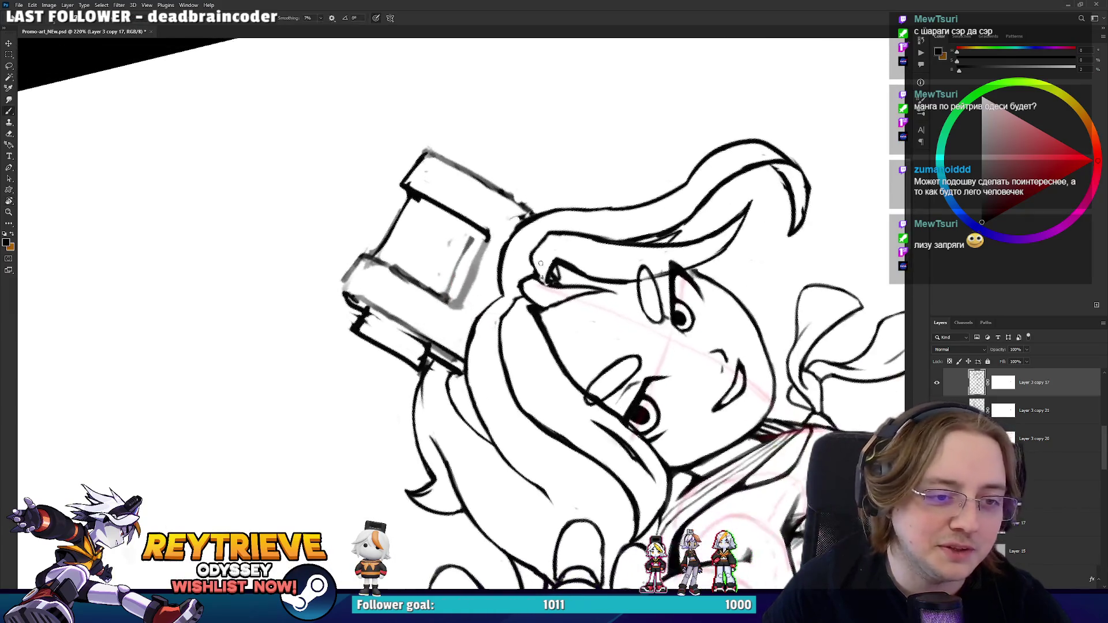
key("e")
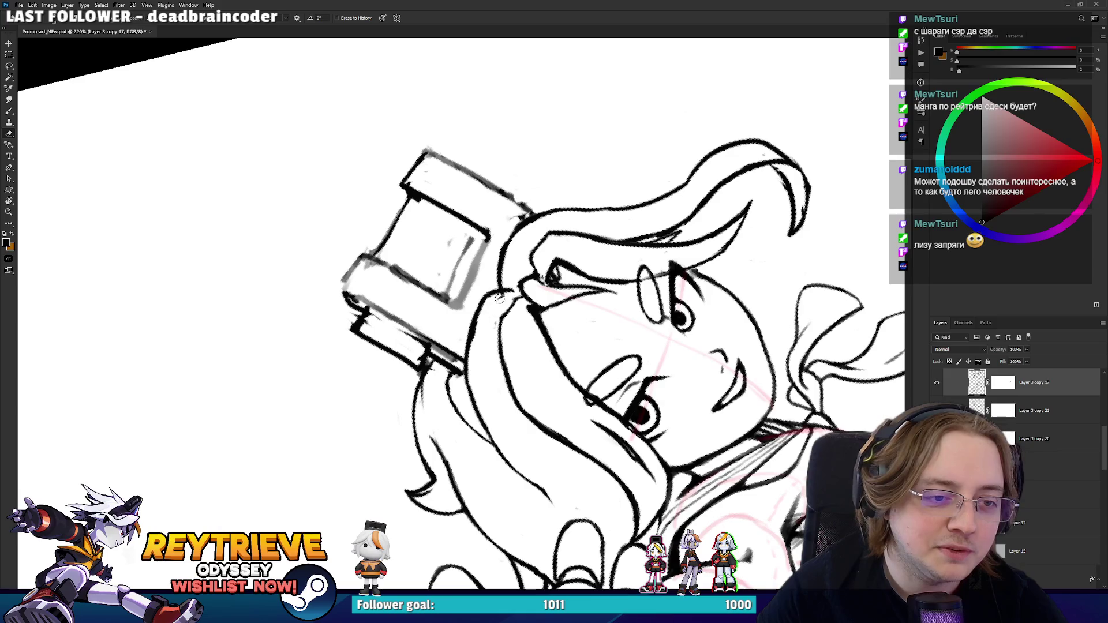
left_click_drag(498, 297, 532, 336)
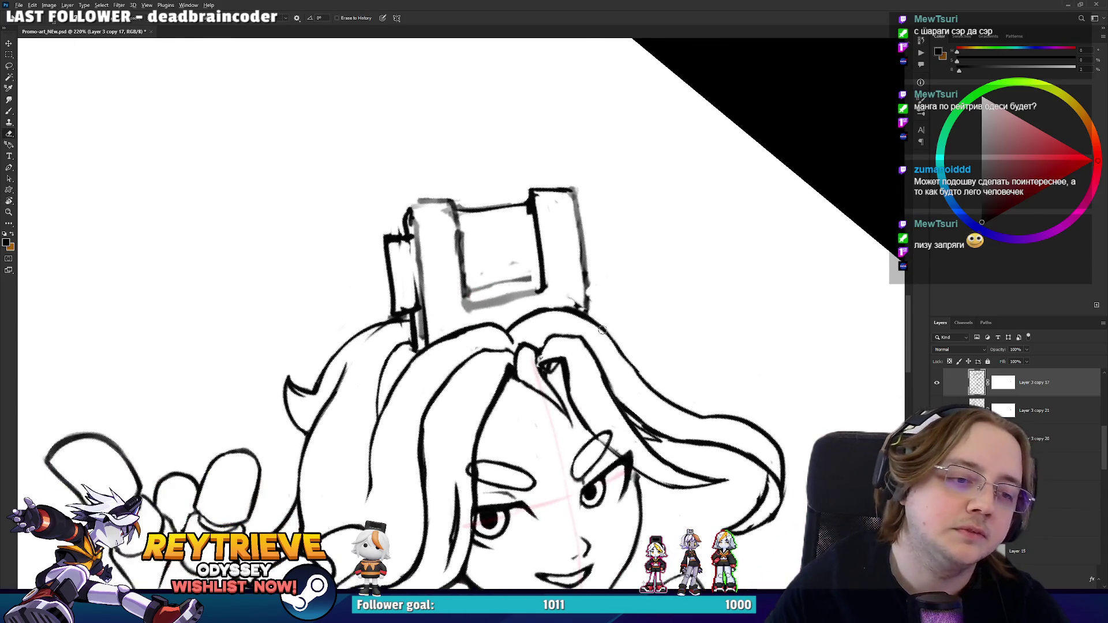
- Straighten the canvas rotation and zoom back in on the head
scroll(602, 294, "down", 5)
key("r")
key("Escape")
scroll(600, 305, "up", 3)
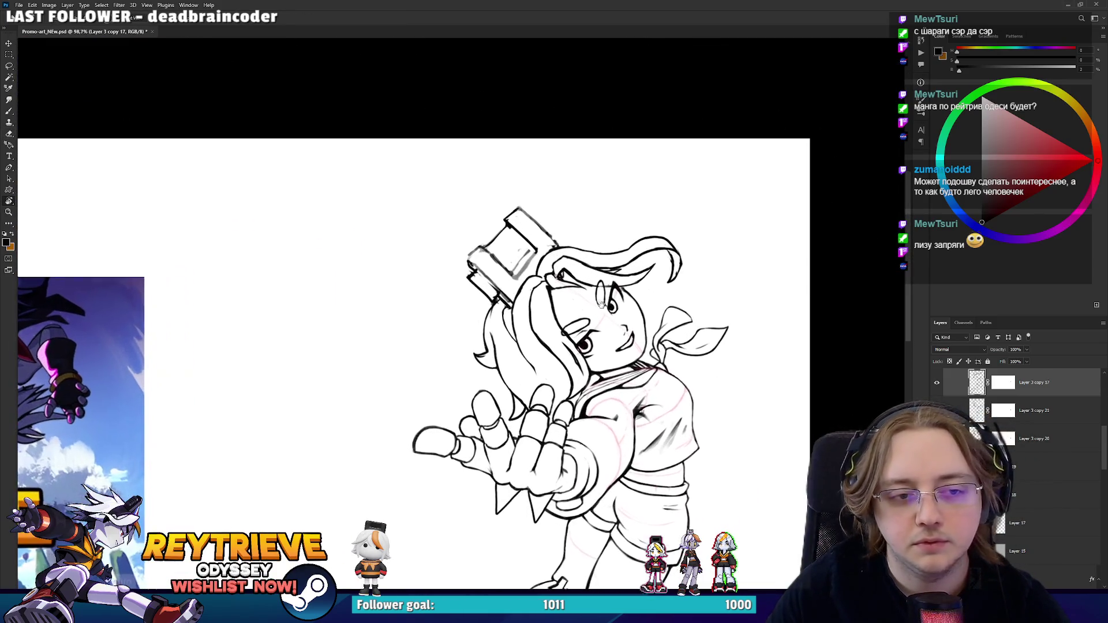
scroll(568, 287, "up", 3)
scroll(519, 254, "up", 1)
key("e")
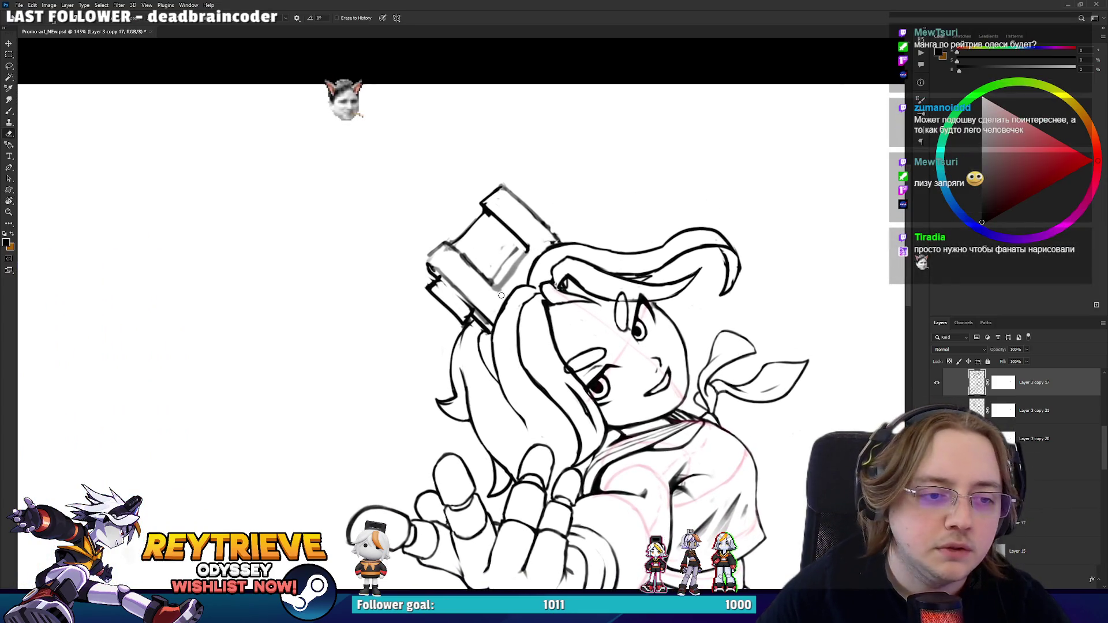
key("b")
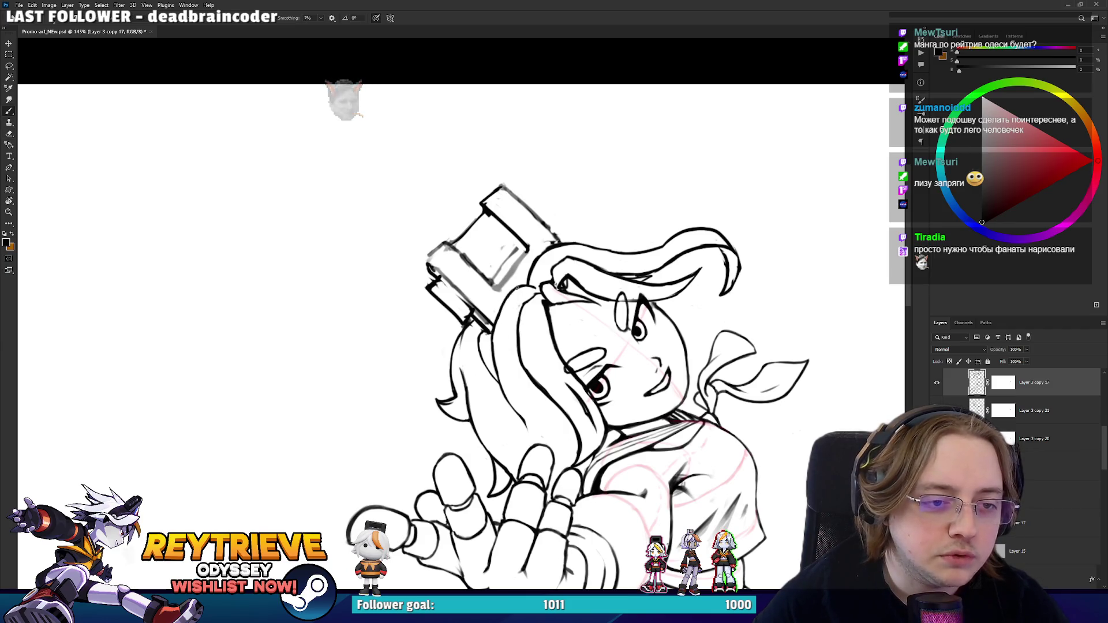
- Draw a short stroke along the hair and undo the last erase near it
scroll(512, 311, "down", 3)
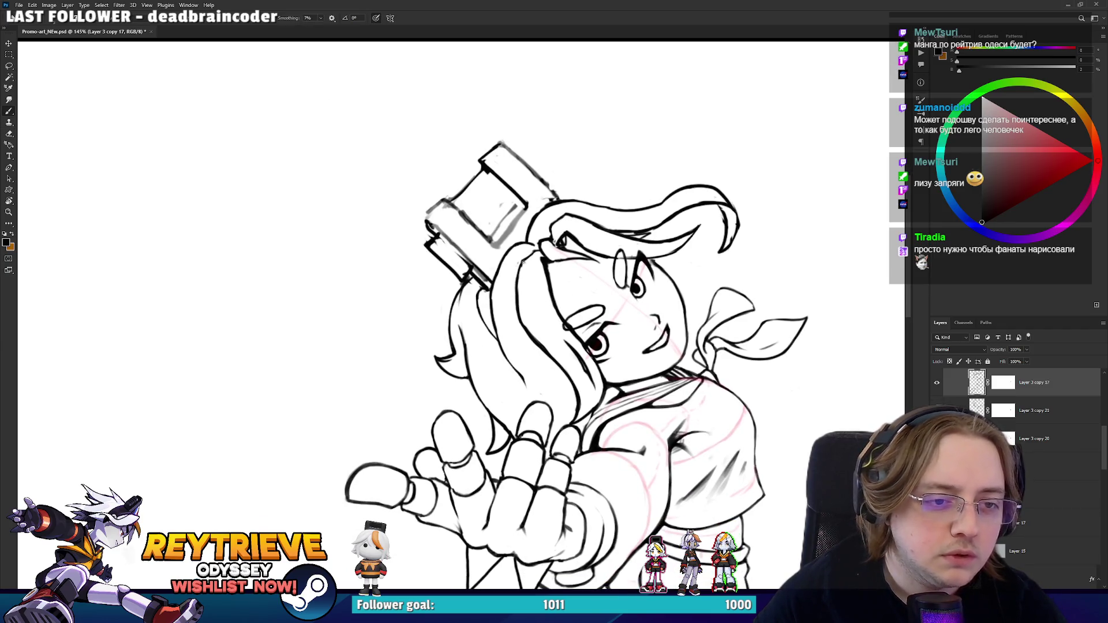
key("e")
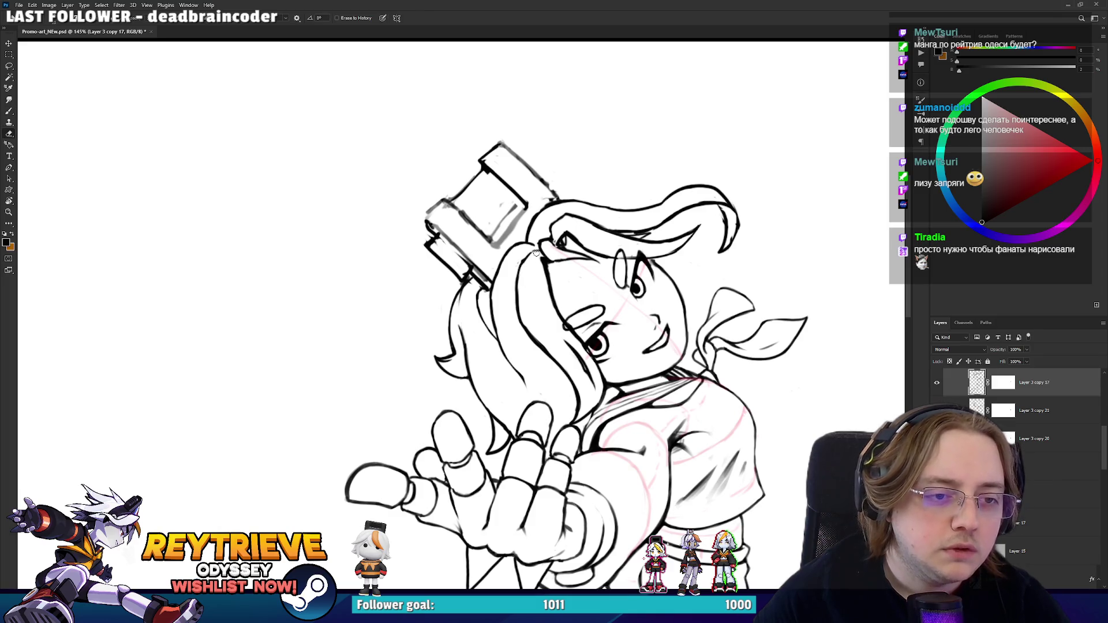
key("b")
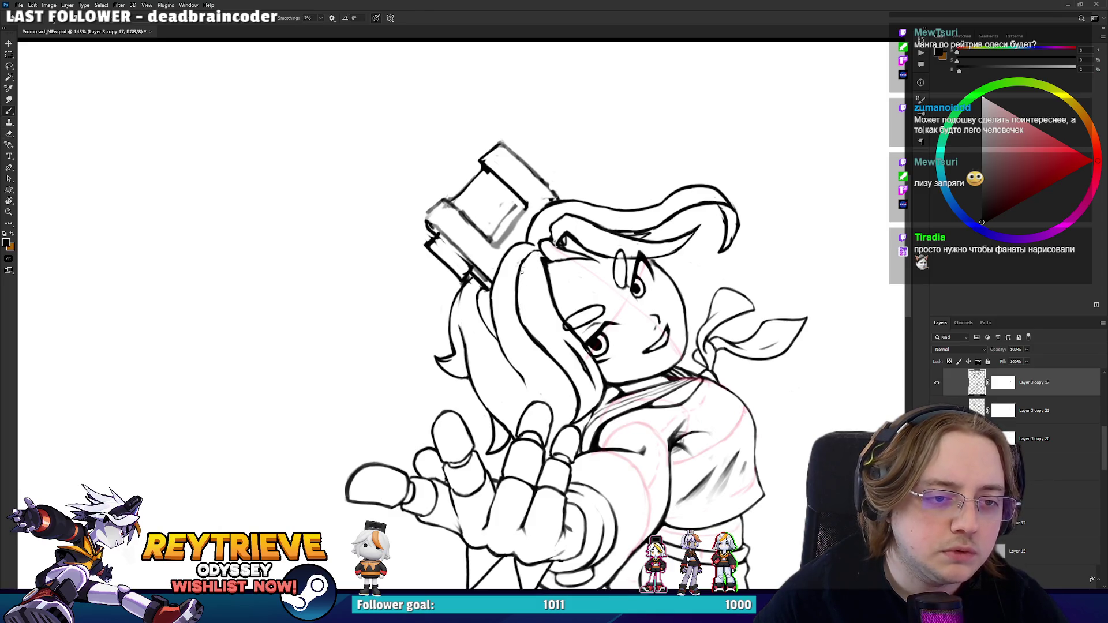
key("e")
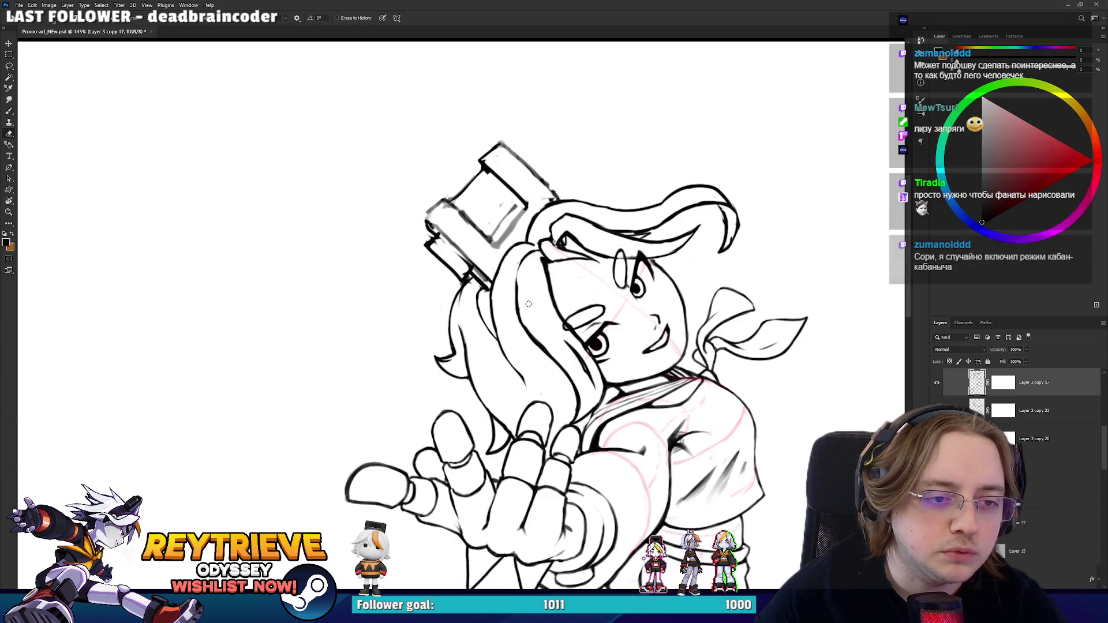
key("b")
mouse_move(518, 259)
left_mouse_down()
mouse_move(526, 326)
mouse_move(528, 303)
left_mouse_up()
key("e")
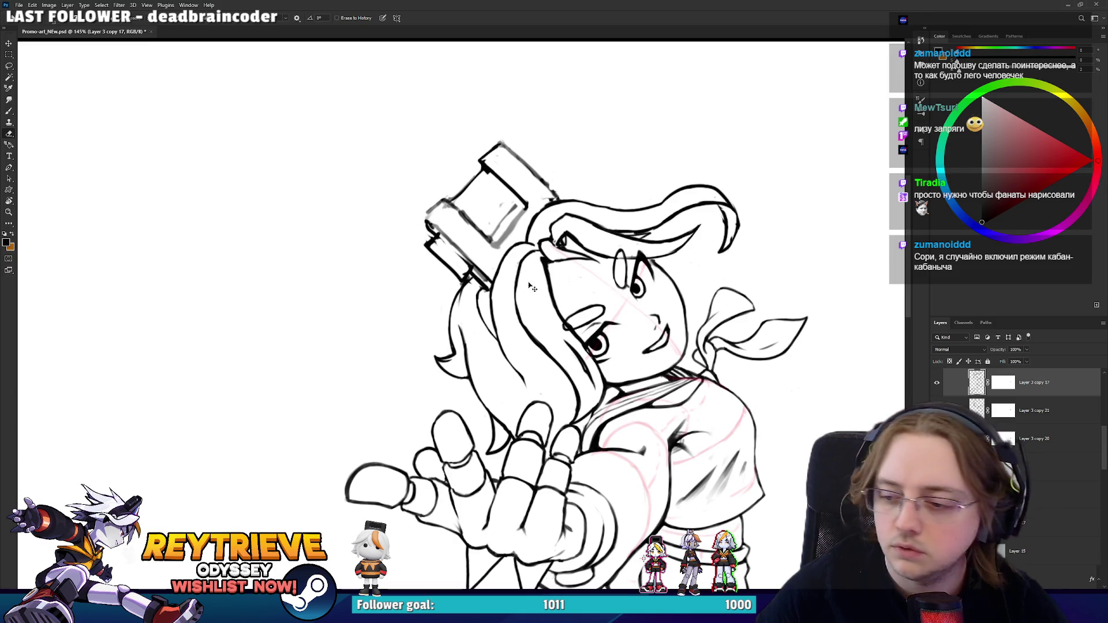
key("ctrl+z")
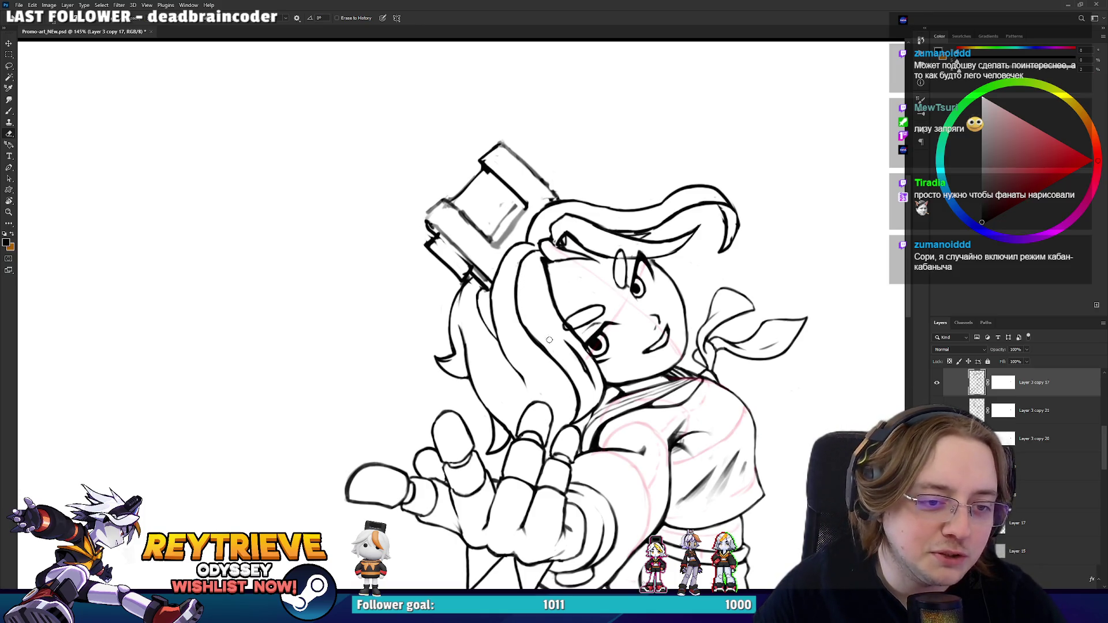
- Ink a dark line along the hair edge at the top of the head
left_click_drag(543, 258, 535, 309)
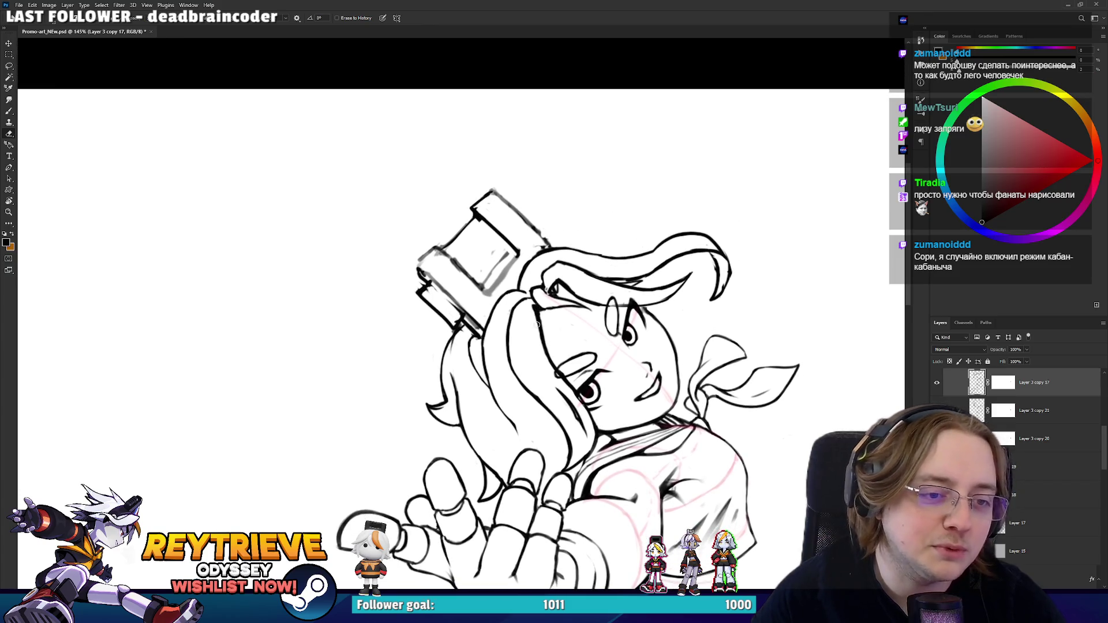
key("b")
left_click_drag(544, 348, 532, 311)
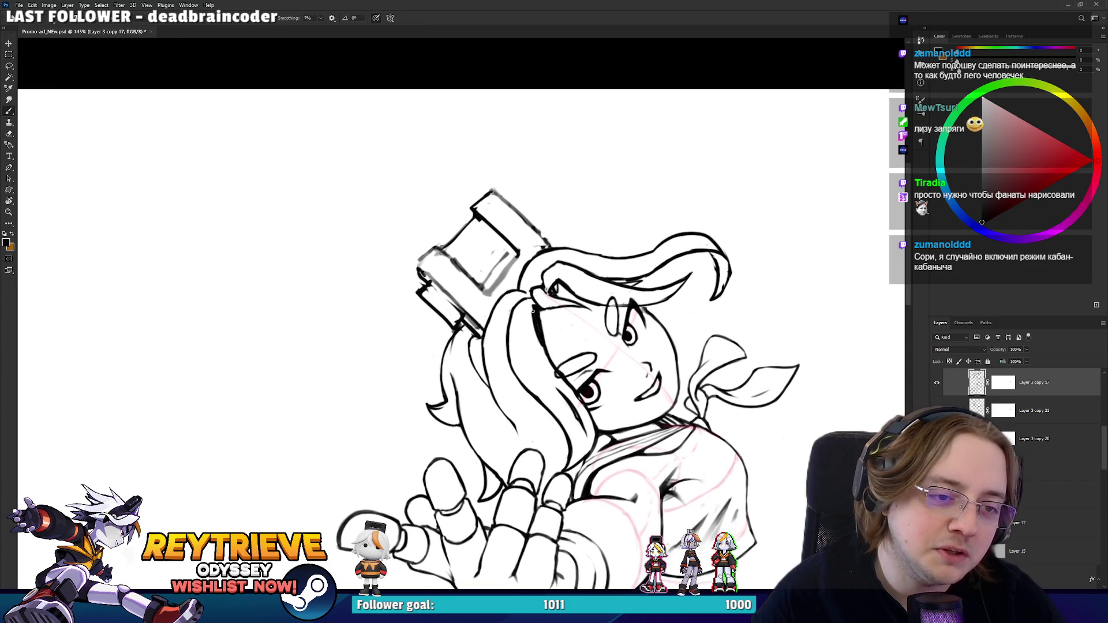
key("e")
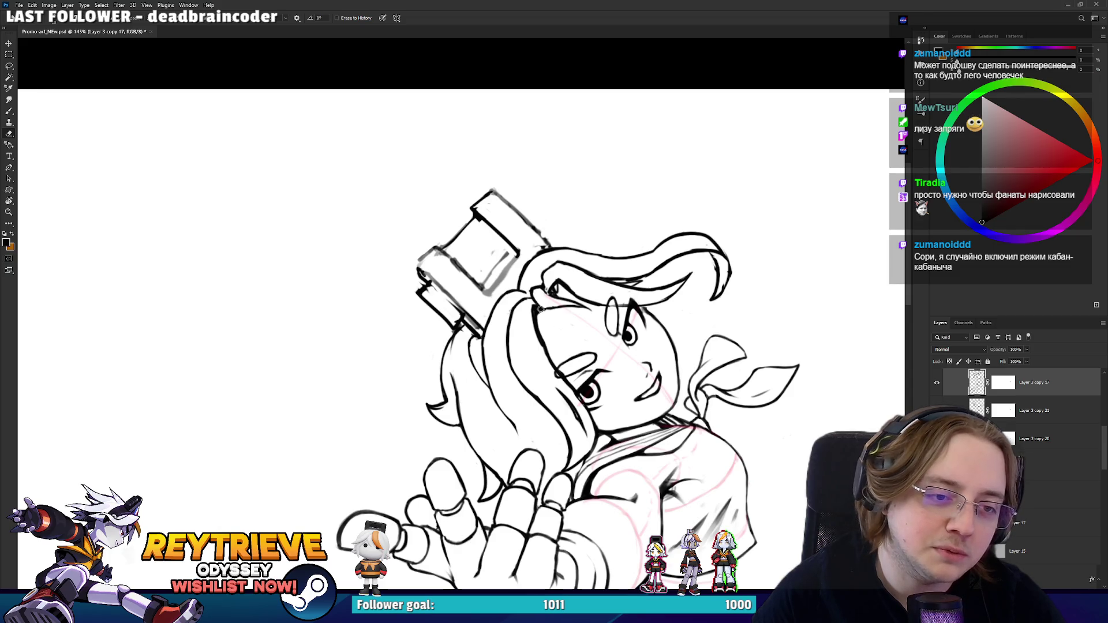
key("r")
left_click_drag(537, 305, 541, 371)
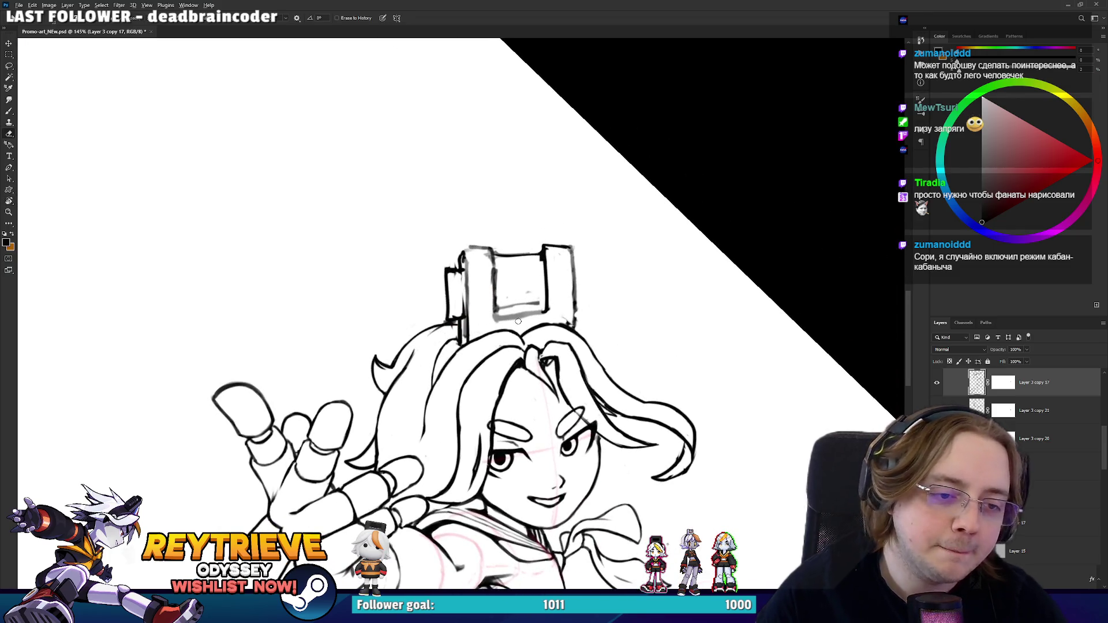
- Fit and level the canvas with Ctrl+0 and Esc, then add a short stroke at the hat edge
key("ctrl+0")
key("Escape")
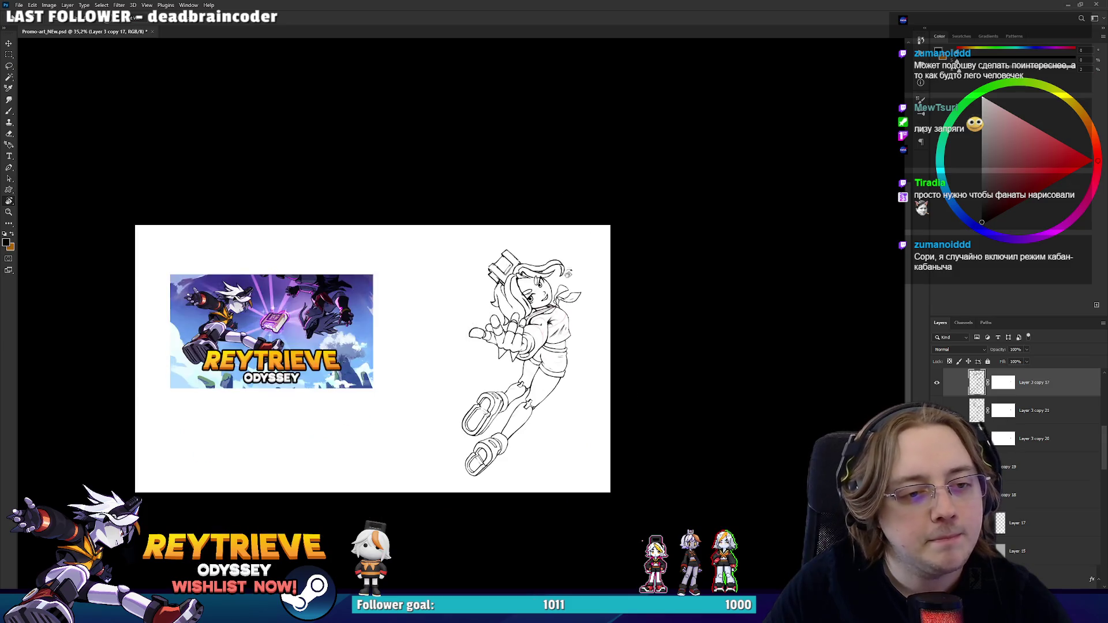
scroll(536, 270, "up", 5)
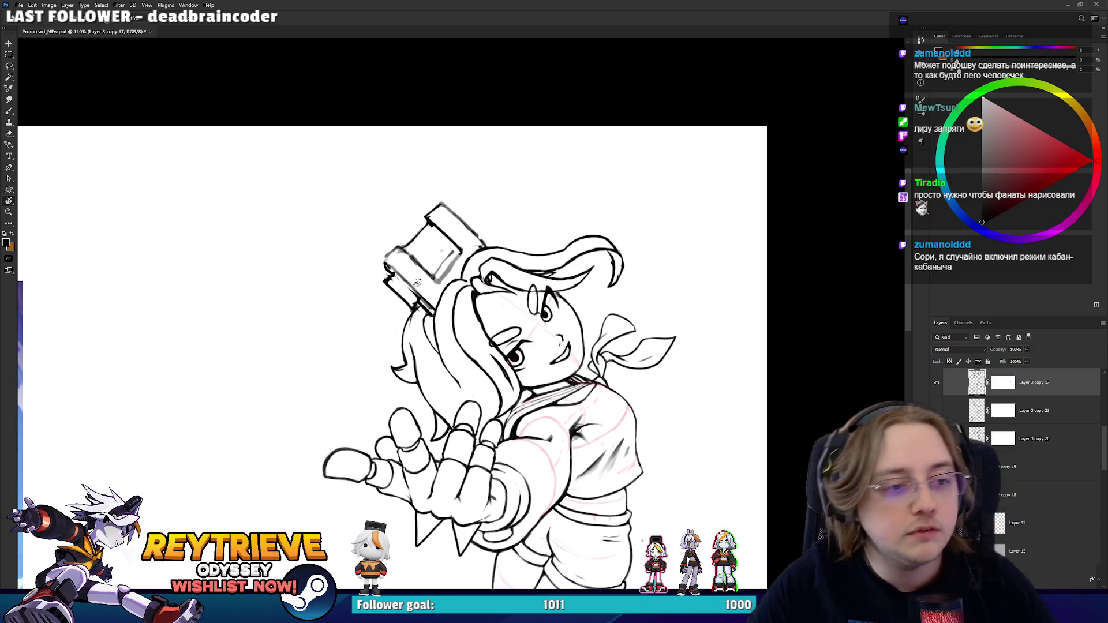
scroll(417, 281, "up", 3)
key("e")
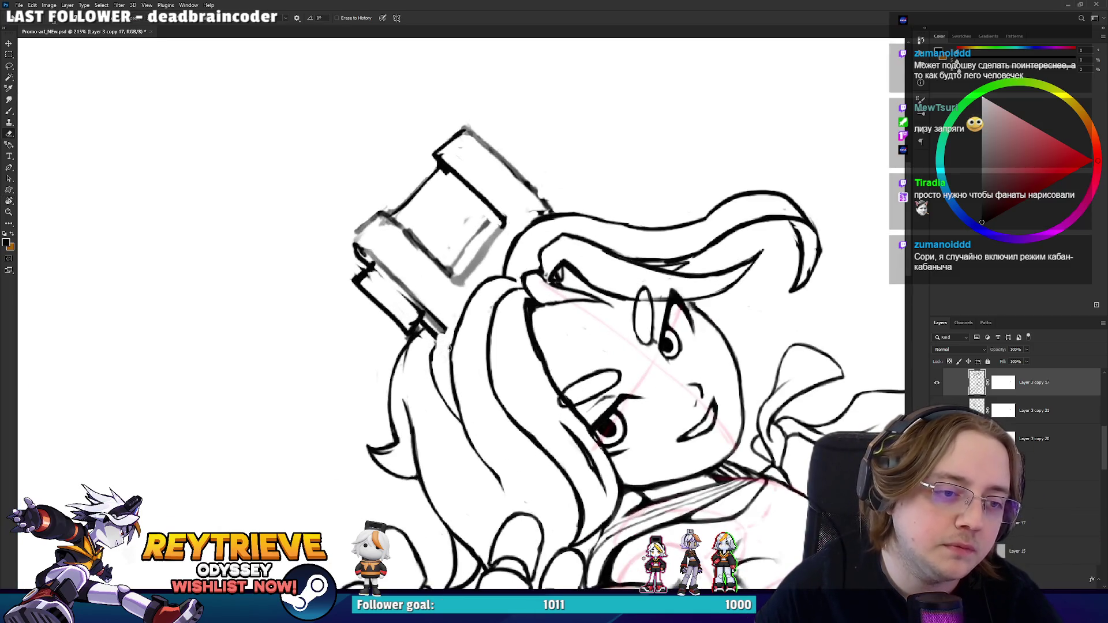
key("b")
left_click_drag(430, 346, 481, 308)
key("e")
- Pan the drawing up toward the girl's face and hat
scroll(426, 265, "down", 3)
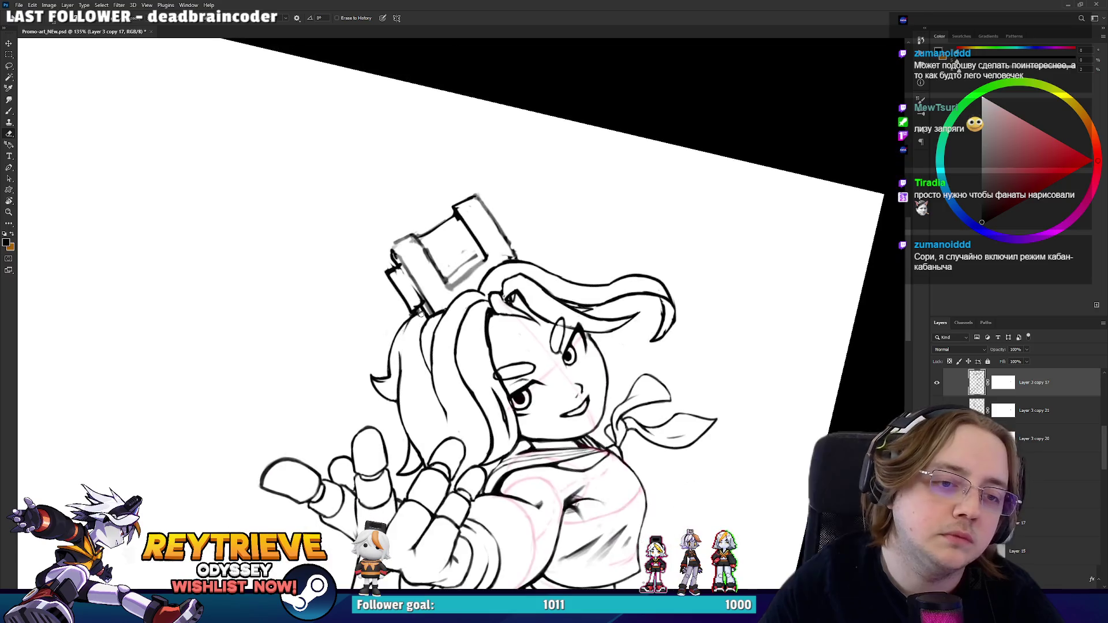
scroll(414, 326, "down", 3)
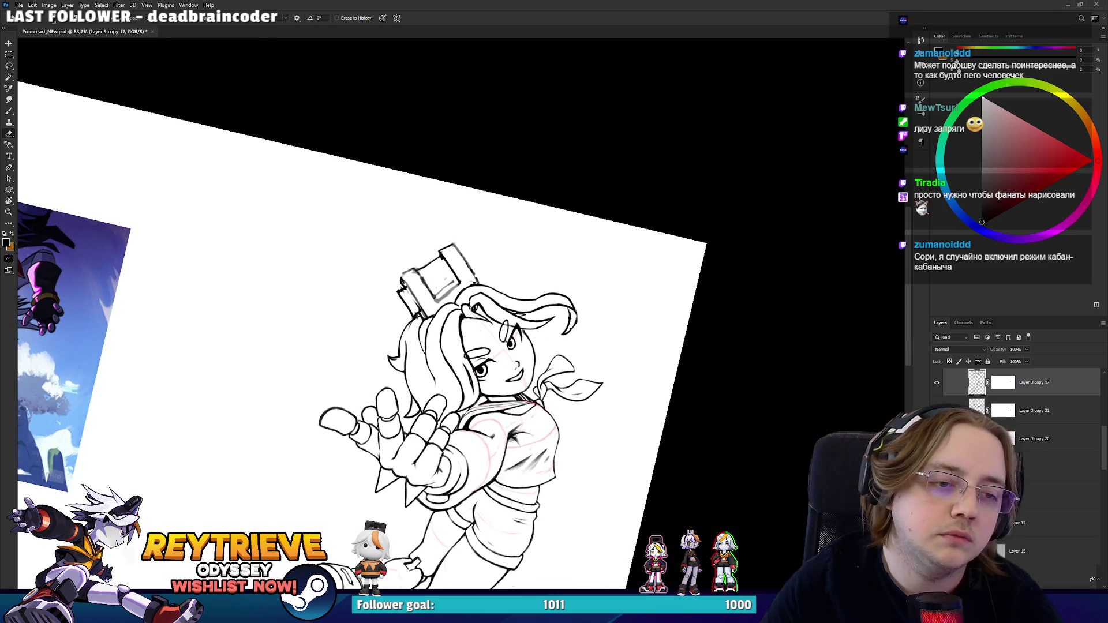
scroll(405, 357, "up", 4)
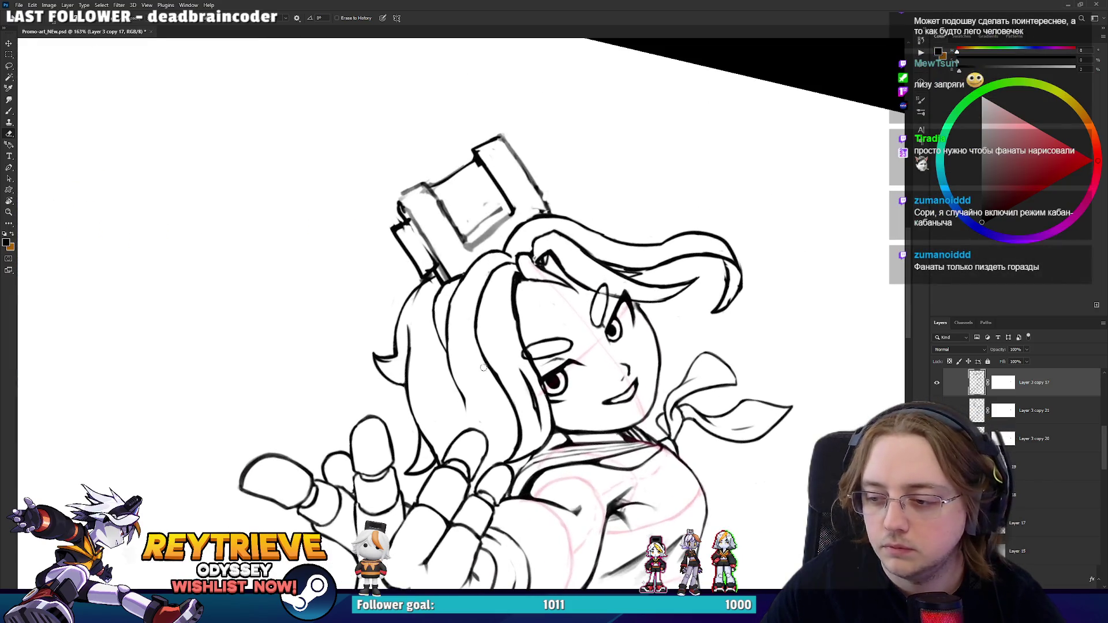
left_click_drag(479, 367, 503, 354)
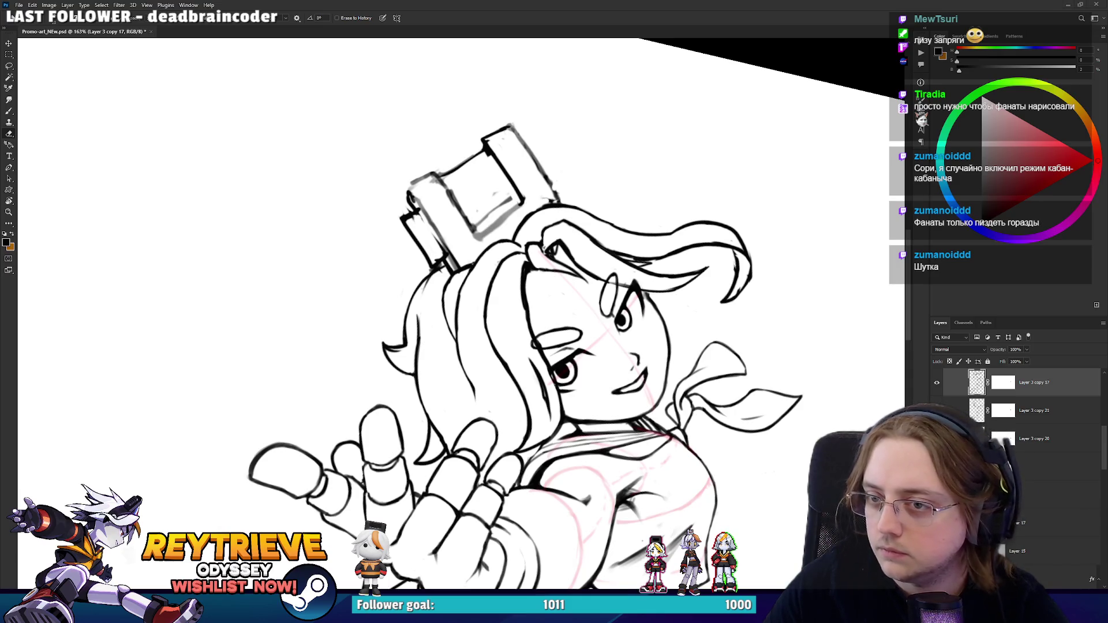
left_click_drag(604, 289, 614, 272)
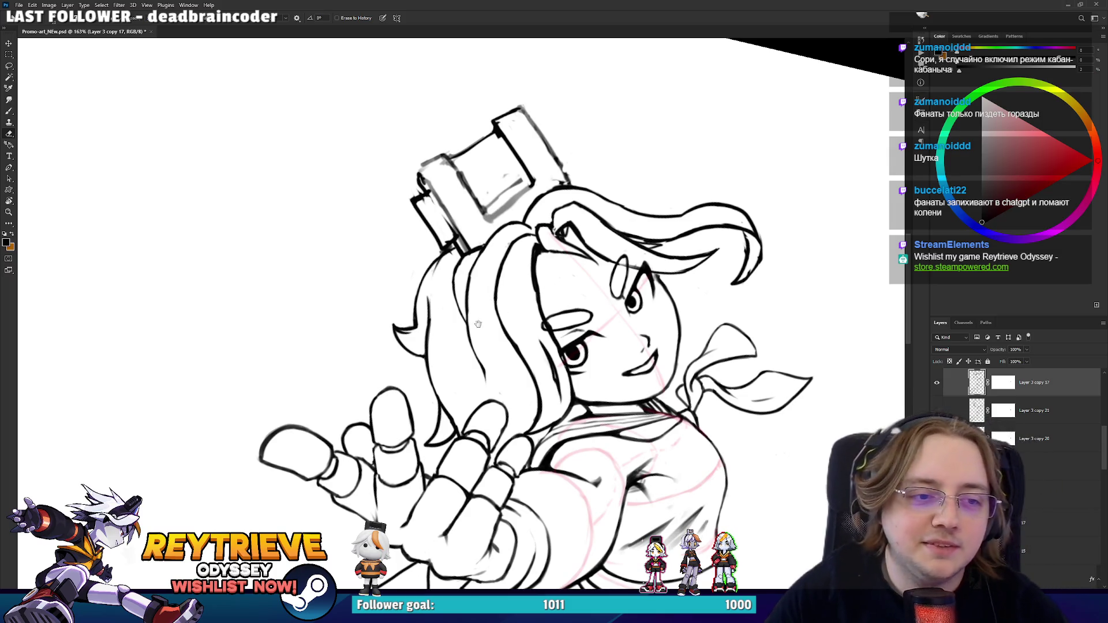
left_click_drag(586, 287, 596, 250)
- Lasso the left hair strands, move them to the right, and deselect
key("l")
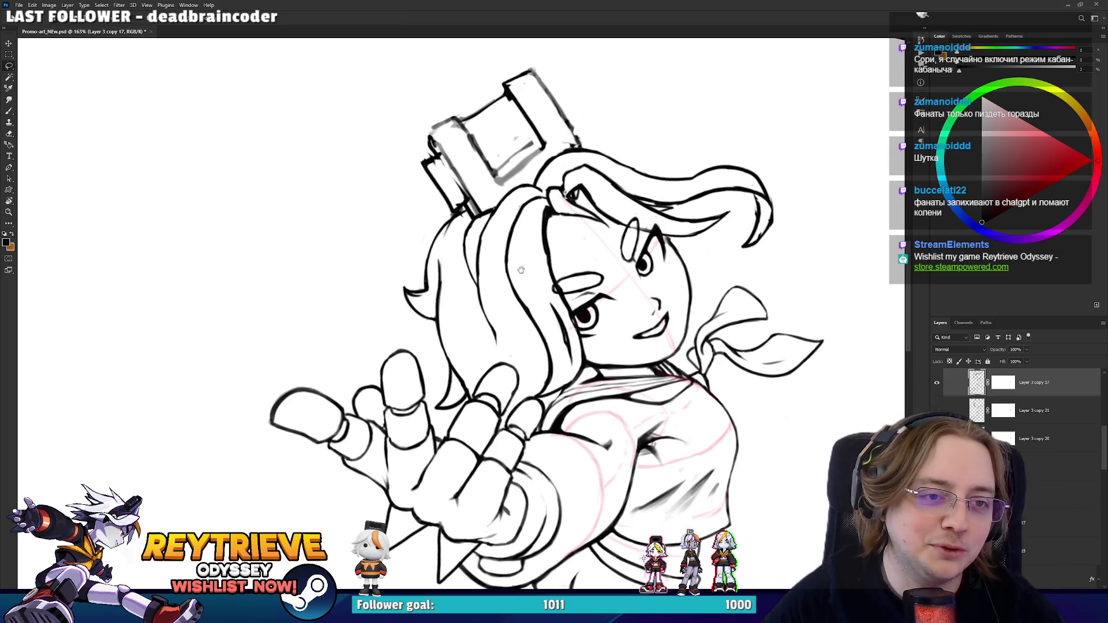
left_click_drag(520, 267, 528, 299)
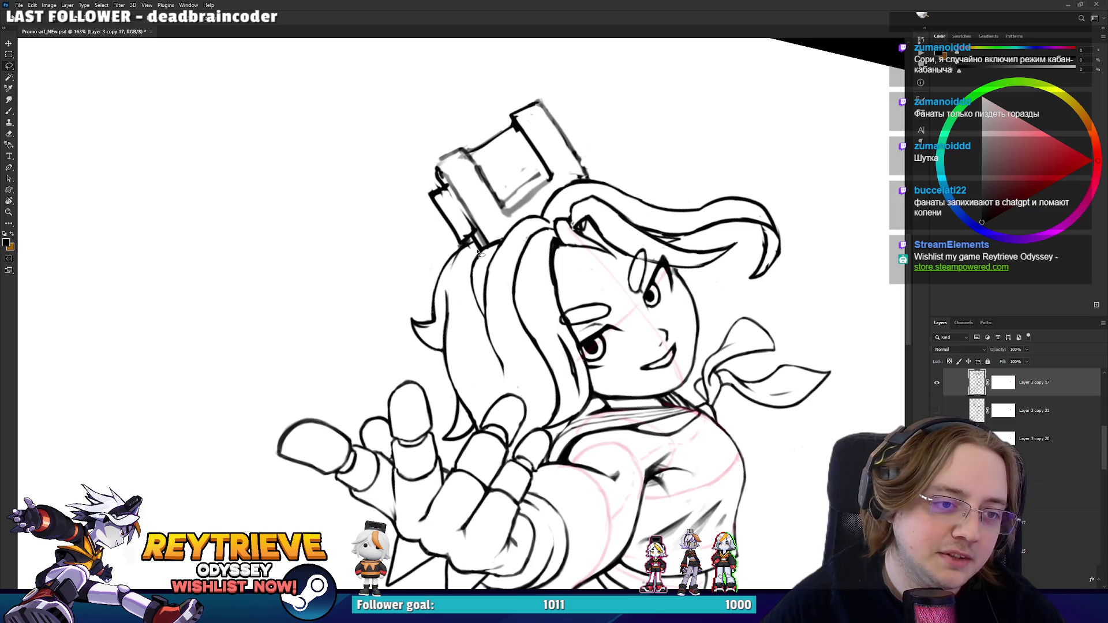
mouse_move(472, 243)
left_mouse_down()
mouse_move(405, 313)
mouse_move(469, 464)
mouse_move(503, 392)
left_mouse_up()
key("v")
left_click_drag(456, 340, 483, 320)
key("ctrl+d")
- Draw a new hair strand beside the camera headpiece
key("e")
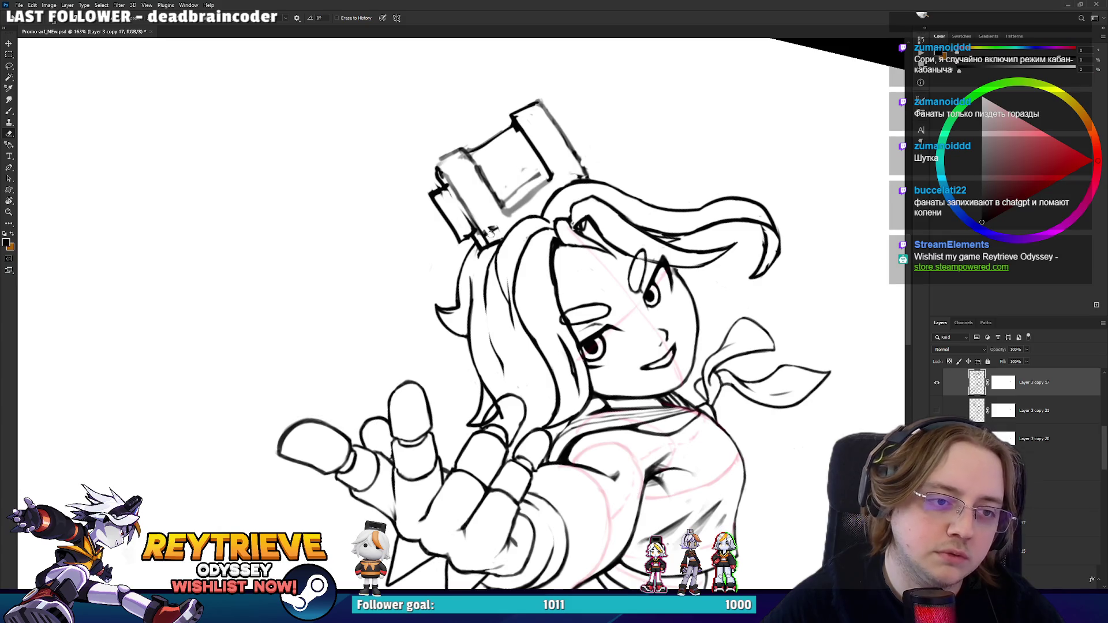
key("b")
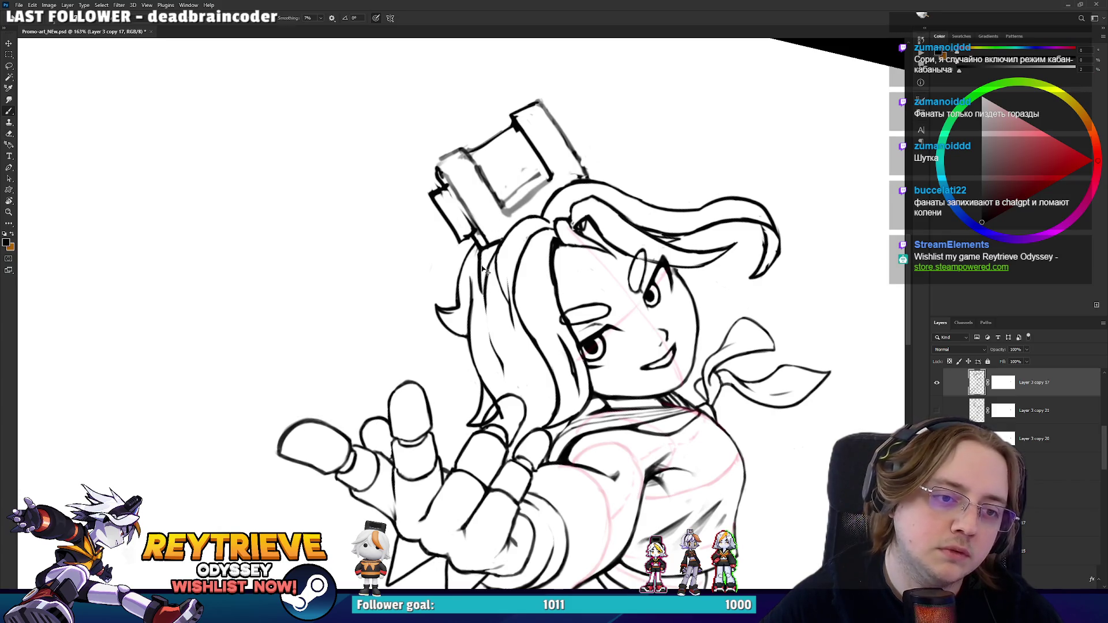
left_click_drag(482, 309, 487, 247)
key("e")
key("r")
mouse_move(483, 232)
left_mouse_down()
mouse_move(574, 190)
mouse_move(837, 271)
mouse_move(761, 250)
mouse_move(477, 291)
mouse_move(457, 310)
left_mouse_up()
scroll(457, 309, "down", 5)
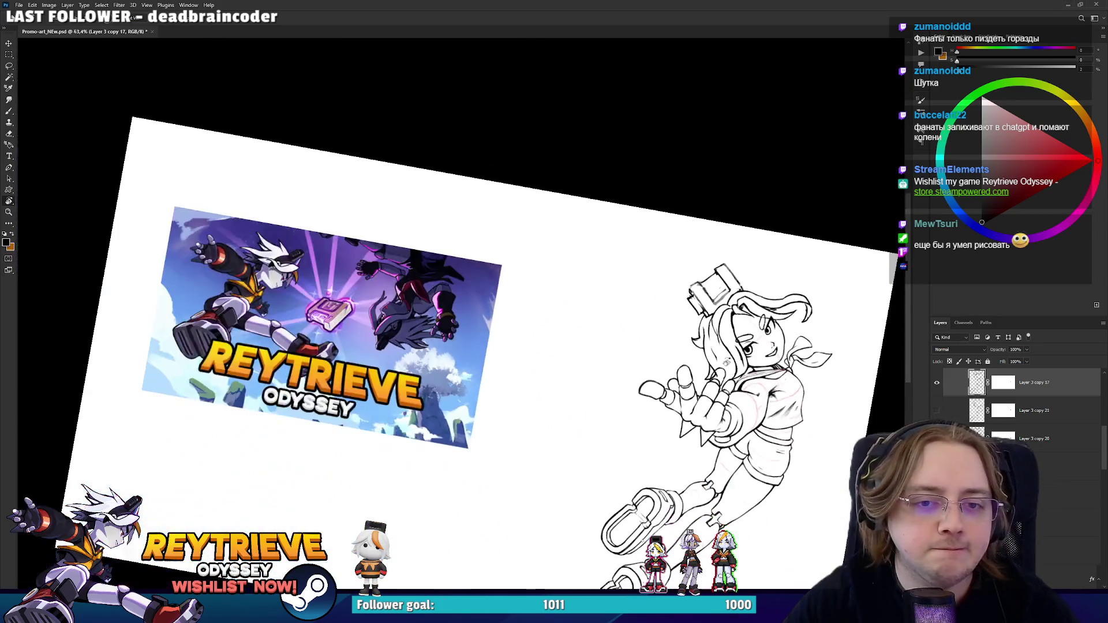
- Level and reposition the view, then erase stray sketch strokes left of the hair
scroll(806, 398, "up", 4)
key("Escape")
left_click_drag(807, 398, 773, 294)
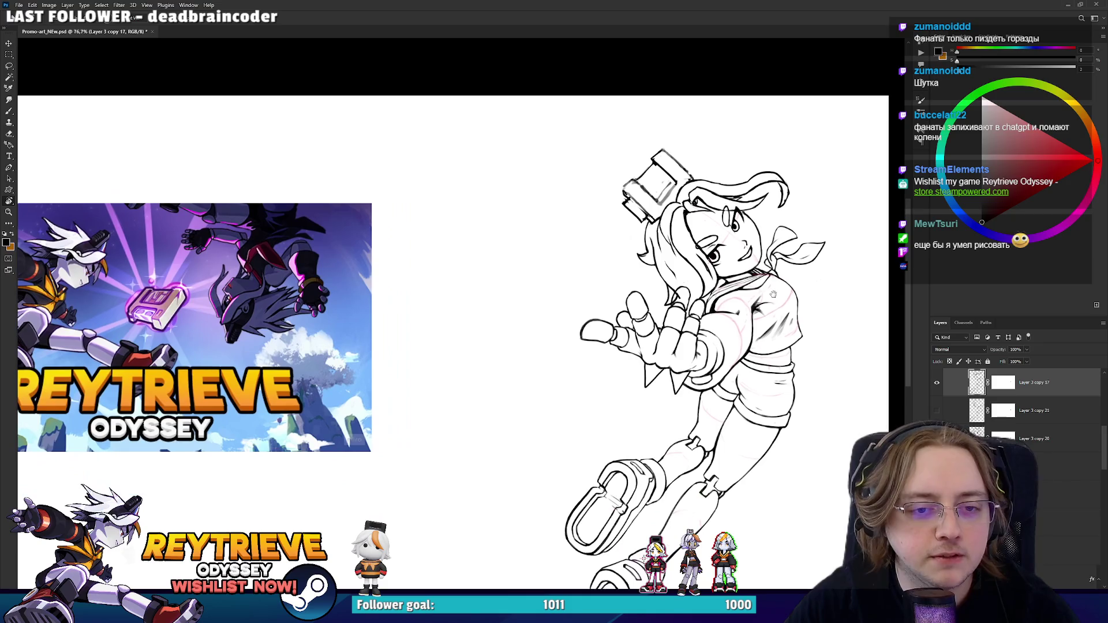
scroll(773, 294, "up", 5)
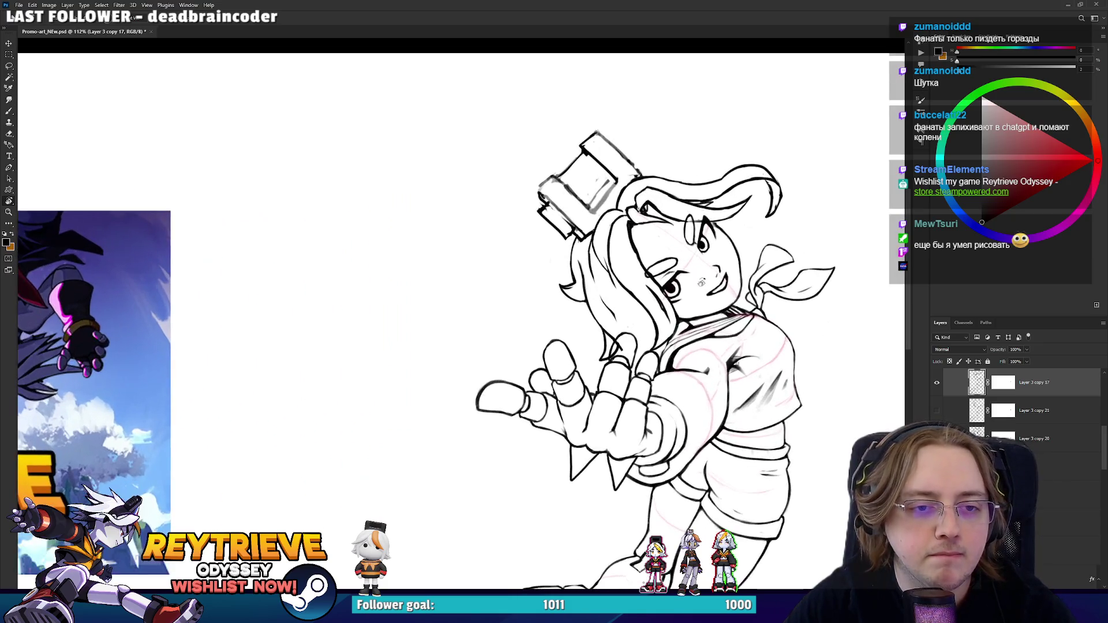
left_click_drag(697, 275, 633, 323)
key("e")
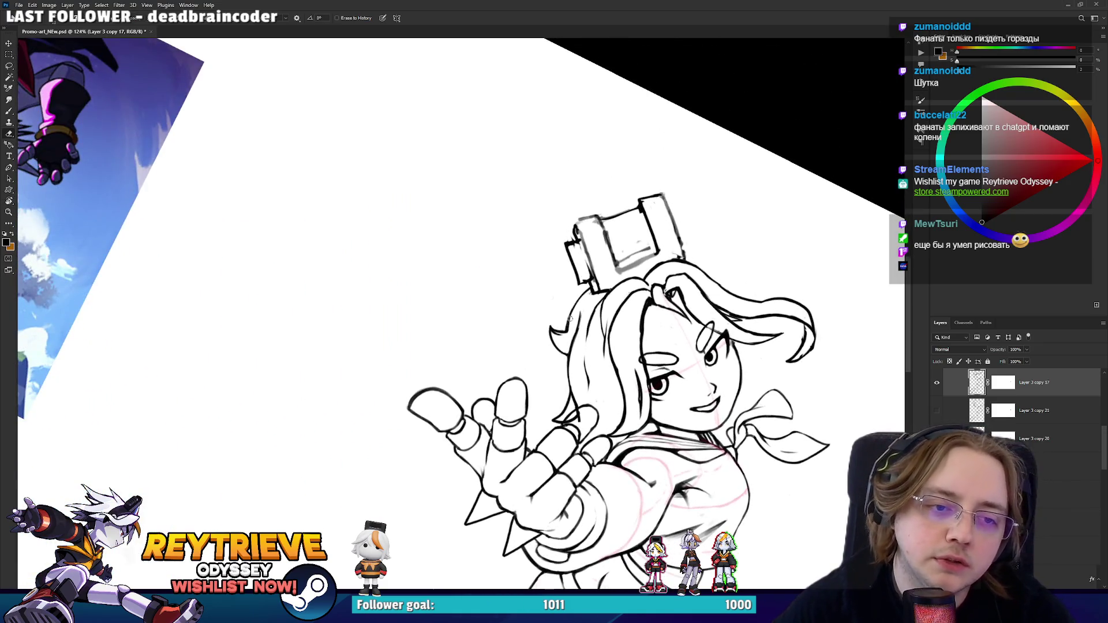
left_click_drag(551, 330, 550, 327)
- Try new strokes beside the hair and undo them with Ctrl+Z
key("b")
mouse_move(590, 285)
left_mouse_down()
mouse_move(558, 351)
mouse_move(574, 304)
left_mouse_up()
key("ctrl+z")
mouse_move(555, 353)
left_mouse_down()
mouse_move(557, 341)
mouse_move(569, 349)
left_mouse_up()
key("ctrl+z")
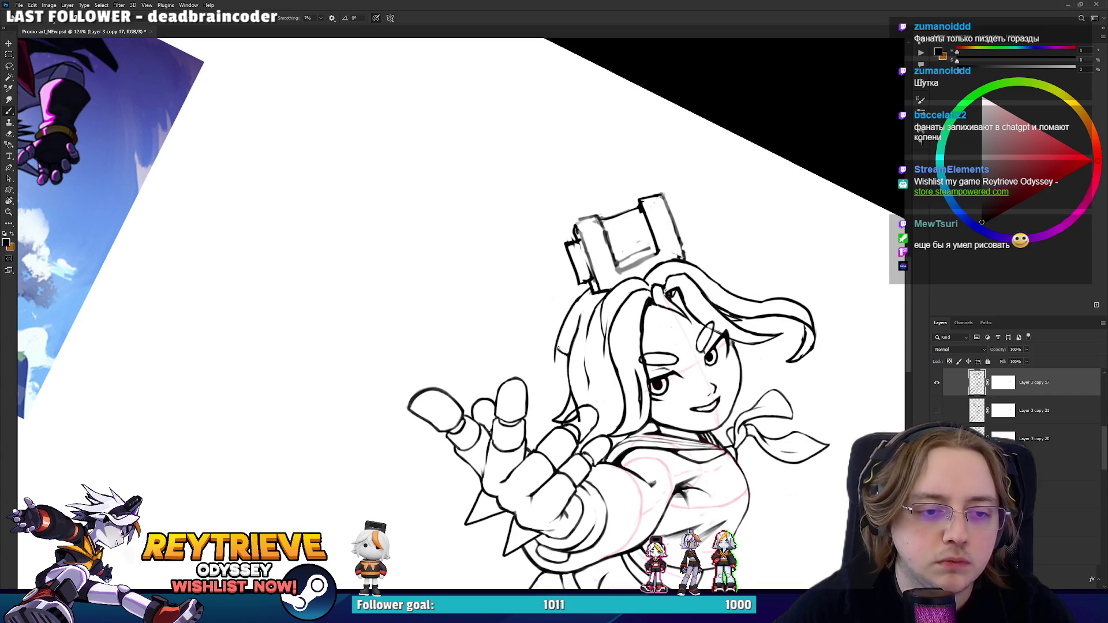
key("e")
- Turn the canvas upside down to inspect the hair, then back upright
key("r")
mouse_move(603, 304)
left_mouse_down()
mouse_move(583, 369)
mouse_move(404, 369)
mouse_move(462, 323)
mouse_move(519, 339)
left_mouse_up()
key("e")
key("b")
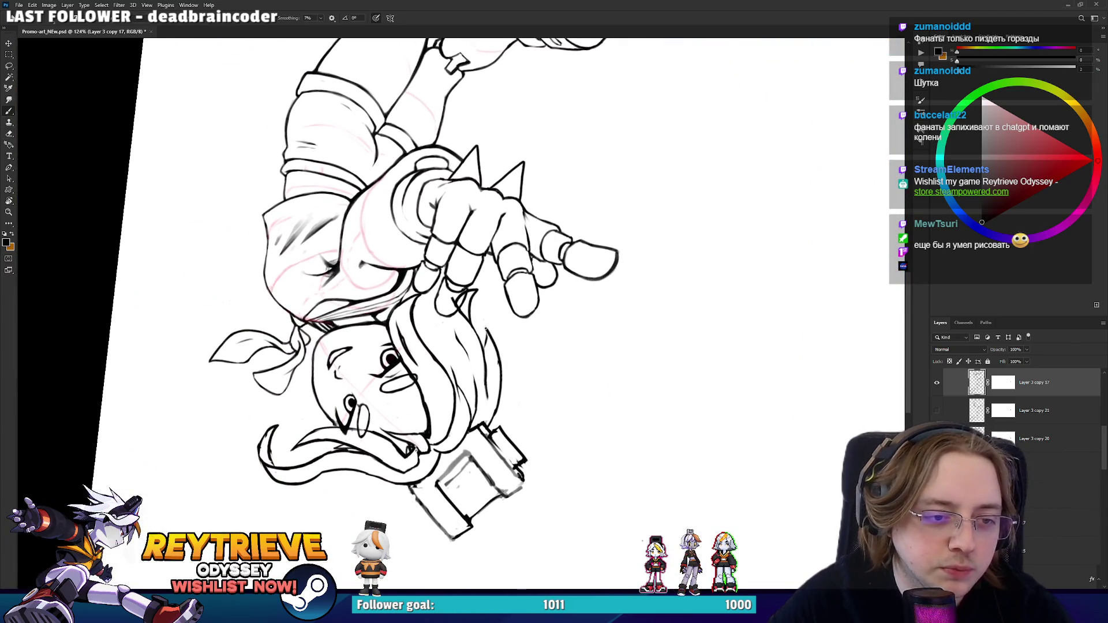
key("e")
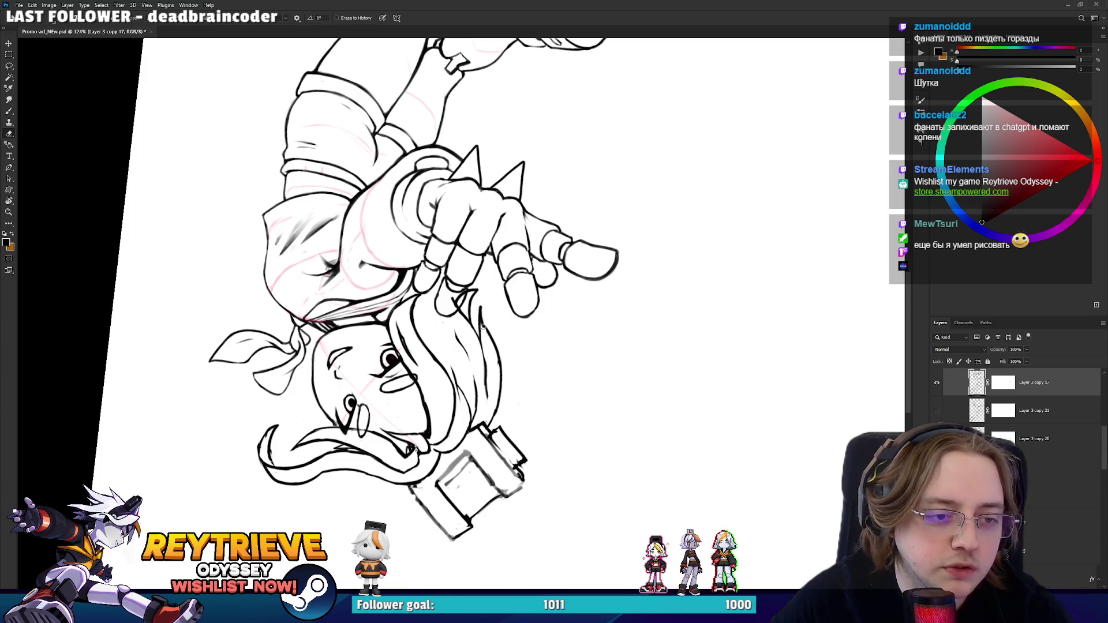
key("b")
key("e")
key("b")
key("e")
mouse_move(498, 386)
left_mouse_down()
mouse_move(411, 261)
mouse_move(427, 248)
left_mouse_up()
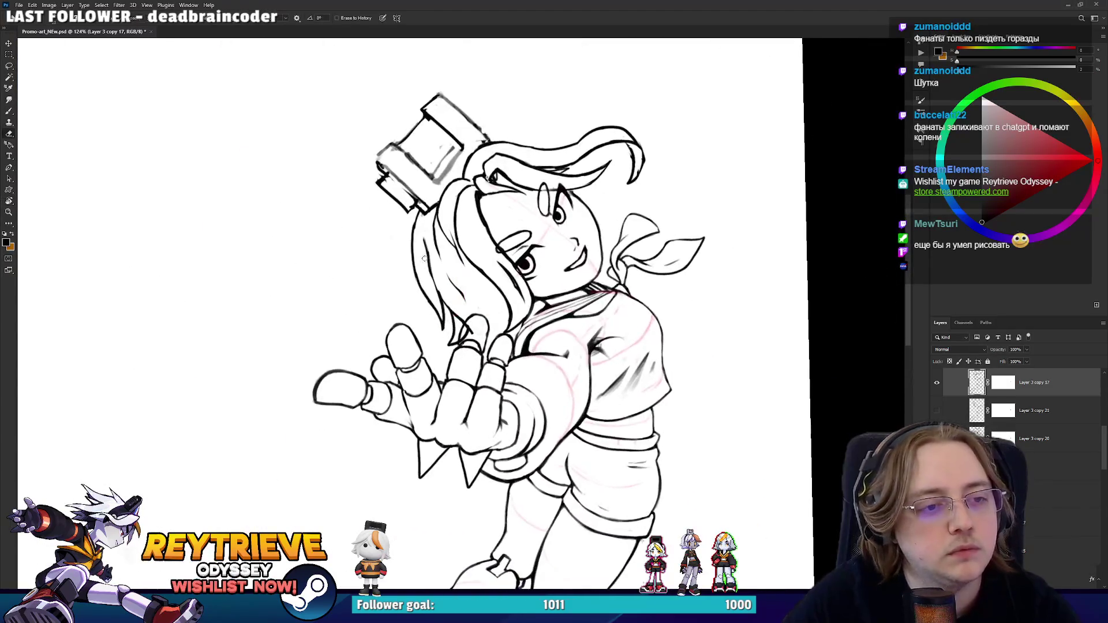
- Reset the view upright on the head and add a new empty Layer 63
key("b")
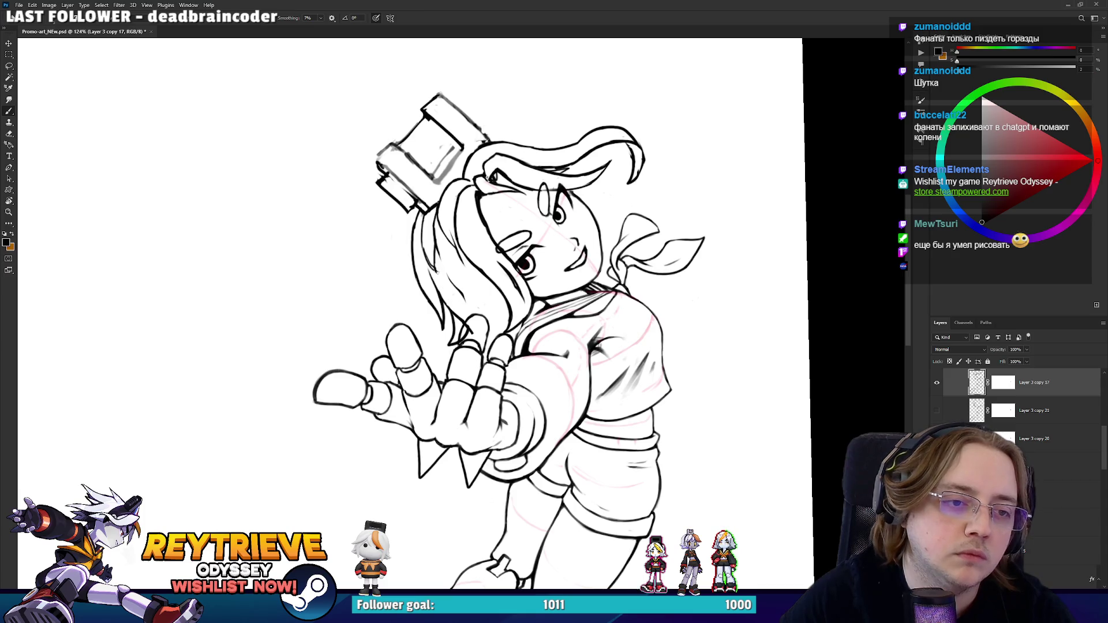
key("e")
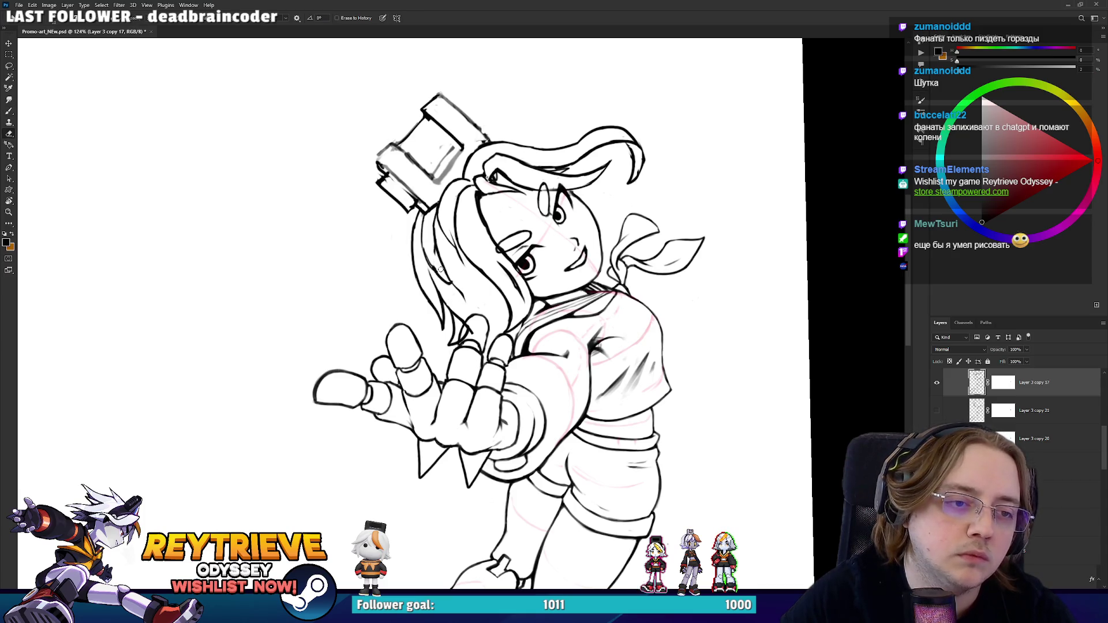
key("r")
mouse_move(432, 225)
left_mouse_down()
mouse_move(492, 238)
mouse_move(462, 227)
mouse_move(445, 241)
left_mouse_up()
key("r")
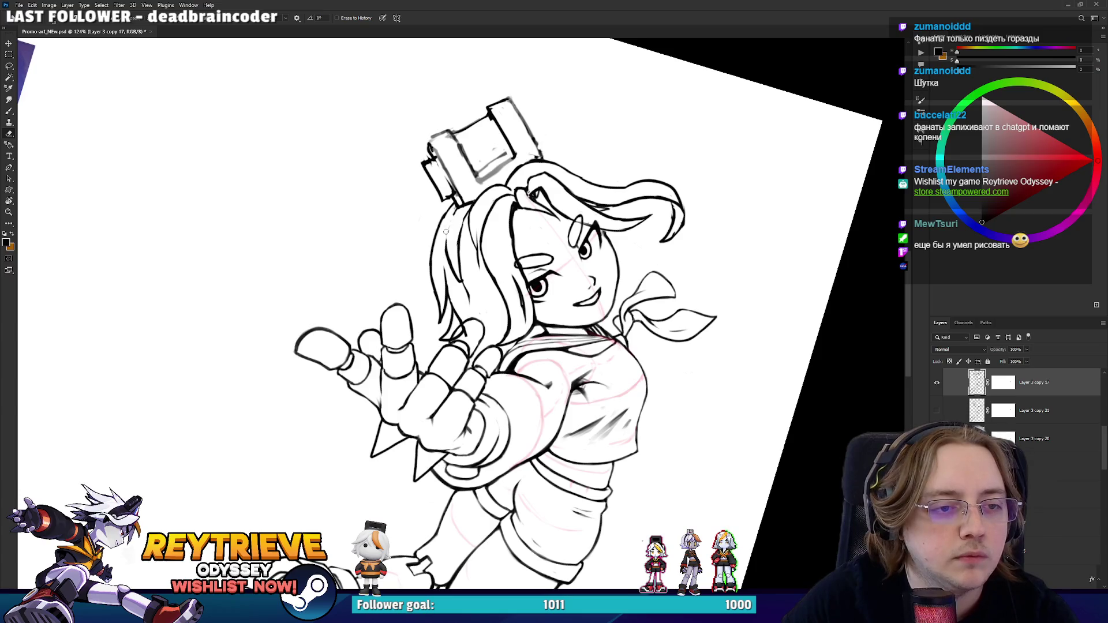
key("r")
left_click_drag(447, 225, 601, 181)
key("Escape")
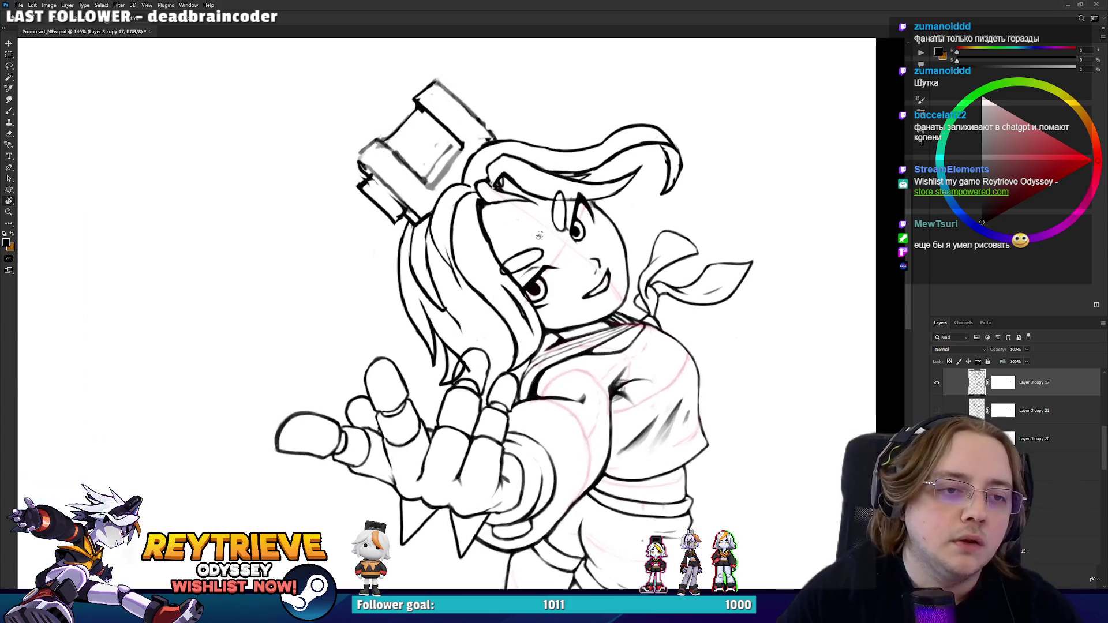
key("ctrl+shift+alt+n")
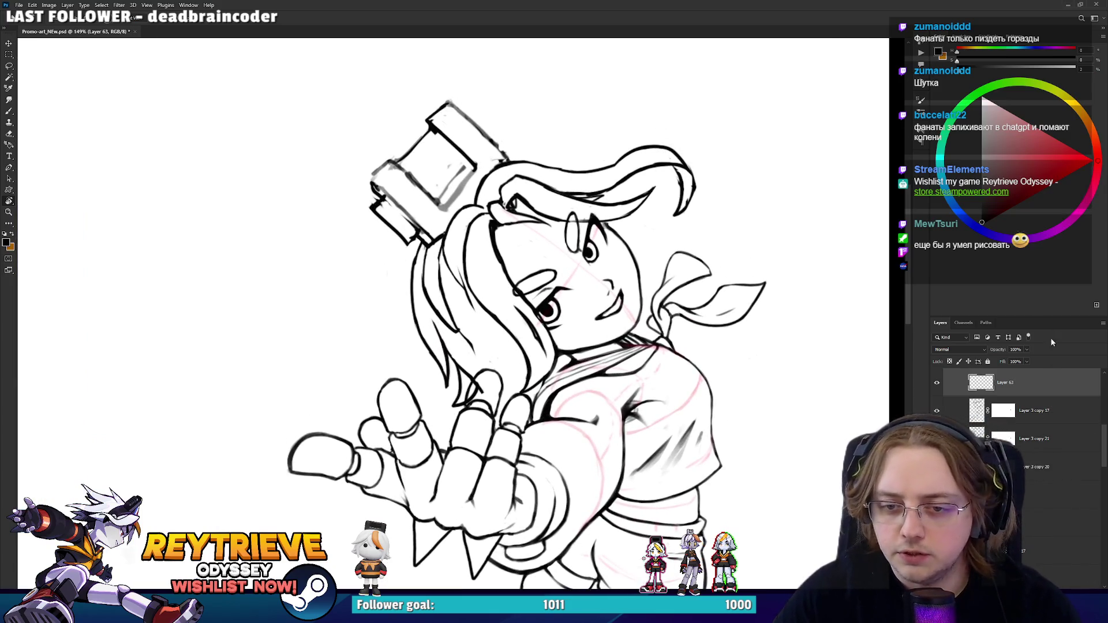
- On a new layer, draw straight red guide lines across the face toward the chin
left_click(1084, 165)
key("b")
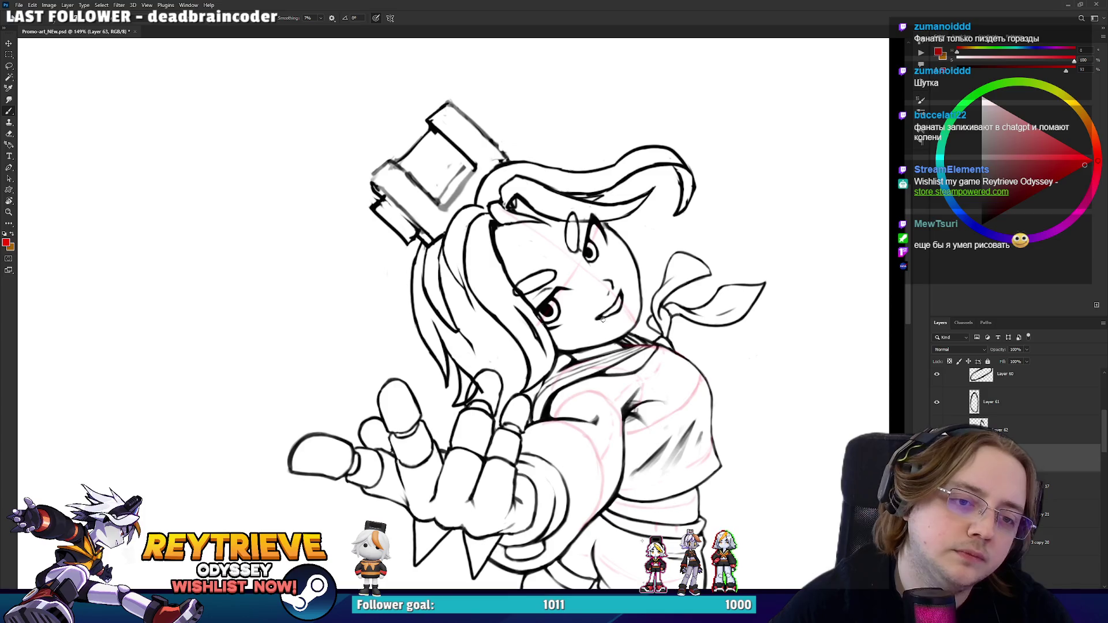
left_click(505, 214)
left_click(602, 276, "shift")
key("ctrl+z")
left_click(605, 284, "shift")
left_click(625, 302, "shift")
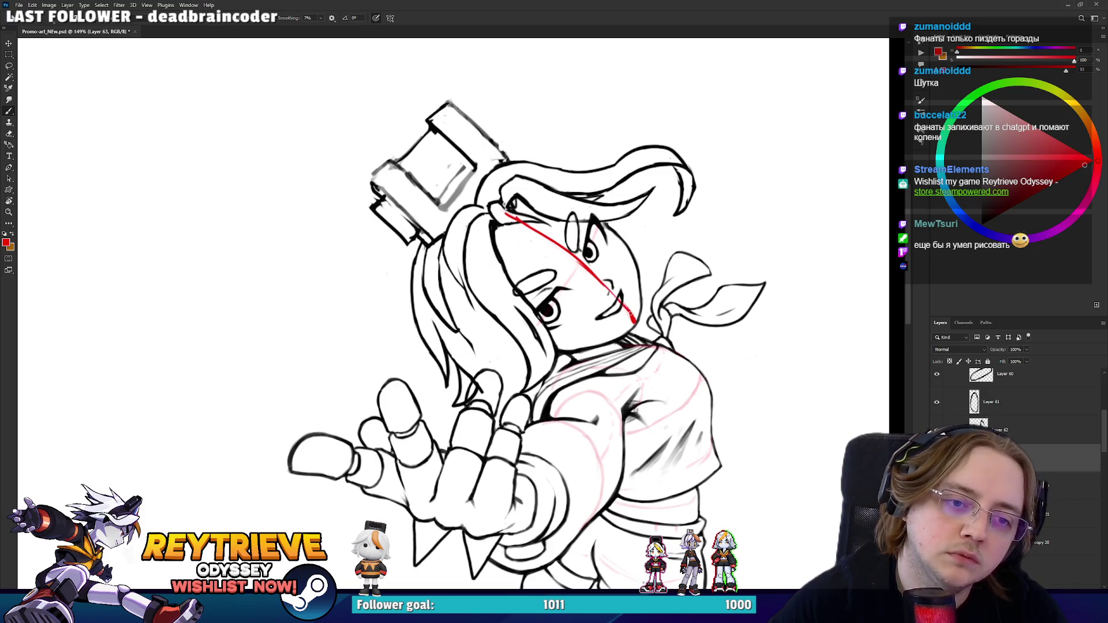
left_click_drag(536, 325, 569, 282)
- Draw a curved red guide along the face's right side and an arc across the head top
key("r")
left_click_drag(596, 232, 634, 272)
mouse_move(614, 404)
left_mouse_down()
mouse_move(636, 369)
mouse_move(630, 295)
mouse_move(593, 234)
left_mouse_up()
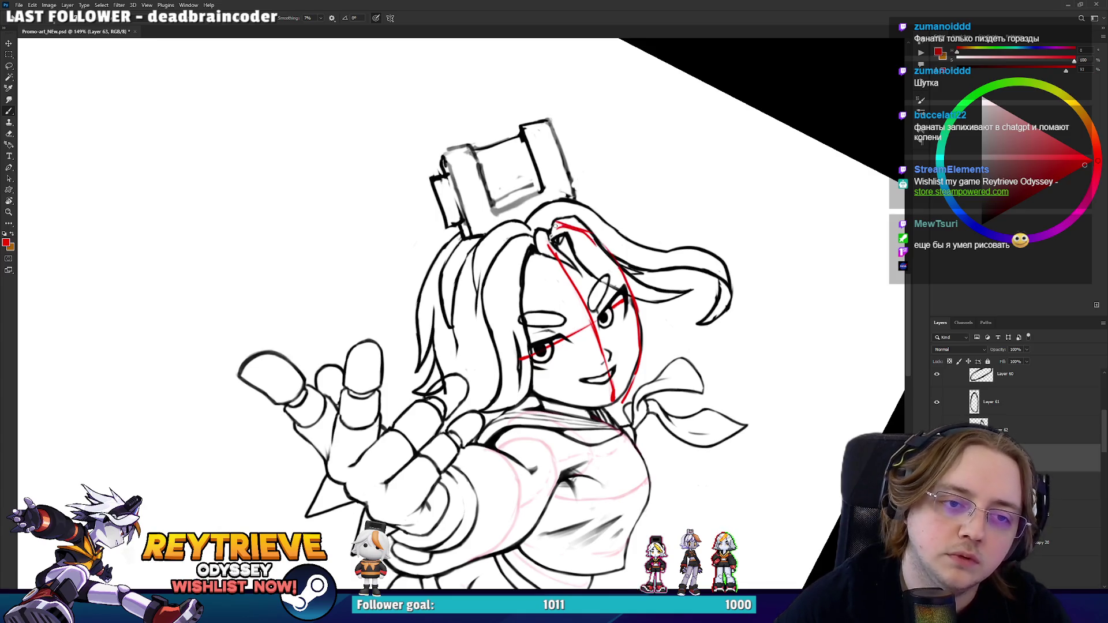
left_click_drag(521, 246, 603, 243)
- Sketch red guide arcs along the face's left side from the jaw up to the hair
key("r")
mouse_move(529, 240)
left_mouse_down()
mouse_move(502, 193)
mouse_move(588, 402)
mouse_move(444, 471)
mouse_move(430, 398)
left_mouse_up()
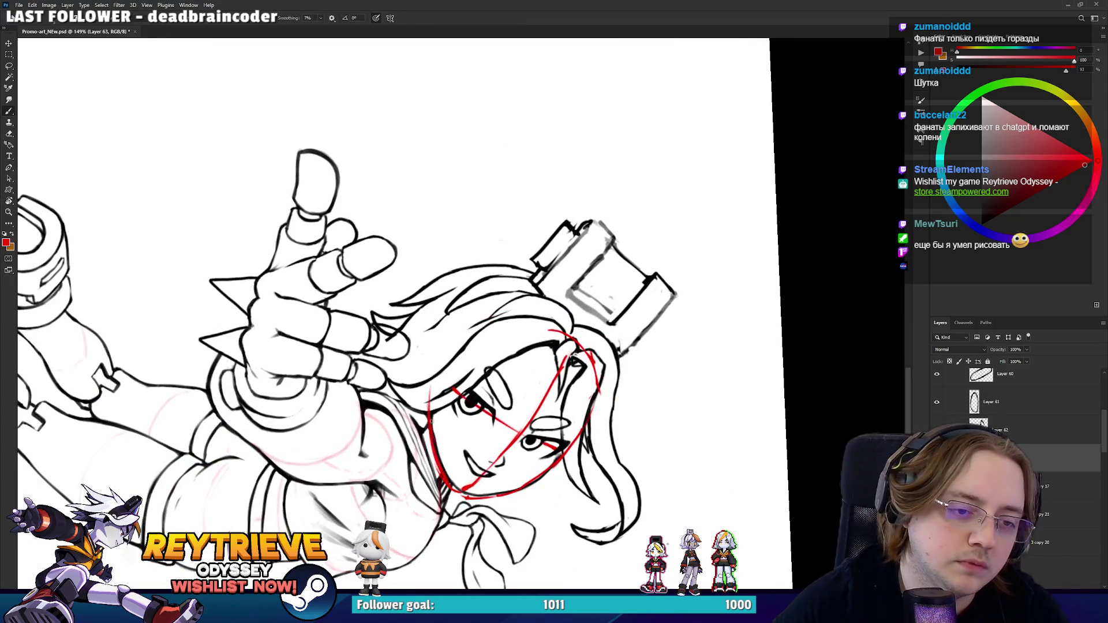
key("r")
mouse_move(456, 339)
left_mouse_down()
mouse_move(477, 317)
mouse_move(479, 283)
left_mouse_up()
left_click_drag(447, 320, 490, 237)
left_click_drag(449, 300, 499, 203)
left_click_drag(456, 268, 495, 201)
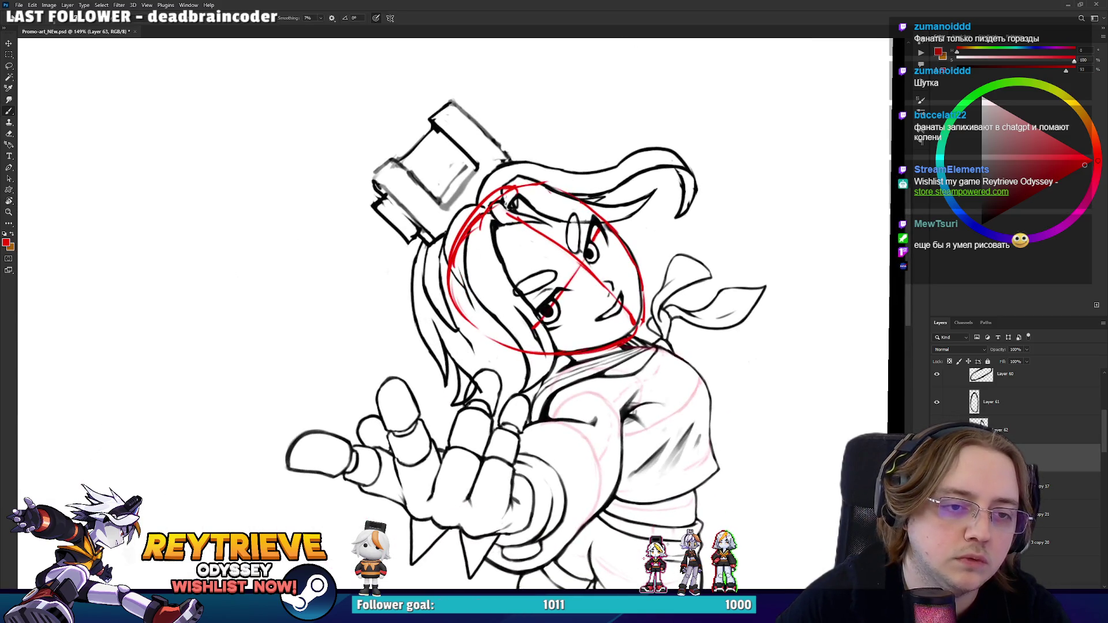
- Add small red guide strokes near the top of the hair
key("r")
left_click_drag(610, 152, 517, 98)
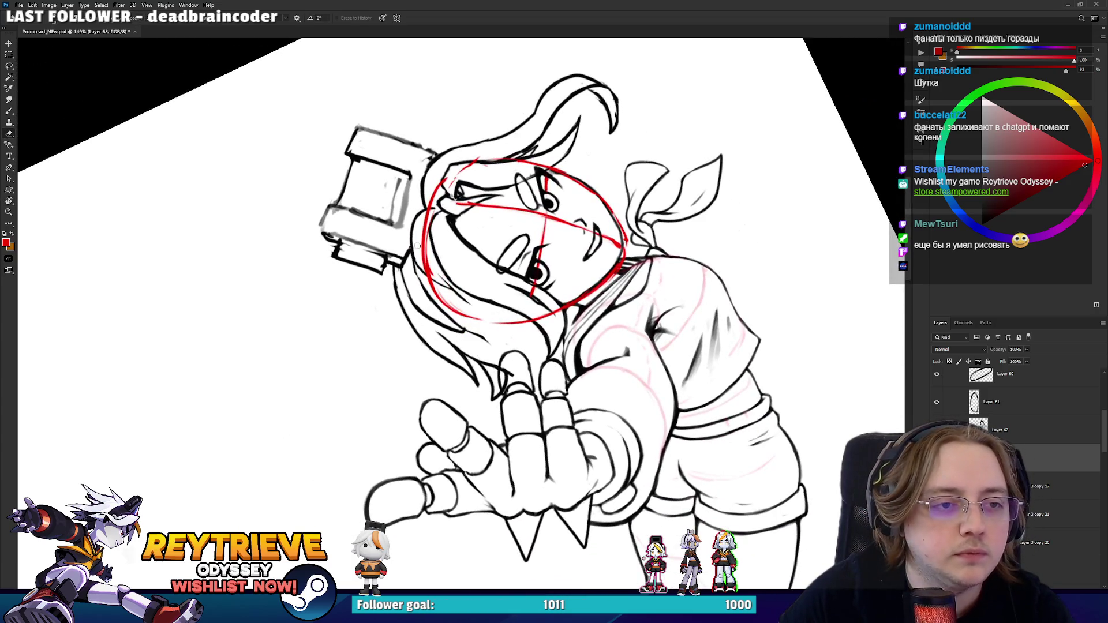
key("b")
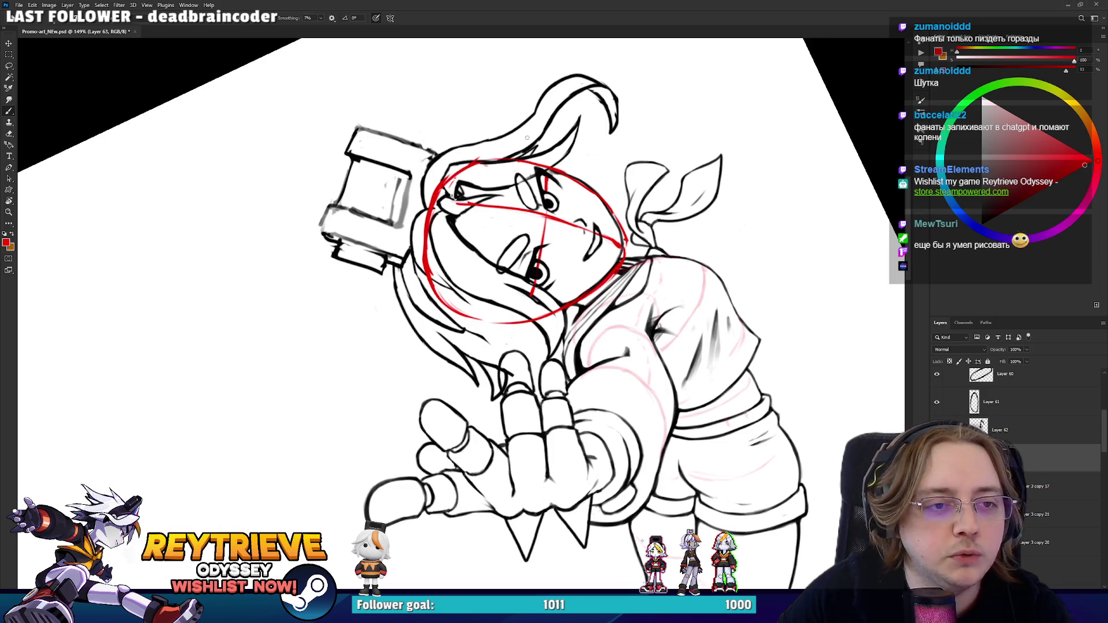
left_click_drag(525, 139, 382, 176)
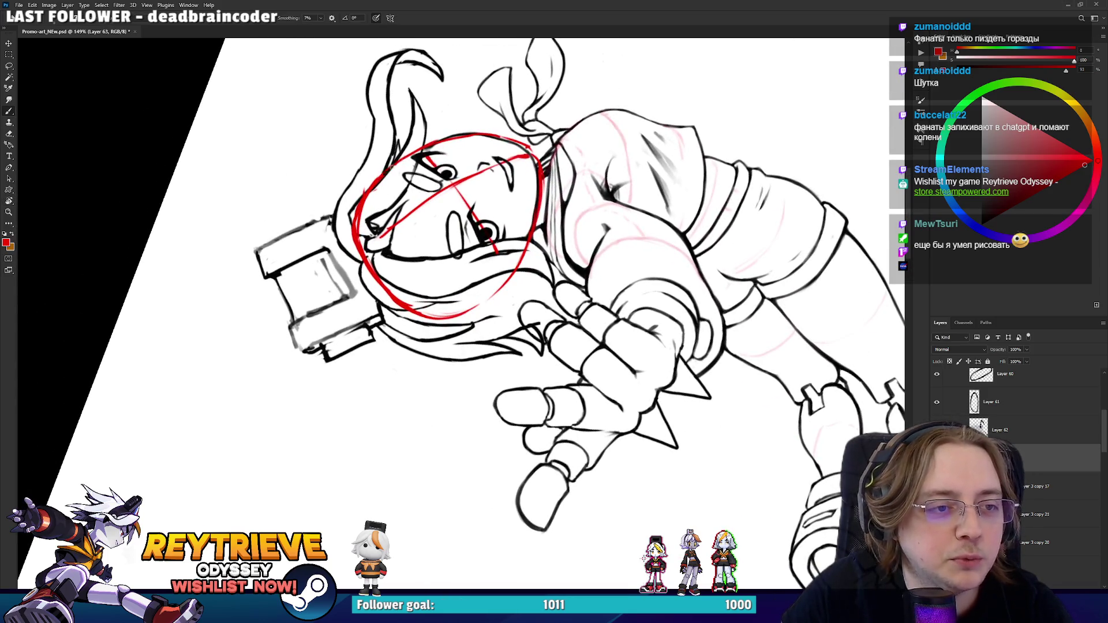
key("e")
mouse_move(416, 183)
left_mouse_down()
mouse_move(553, 314)
mouse_move(571, 352)
left_mouse_up()
key("b")
mouse_move(560, 309)
left_mouse_down()
mouse_move(570, 340)
mouse_move(460, 418)
mouse_move(440, 393)
mouse_move(441, 335)
left_mouse_up()
- Redraw a thin red line along the left side of the face circle
key("r")
key("e")
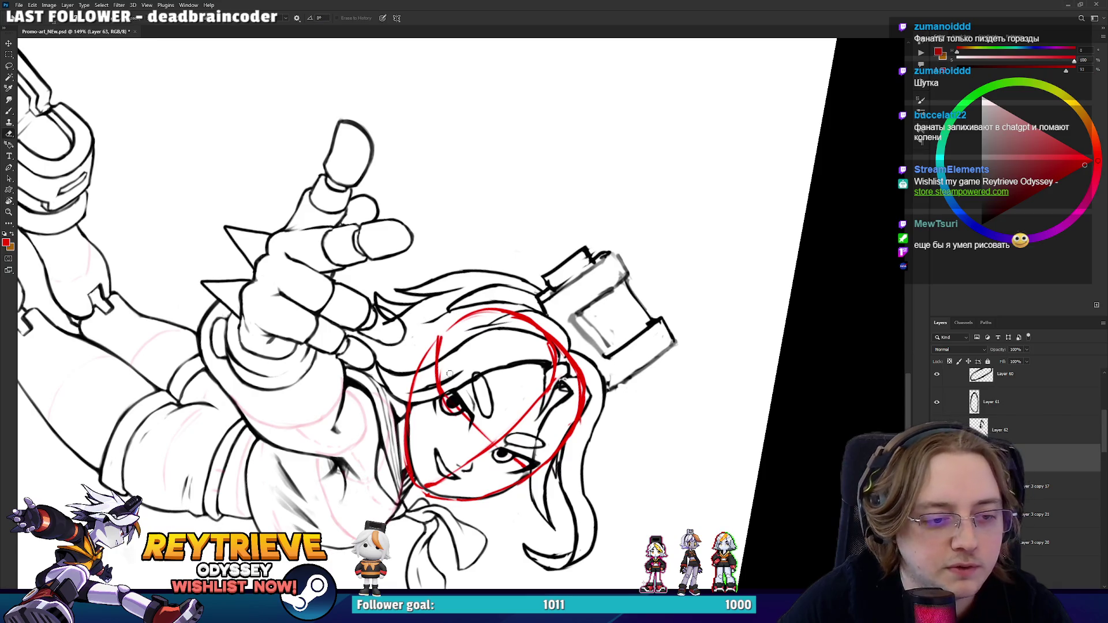
left_click_drag(470, 393, 416, 323)
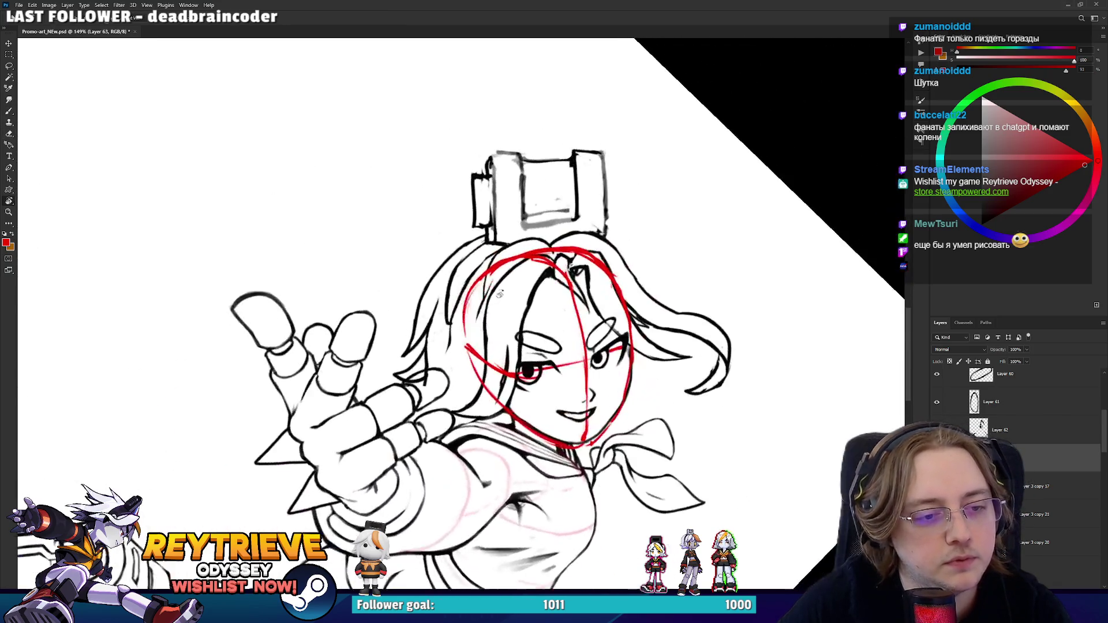
key("b")
mouse_move(486, 308)
left_mouse_down()
mouse_move(488, 393)
mouse_move(489, 273)
left_mouse_up()
key("ctrl+z")
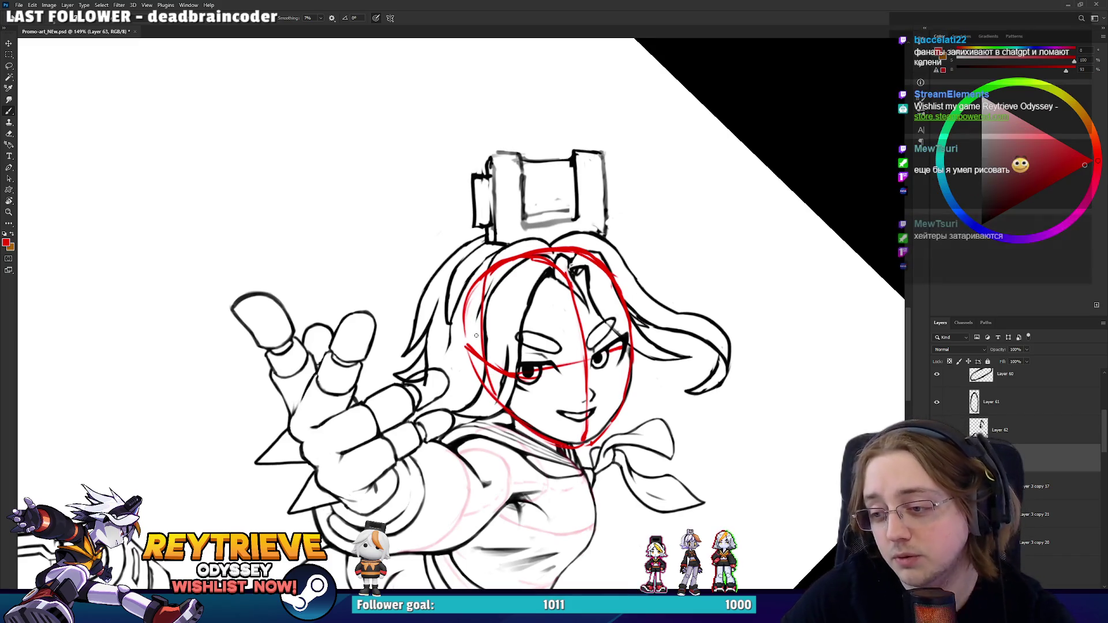
key("ctrl+z")
left_click_drag(495, 395, 478, 298)
- Add a red arc on the face's left, a guide down from the hat, and a diagonal through the headpiece
key("r")
mouse_move(519, 259)
left_mouse_down()
mouse_move(548, 231)
mouse_move(606, 248)
mouse_move(571, 203)
mouse_move(622, 228)
mouse_move(563, 307)
mouse_move(467, 212)
mouse_move(473, 191)
mouse_move(519, 208)
mouse_move(571, 271)
mouse_move(591, 342)
left_mouse_up()
key("r")
key("r")
key("b")
left_click_drag(551, 305, 519, 292)
left_click_drag(490, 388, 507, 291)
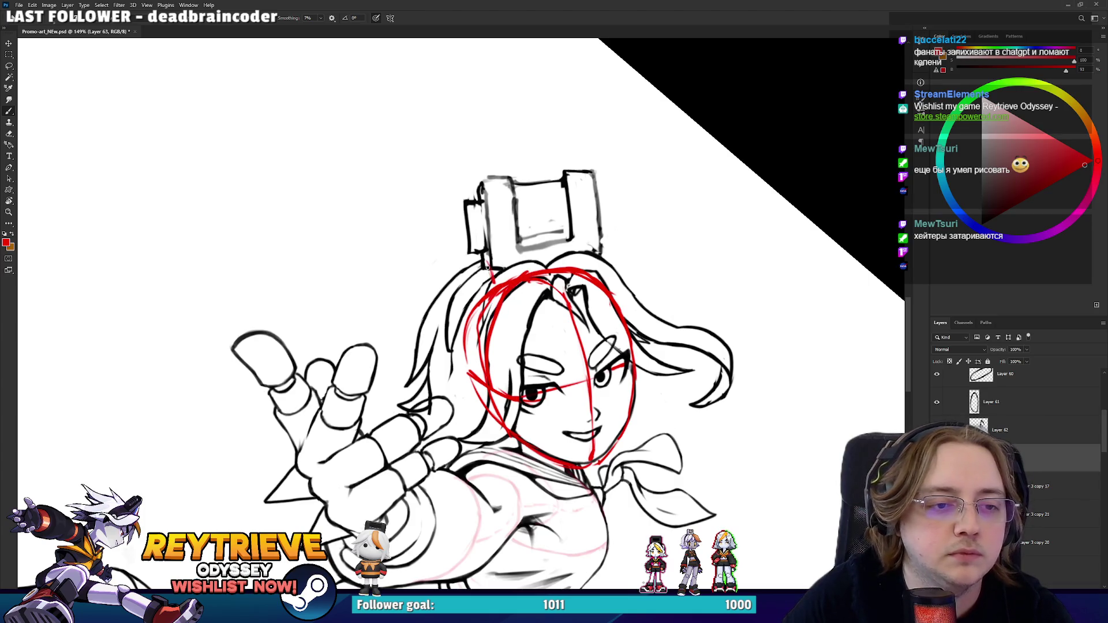
left_click_drag(485, 249, 507, 298)
left_click_drag(519, 311, 479, 294)
left_click_drag(451, 242, 509, 186)
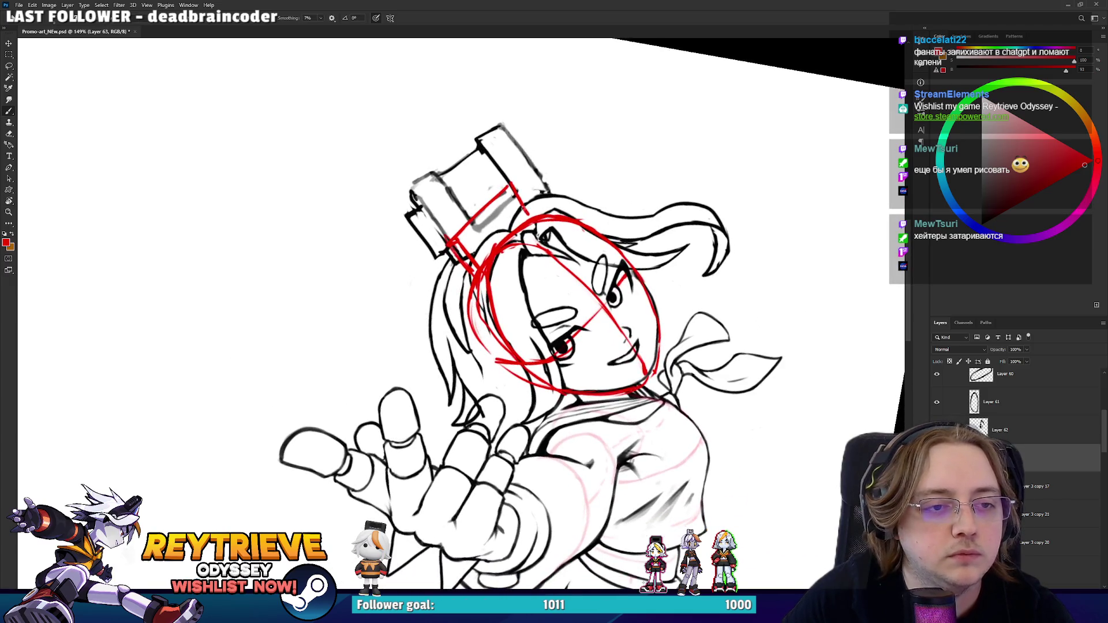
key("e")
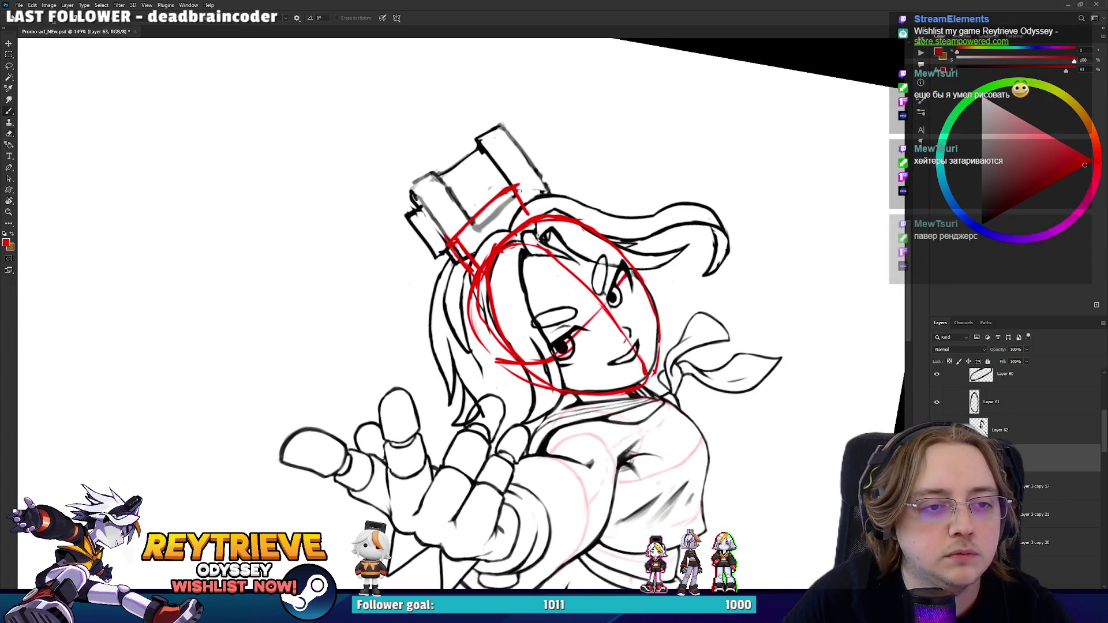
scroll(533, 188, "down", 5)
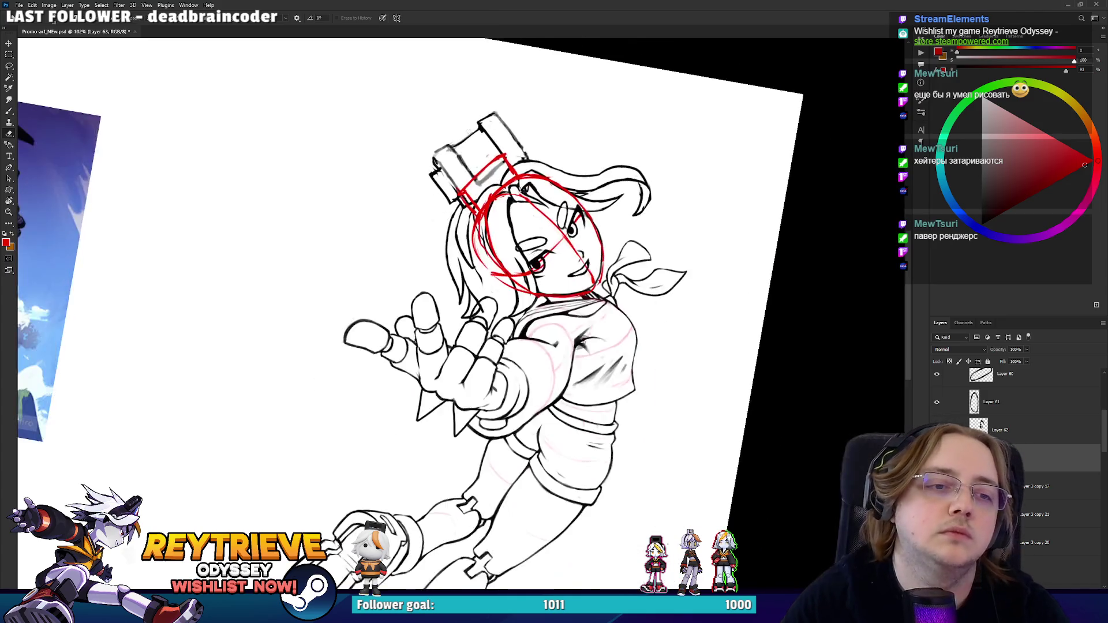
- On the line art layer, lasso the camera headpiece and move it down and left
key("r")
key("Escape")
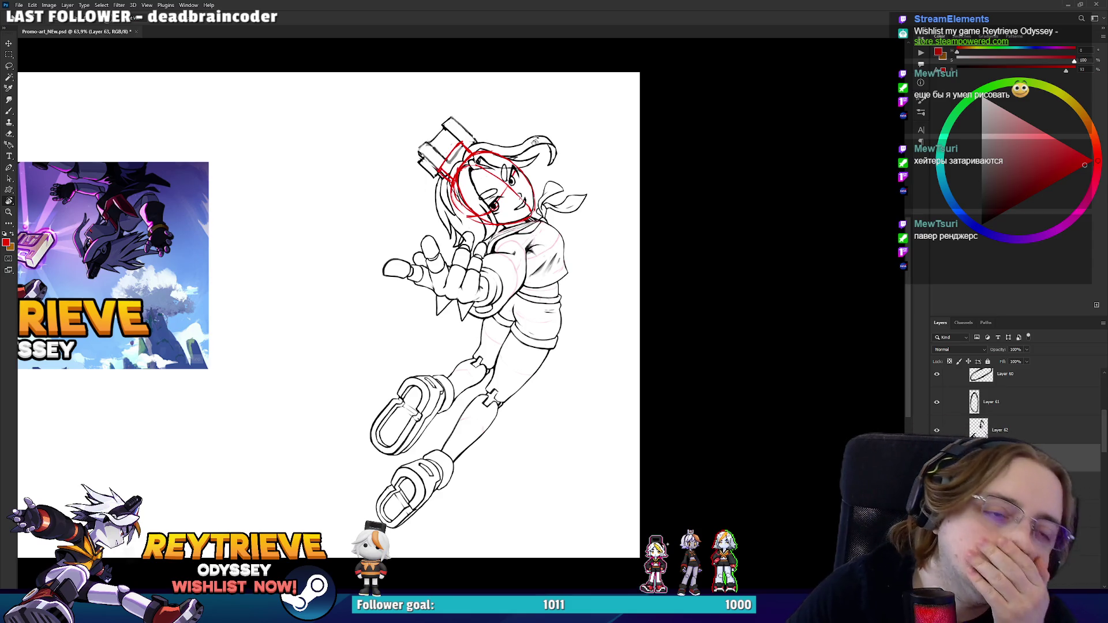
scroll(427, 130, "up", 4)
scroll(436, 142, "up", 2)
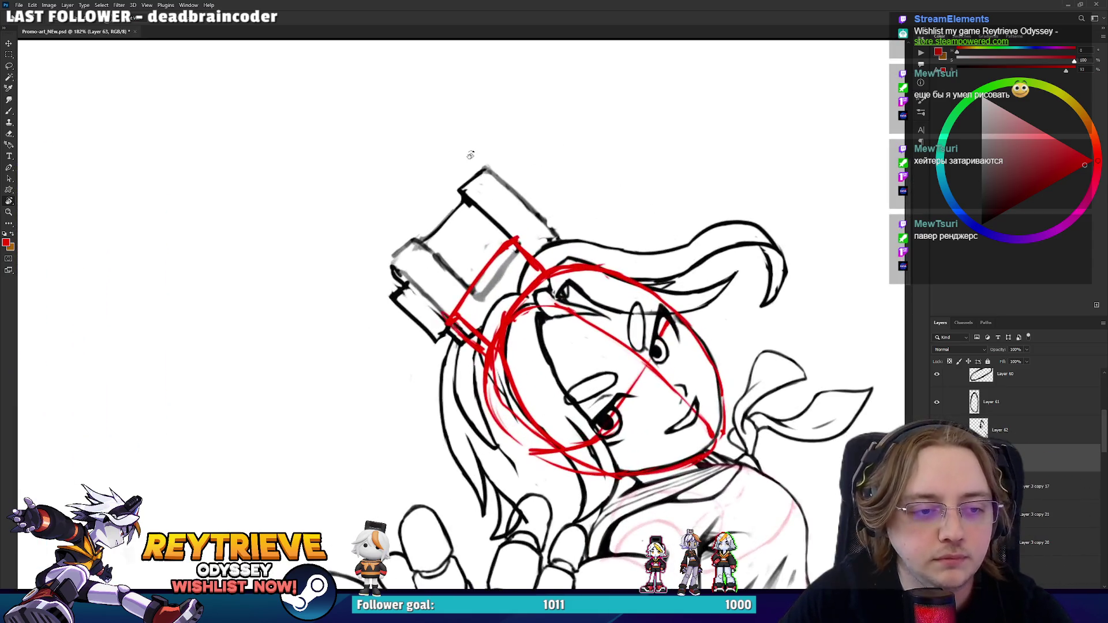
key("alt+bracketleft")
key("l")
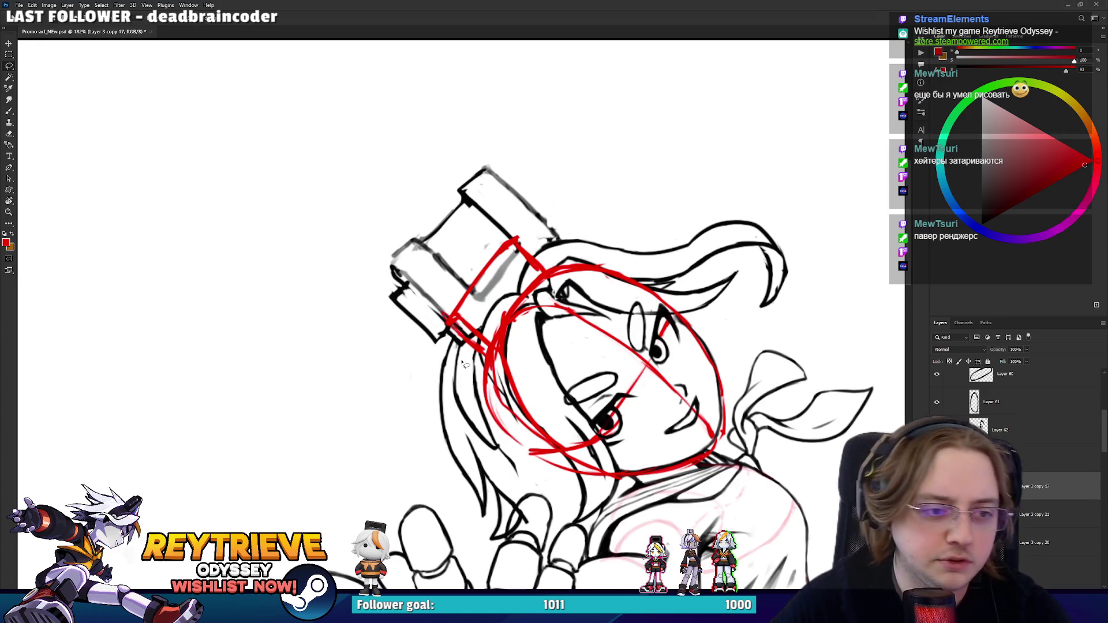
mouse_move(452, 341)
left_mouse_down()
mouse_move(473, 349)
mouse_move(532, 257)
mouse_move(574, 235)
mouse_move(349, 353)
mouse_move(418, 355)
left_mouse_up()
key("v")
left_click_drag(499, 218, 490, 239)
- Rotate the headpiece about -8° with Free Transform and commit it
key("ctrl+t")
left_click_drag(623, 198, 603, 184)
left_click_drag(584, 229, 522, 245)
key("Return")
scroll(568, 271, "down", 5)
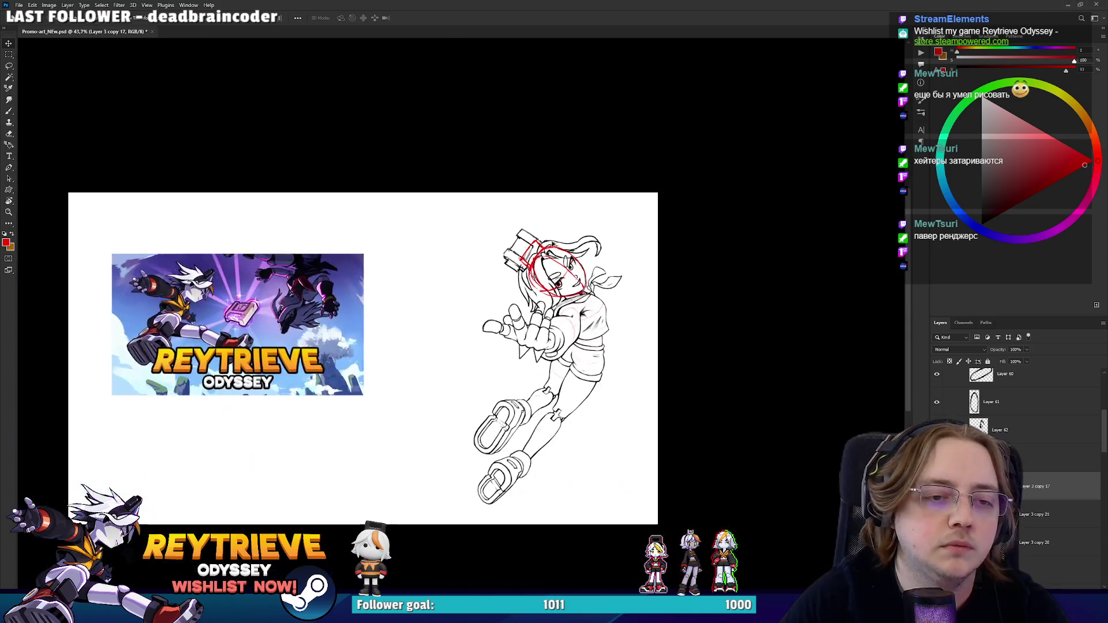
scroll(556, 244, "up", 3)
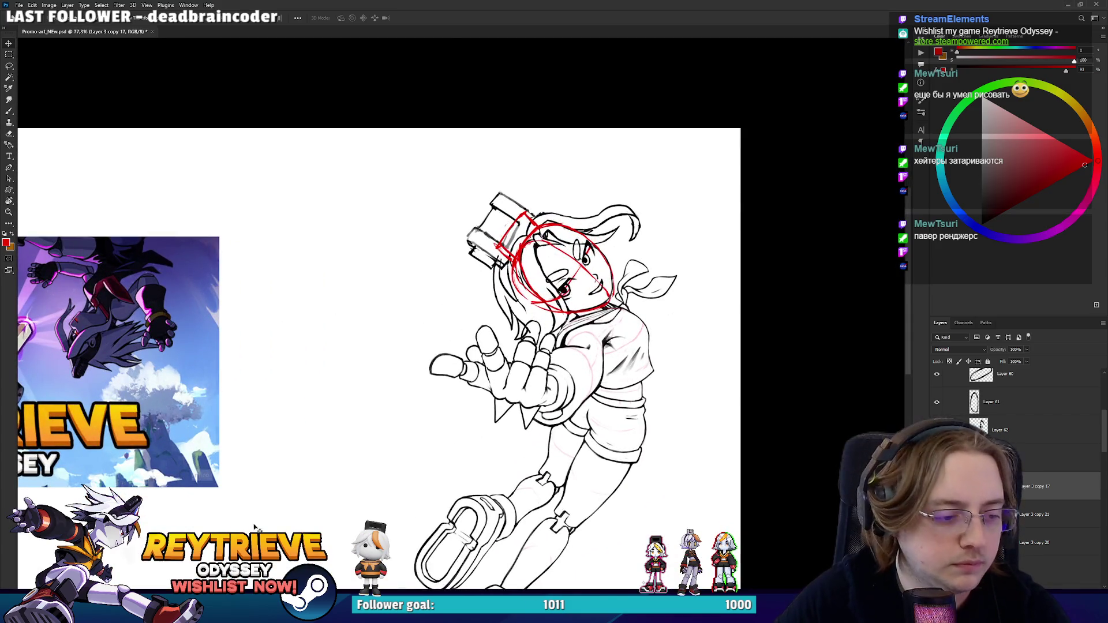
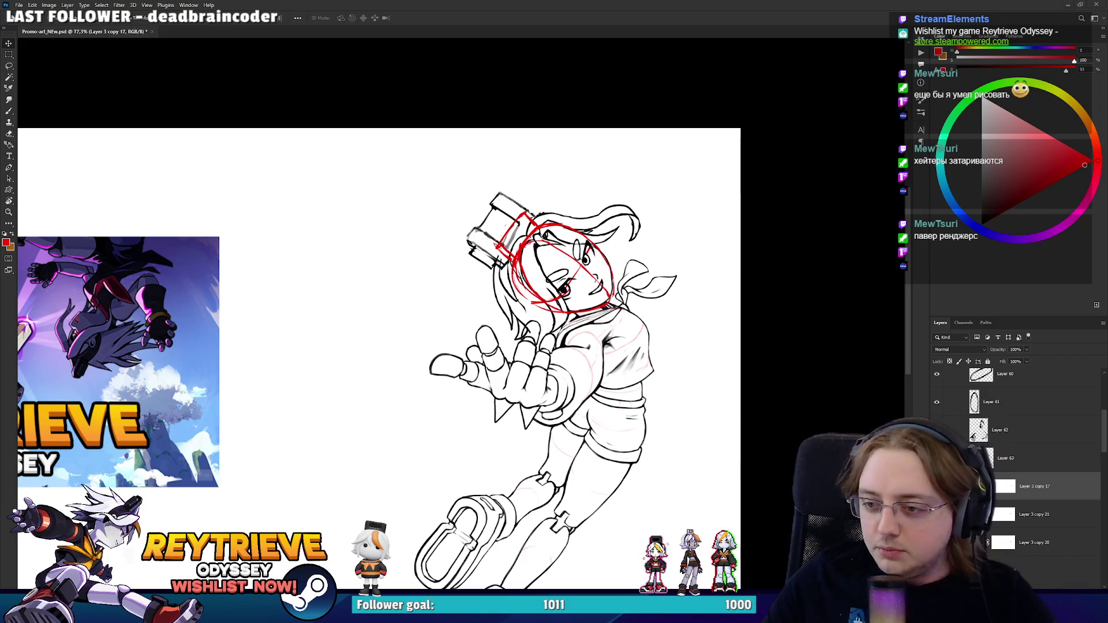
- On Layer 63, erase the stray red strokes at the top of the head
scroll(415, 291, "up", 4)
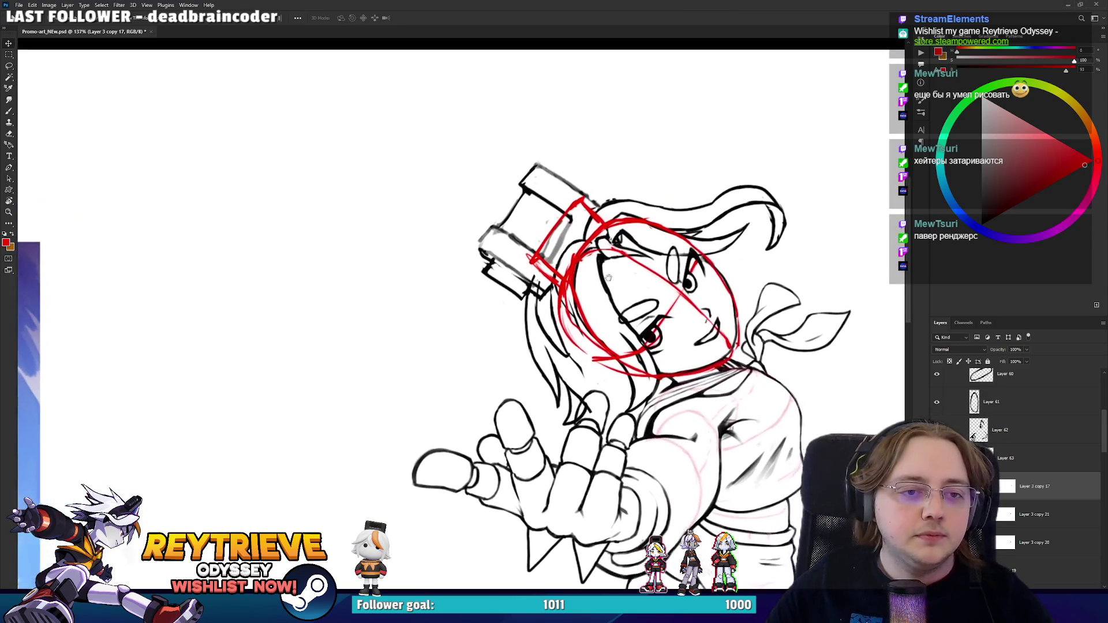
scroll(609, 277, "up", 2)
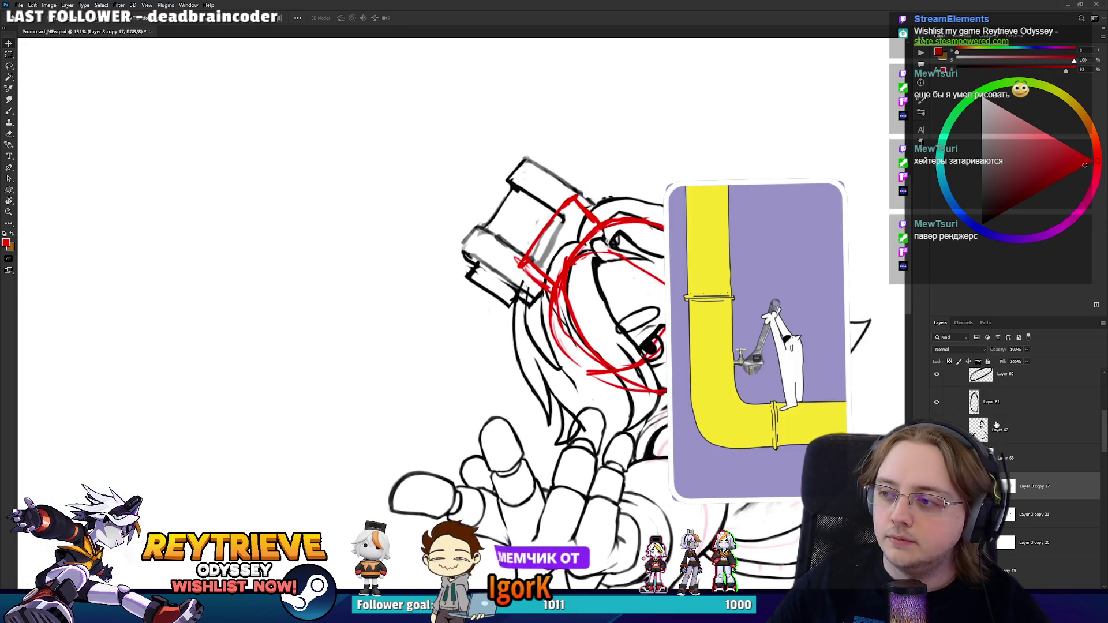
left_click(1003, 458)
key("r")
left_click_drag(548, 173, 605, 191)
key("e")
mouse_move(614, 257)
left_mouse_down()
mouse_move(608, 242)
mouse_move(623, 278)
left_mouse_up()
- Erase part of the red guide at the head's left and the stray stroke beside the box
key("b")
key("e")
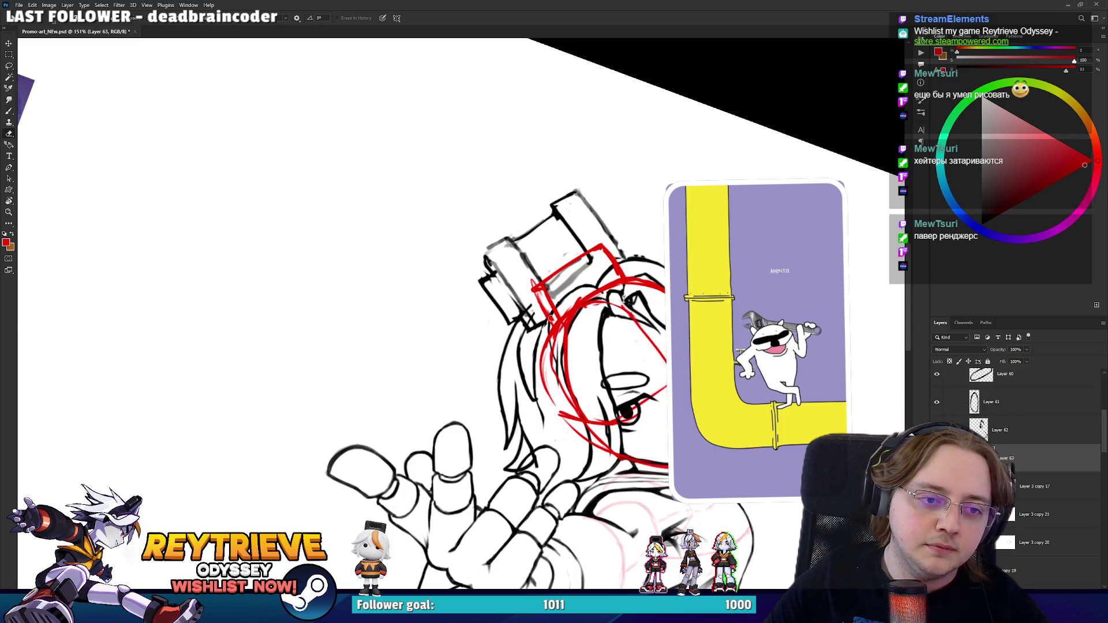
key("b")
key("e")
mouse_move(551, 303)
left_mouse_down()
mouse_move(546, 326)
mouse_move(554, 322)
mouse_move(540, 276)
left_mouse_up()
key("b")
key("r")
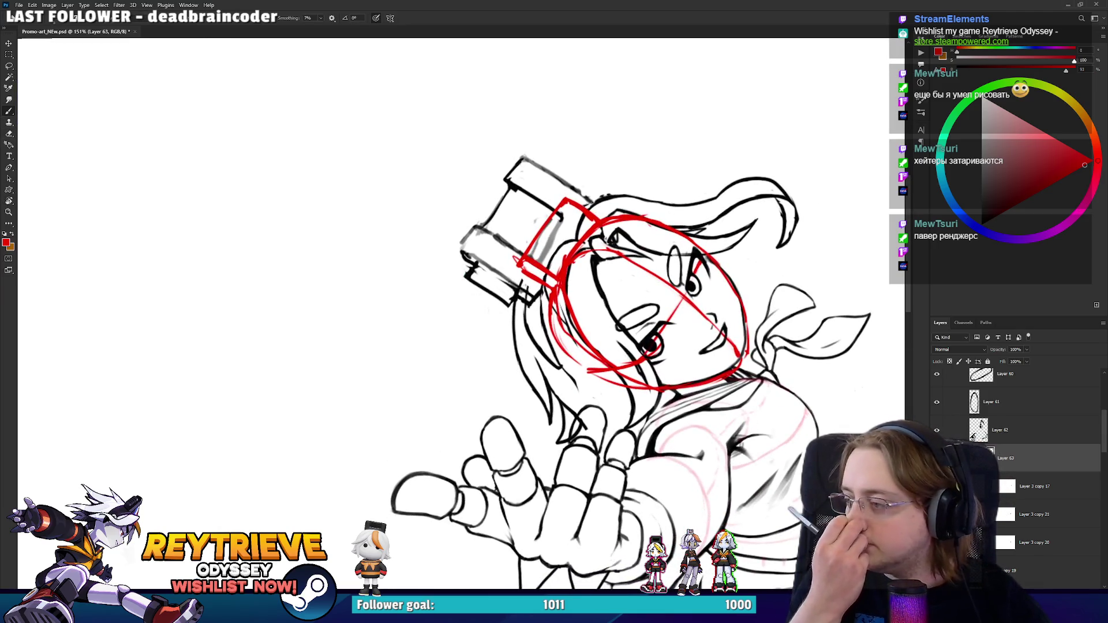
scroll(563, 190, "down", 5)
scroll(564, 190, "up", 6)
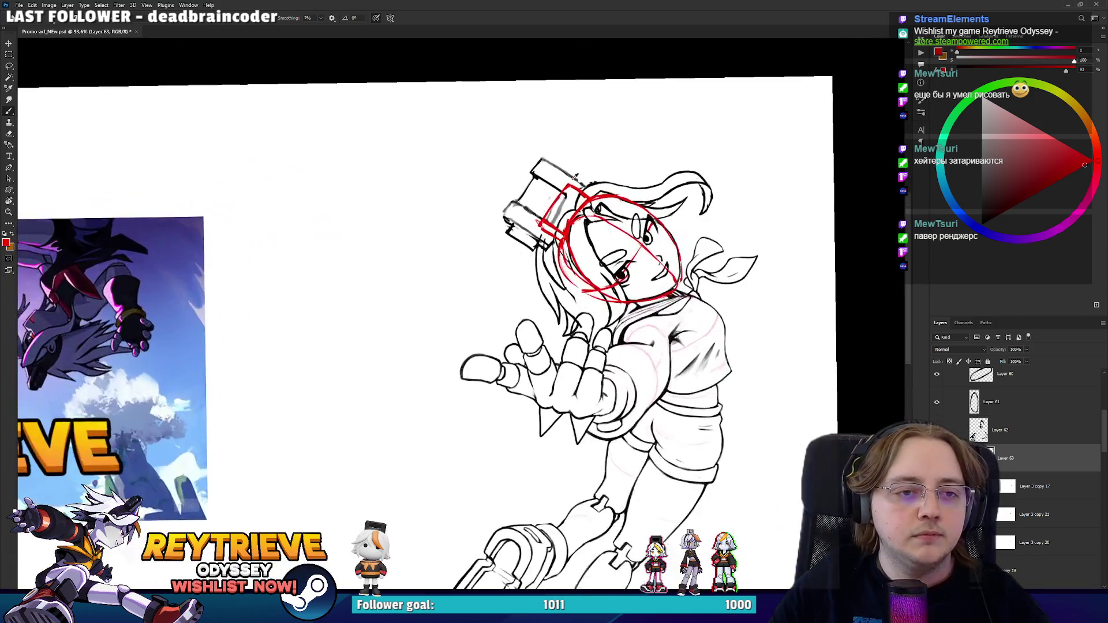
scroll(569, 187, "up", 2)
key("e")
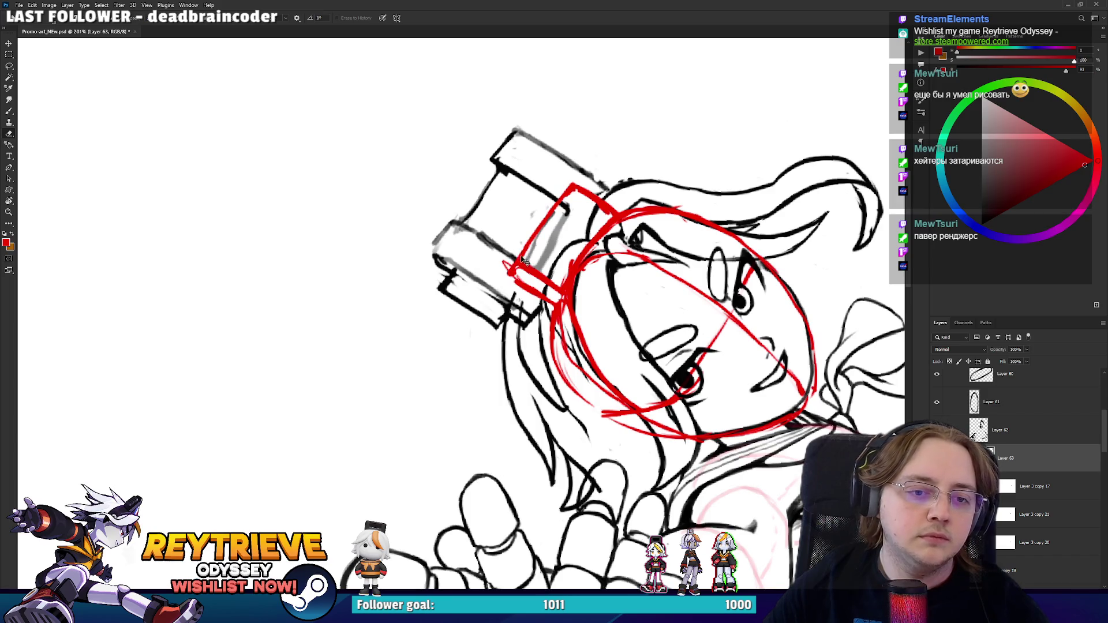
mouse_move(515, 267)
left_mouse_down()
mouse_move(507, 280)
mouse_move(502, 264)
left_mouse_up()
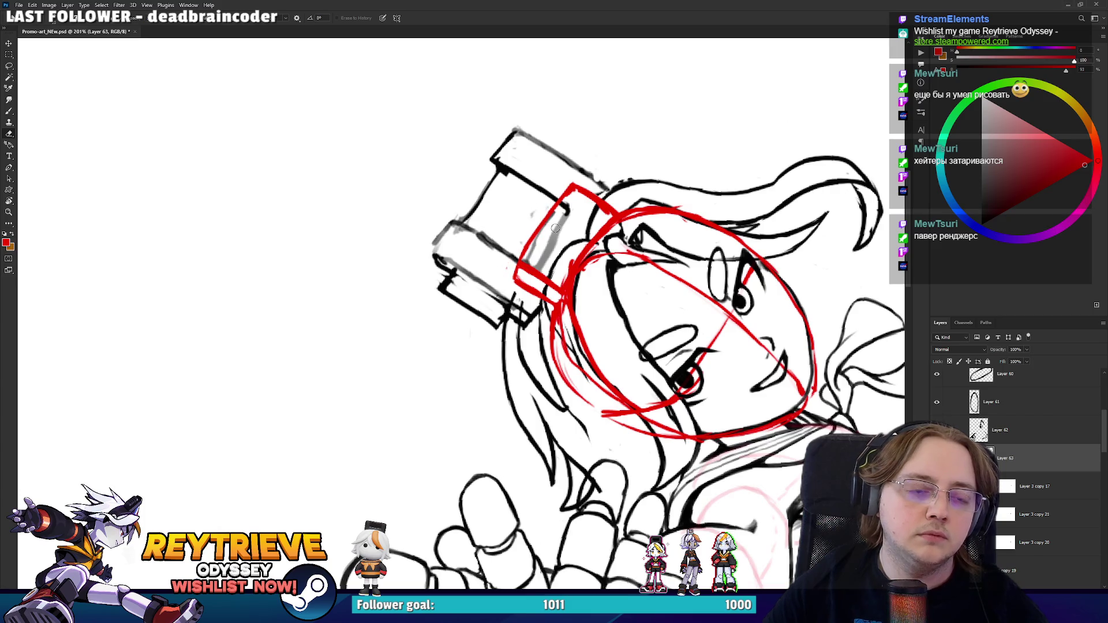
- Lasso the red box, then rotate and shift it onto the hat device and deselect
key("l")
left_click_drag(559, 310, 596, 231)
mouse_move(623, 184)
left_mouse_down()
mouse_move(508, 312)
mouse_move(528, 317)
left_mouse_up()
key("ctrl+t")
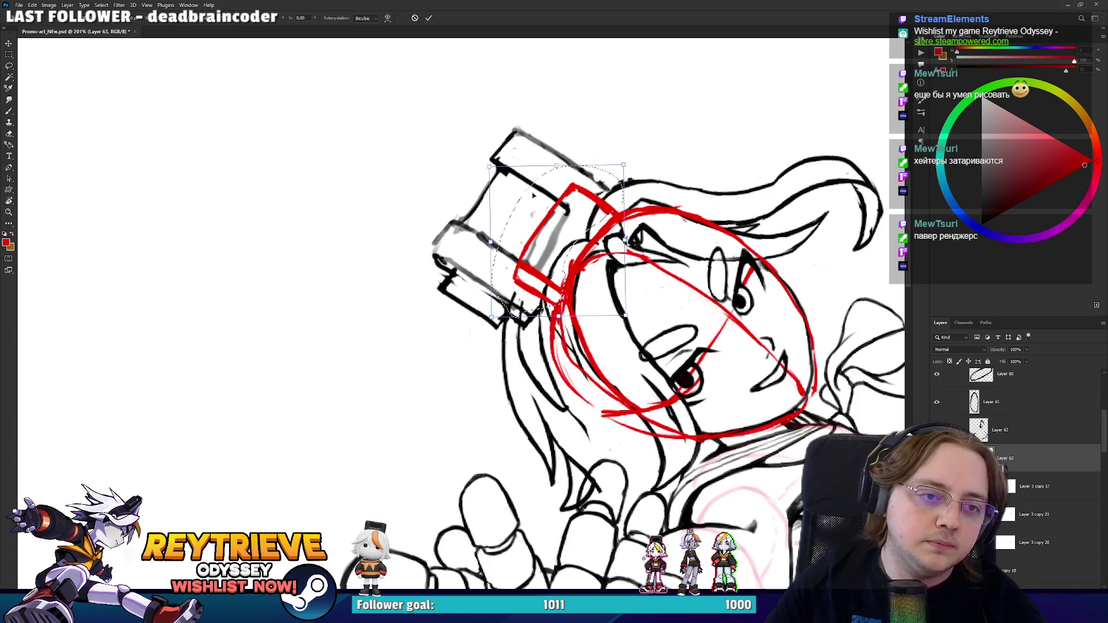
left_click_drag(503, 238, 442, 226)
left_click_drag(526, 231, 531, 248)
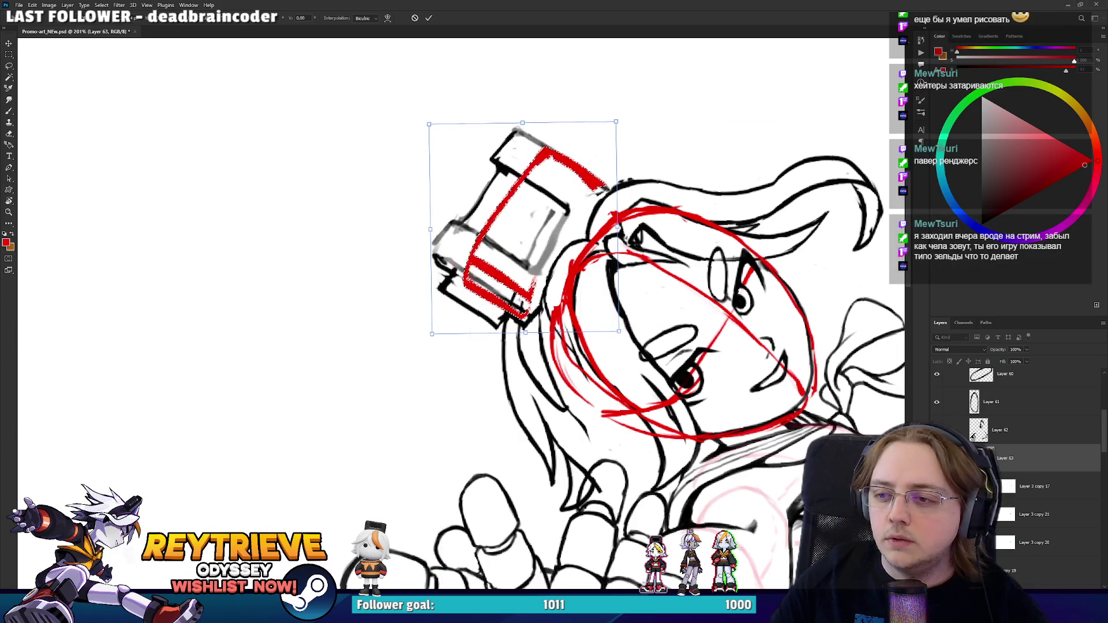
key("Return")
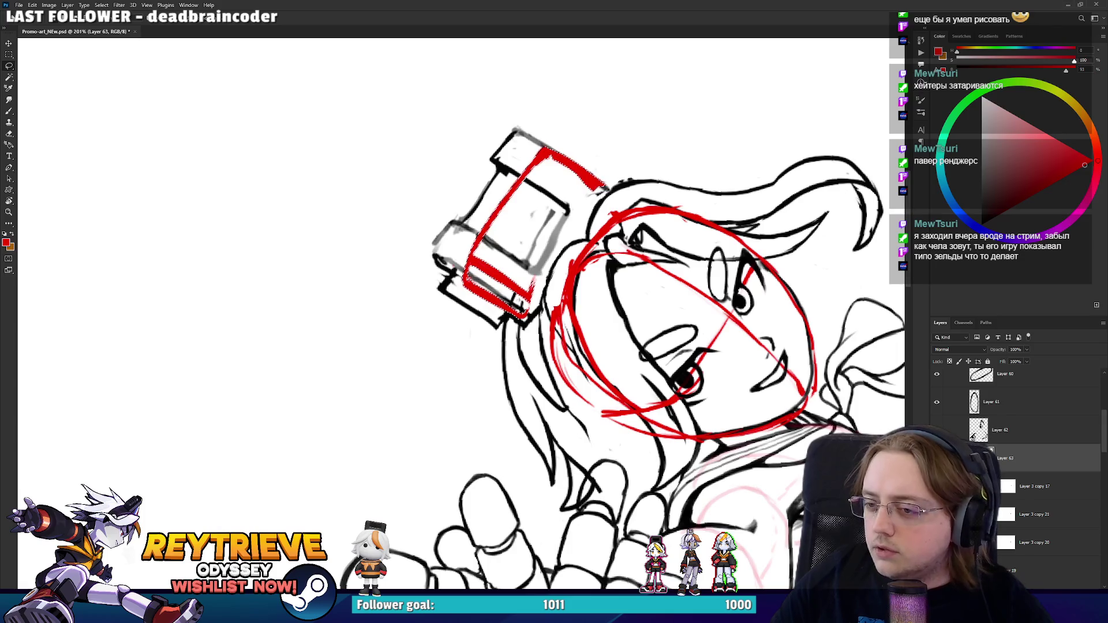
key("ctrl+d")
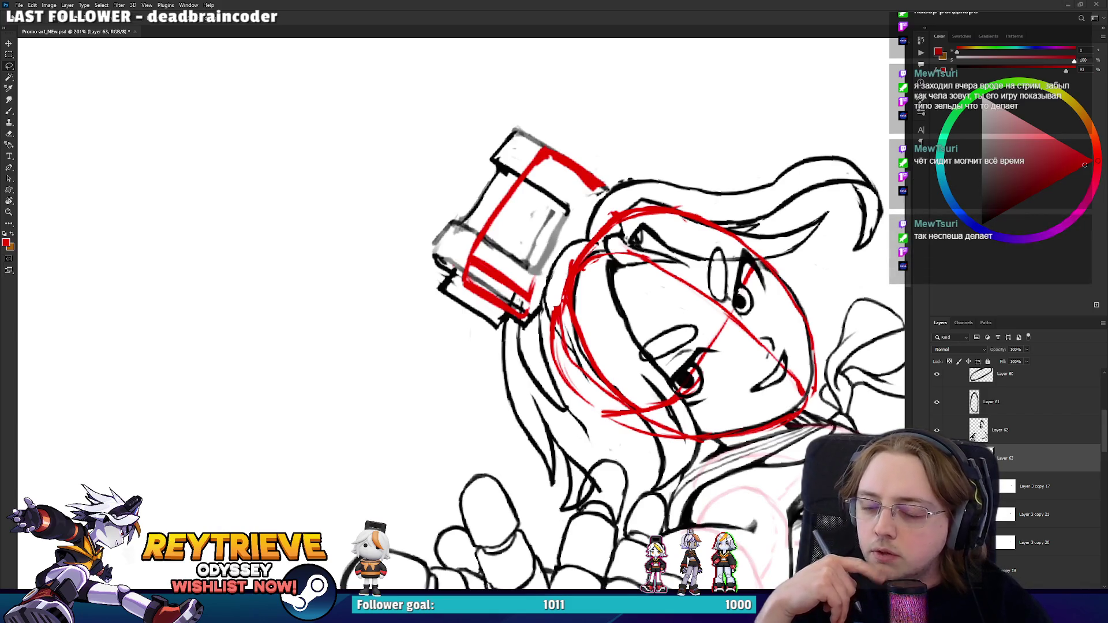
- Add a red construction line along the hat's lower edge
key("r")
left_click_drag(635, 231, 577, 288)
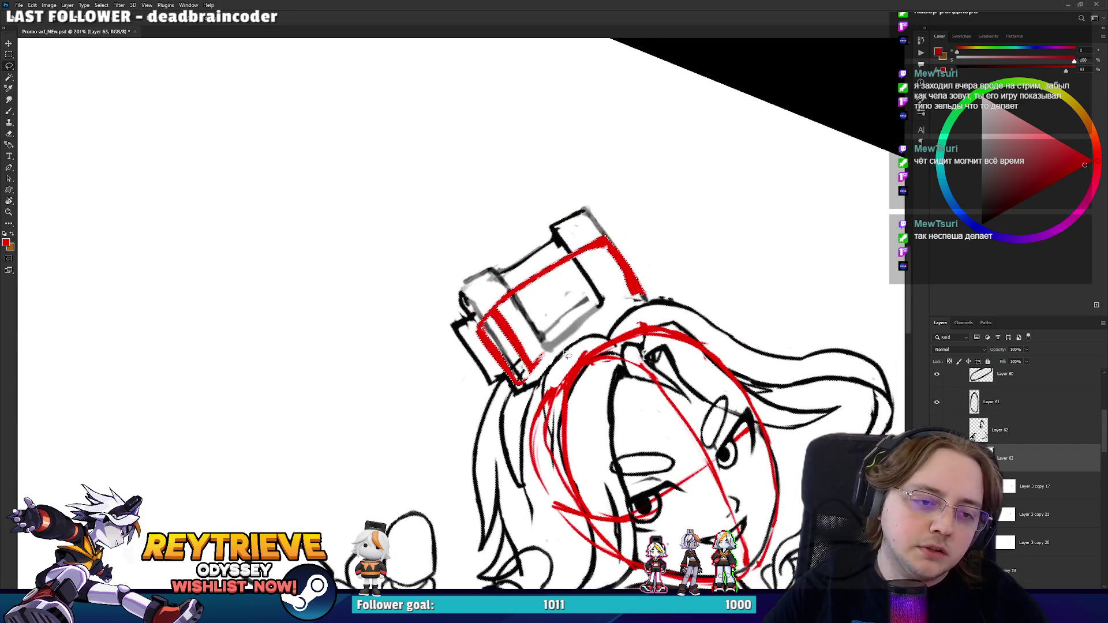
key("b")
left_click_drag(518, 379, 522, 386)
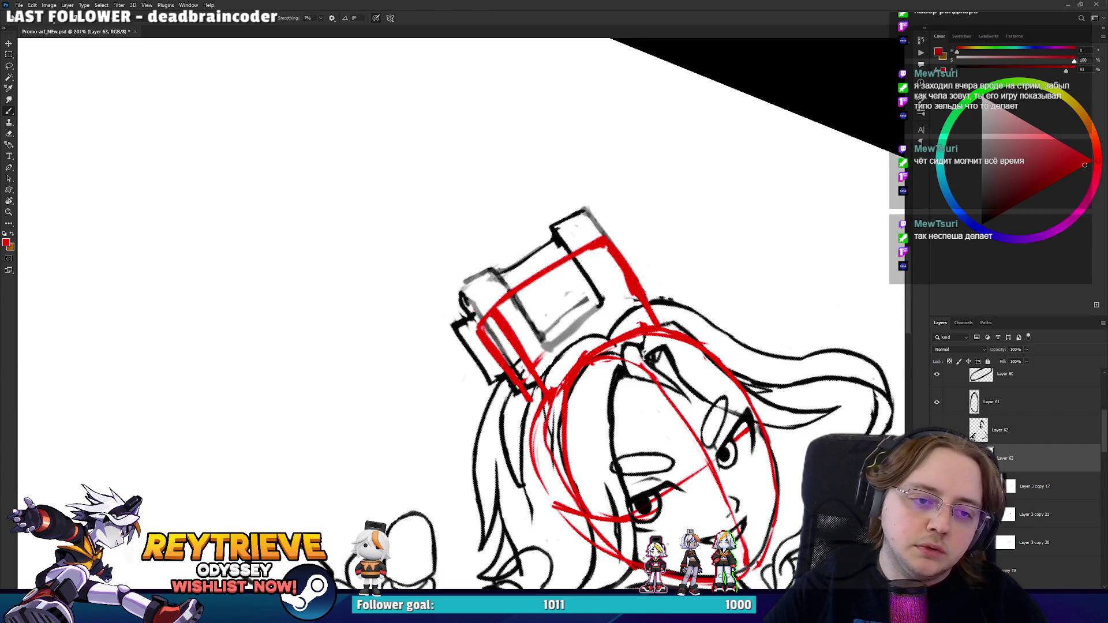
- Redraw the left edge of the red face ellipse as a single clean stroke
left_click_drag(657, 321, 619, 270)
left_click_drag(558, 339, 605, 344)
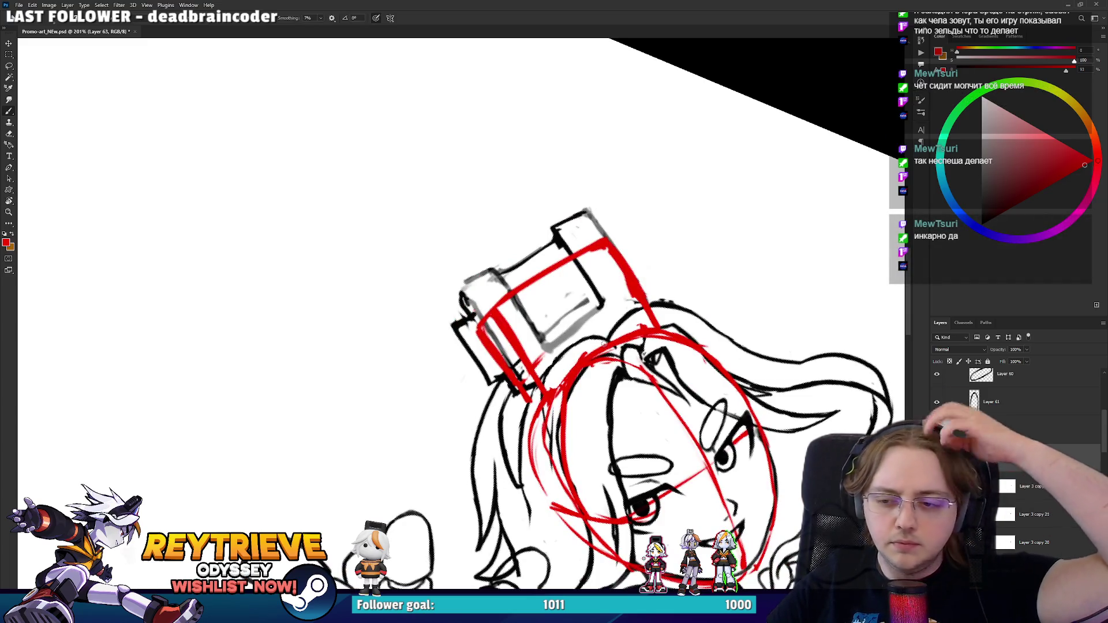
mouse_move(601, 311)
left_mouse_down()
mouse_move(458, 309)
mouse_move(575, 312)
left_mouse_up()
left_click_drag(580, 381, 577, 277)
left_click_drag(576, 332, 603, 249)
key("e")
mouse_move(583, 367)
left_mouse_down()
mouse_move(606, 243)
mouse_move(631, 230)
left_mouse_up()
key("b")
mouse_move(575, 374)
left_mouse_down()
mouse_move(569, 294)
mouse_move(600, 245)
mouse_move(648, 218)
mouse_move(616, 239)
left_mouse_up()
key("e")
mouse_move(682, 213)
left_mouse_down()
mouse_move(671, 310)
mouse_move(622, 334)
left_mouse_up()
- Touch up a red line near the top of the head
key("r")
key("e")
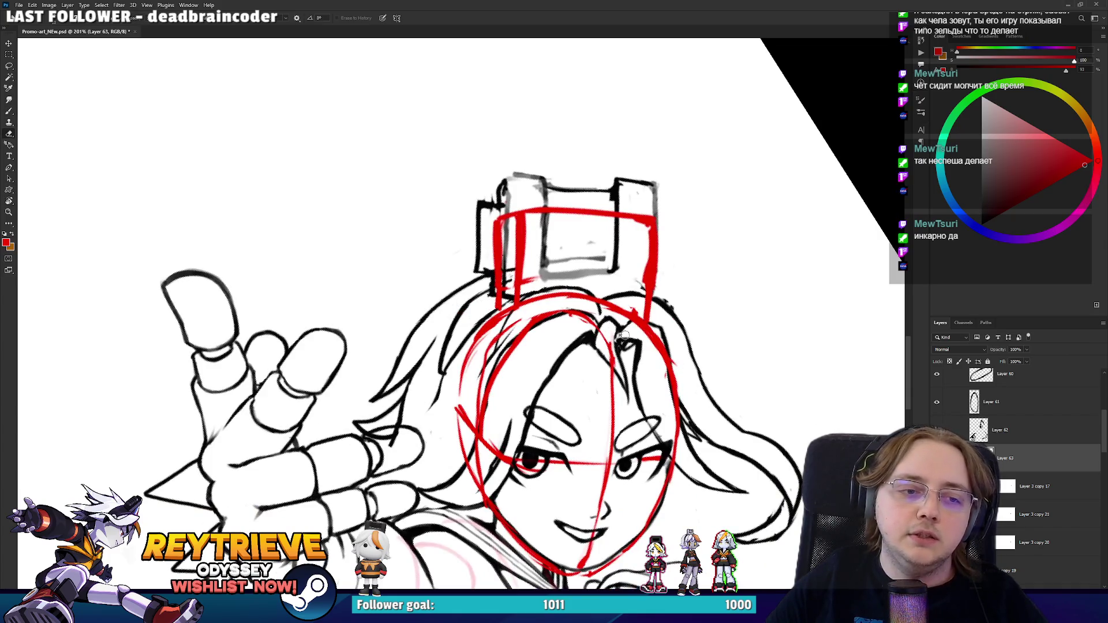
key("b")
mouse_move(611, 352)
left_mouse_down()
mouse_move(571, 296)
mouse_move(568, 245)
mouse_move(532, 193)
mouse_move(462, 191)
mouse_move(536, 173)
left_mouse_up()
key("e")
- Try red strokes along the face centre line, then remove them
key("r")
key("e")
key("r")
left_click_drag(626, 306, 646, 384)
key("e")
left_click_drag(618, 302, 643, 397)
key("b")
left_click_drag(630, 320, 654, 404)
key("ctrl+z")
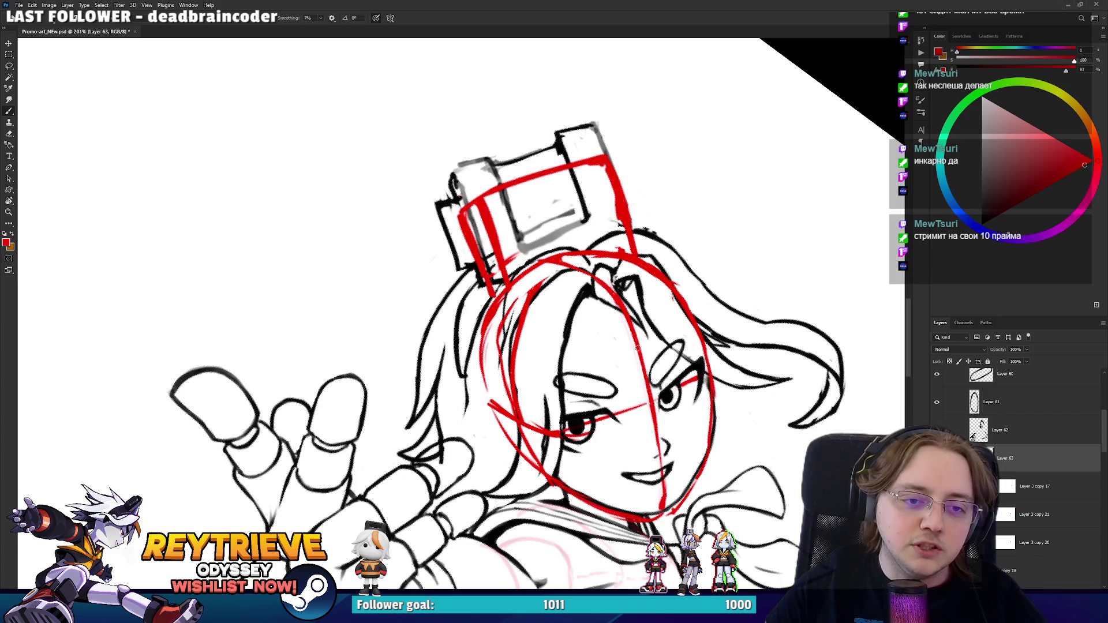
key("e")
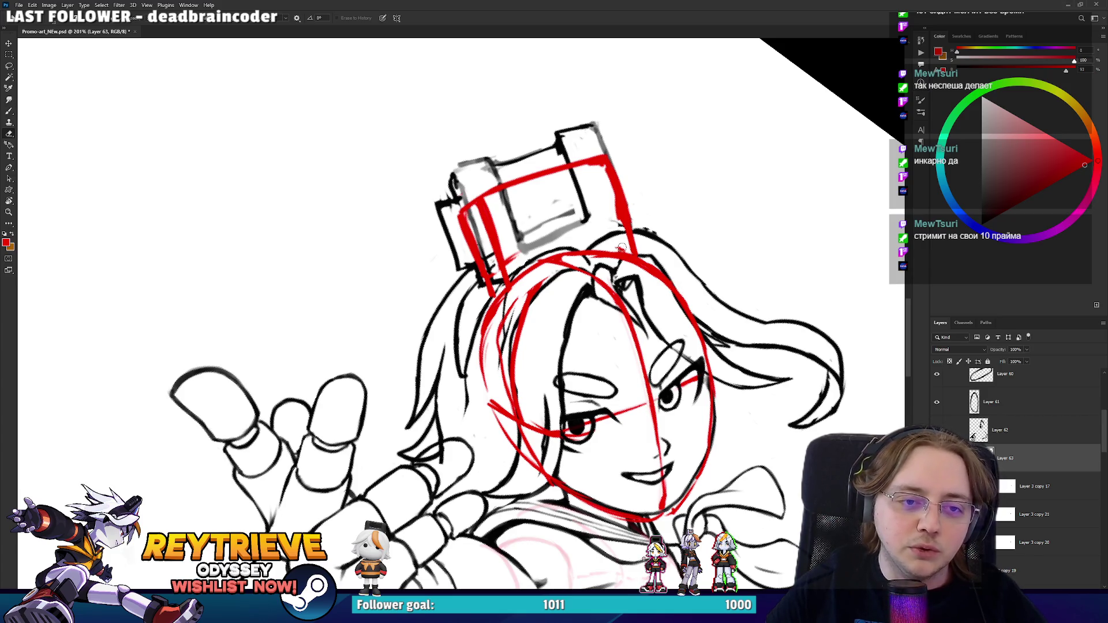
- With the hat box upright, replace its uneven red left edge with a straight line
key("r")
left_click_drag(626, 247, 568, 164)
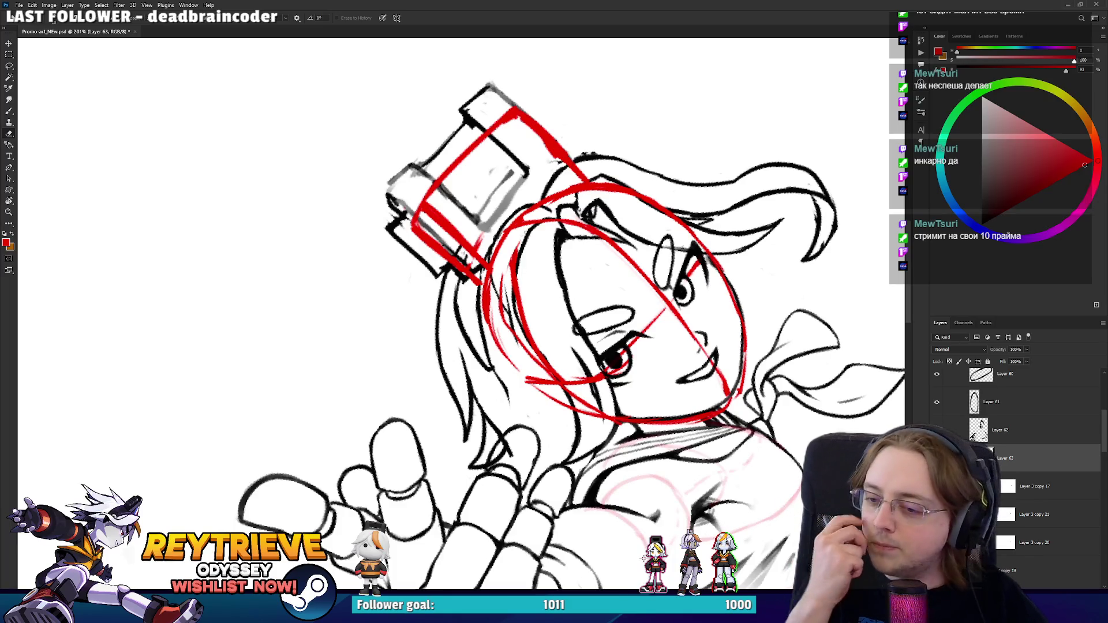
key("r")
mouse_move(576, 202)
left_mouse_down()
mouse_move(461, 314)
mouse_move(600, 235)
left_mouse_up()
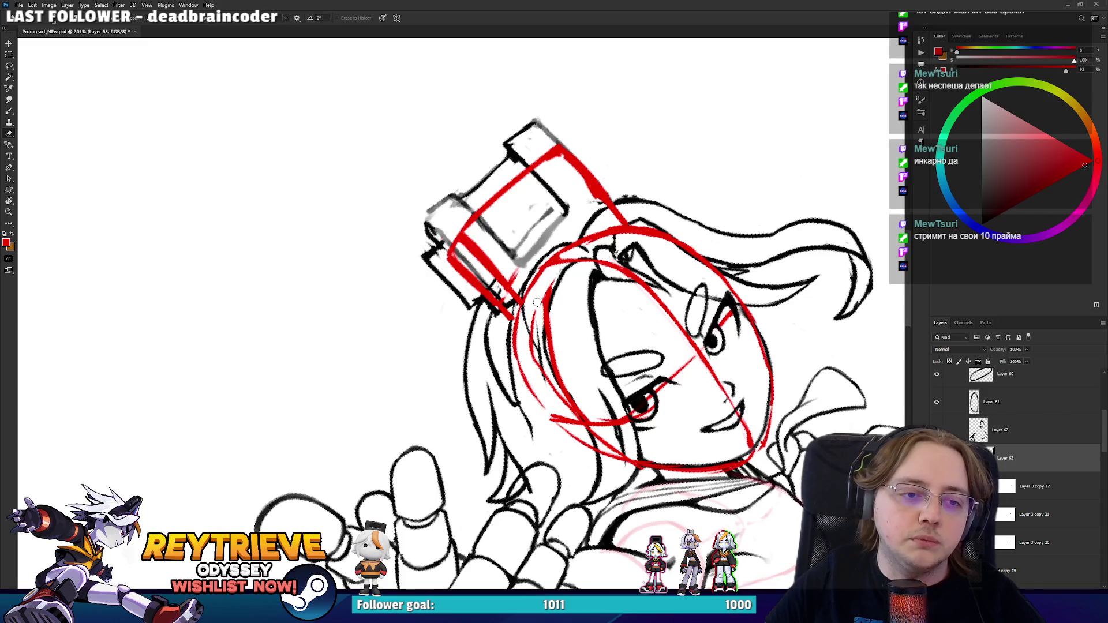
mouse_move(553, 320)
left_mouse_down()
mouse_move(457, 313)
mouse_move(577, 347)
left_mouse_up()
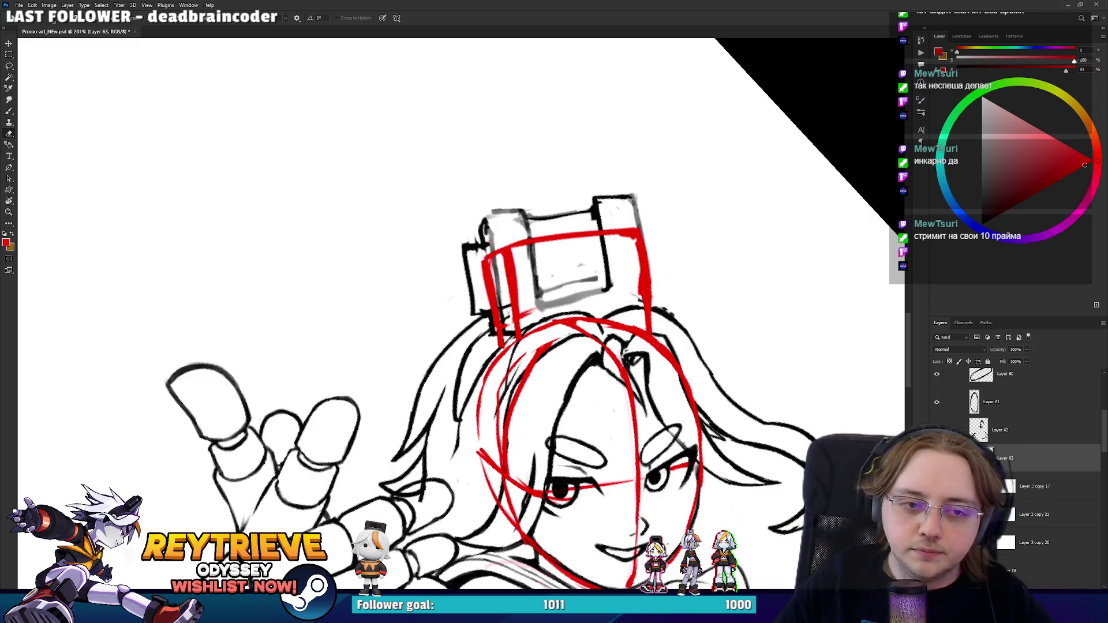
scroll(497, 375, "down", 2)
left_click_drag(603, 291, 543, 176)
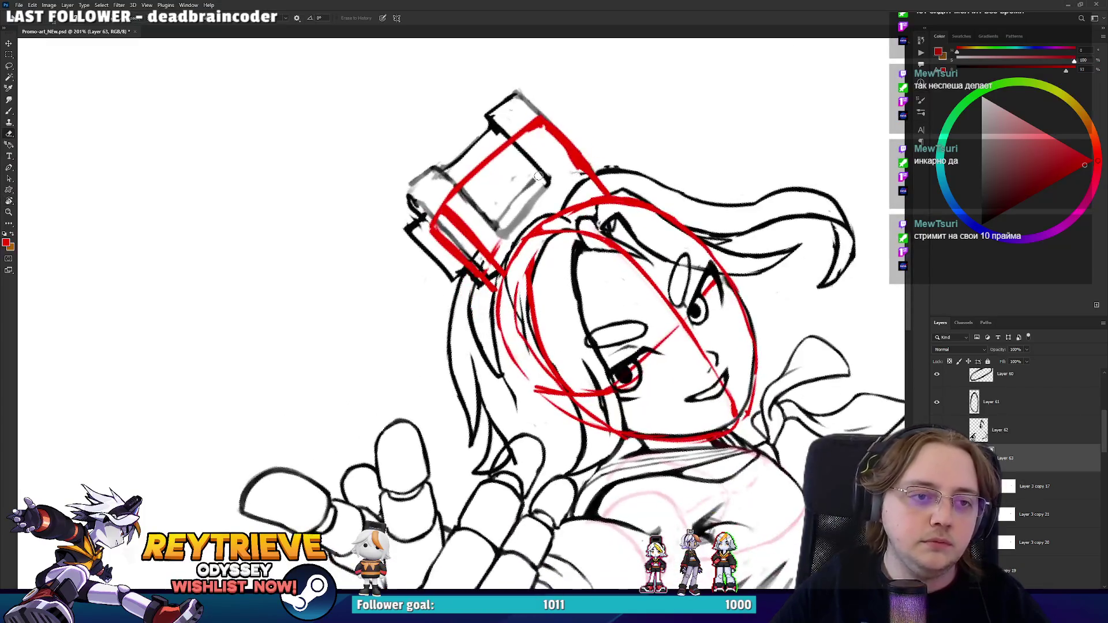
mouse_move(433, 225)
left_mouse_down()
mouse_move(534, 122)
mouse_move(449, 192)
left_mouse_up()
key("b")
key("e")
mouse_move(507, 142)
left_mouse_down()
mouse_move(448, 199)
mouse_move(508, 143)
left_mouse_up()
key("b")
mouse_move(437, 224)
left_mouse_down()
mouse_move(542, 121)
mouse_move(501, 157)
left_mouse_up()
- Hide and show the red sketch to compare the cleaned-up construction
scroll(455, 217, "down", 2)
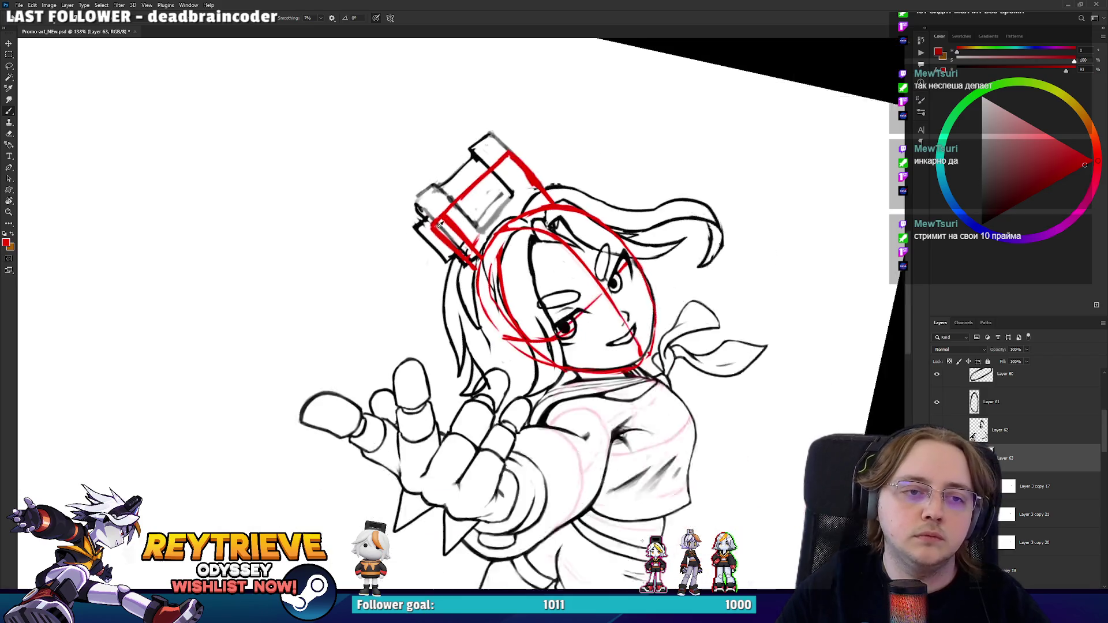
scroll(456, 217, "down", 3)
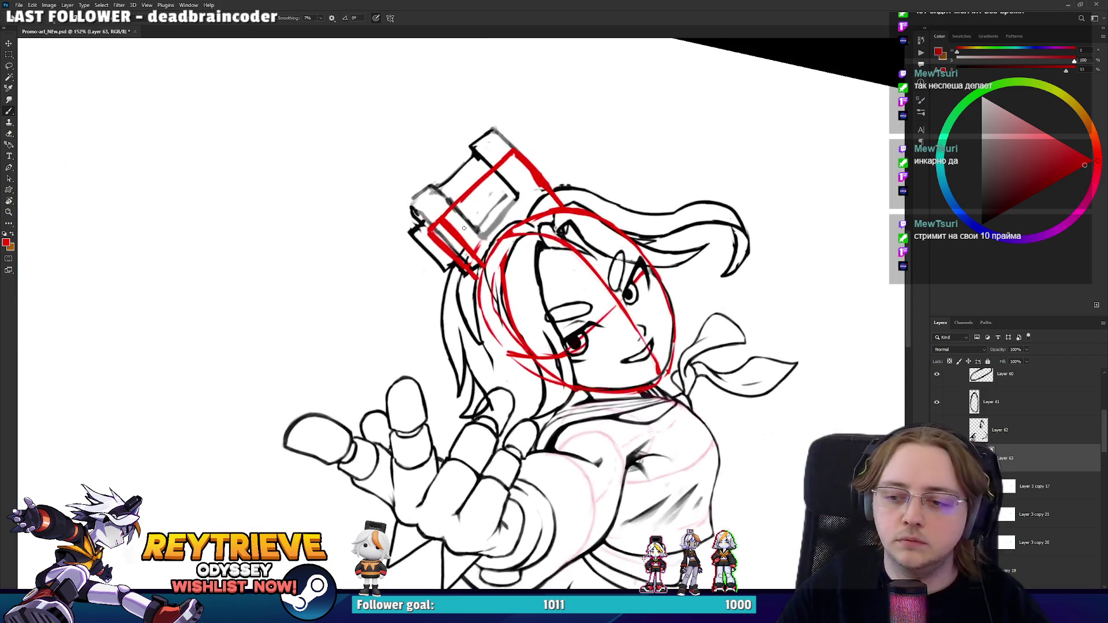
scroll(585, 283, "up", 3)
key("b")
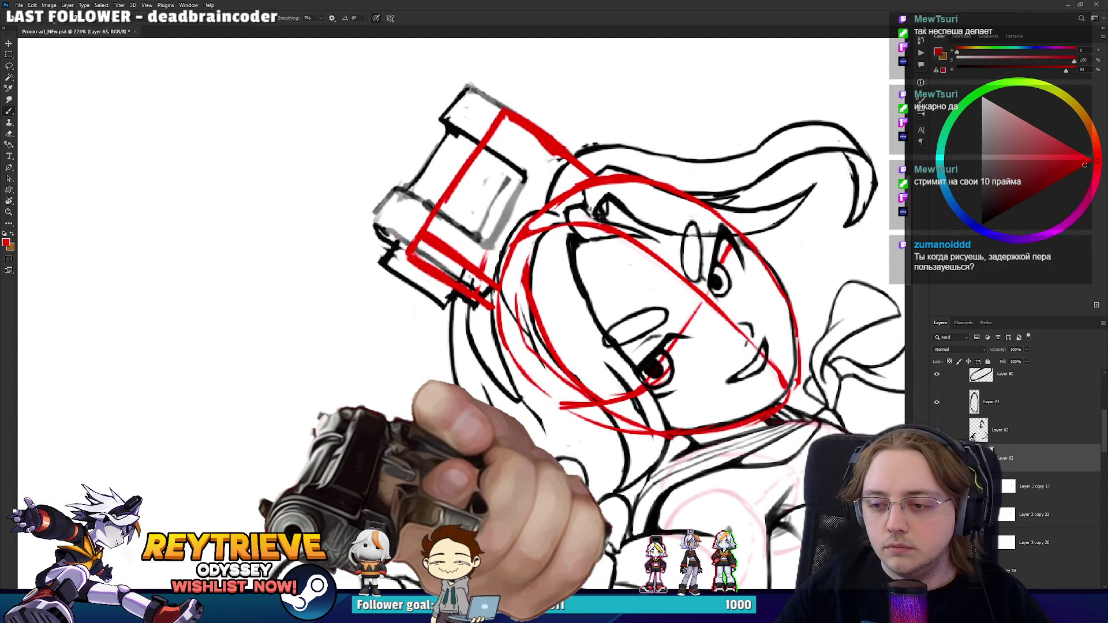
key("ctrl+comma")
key("ctrl+comma")
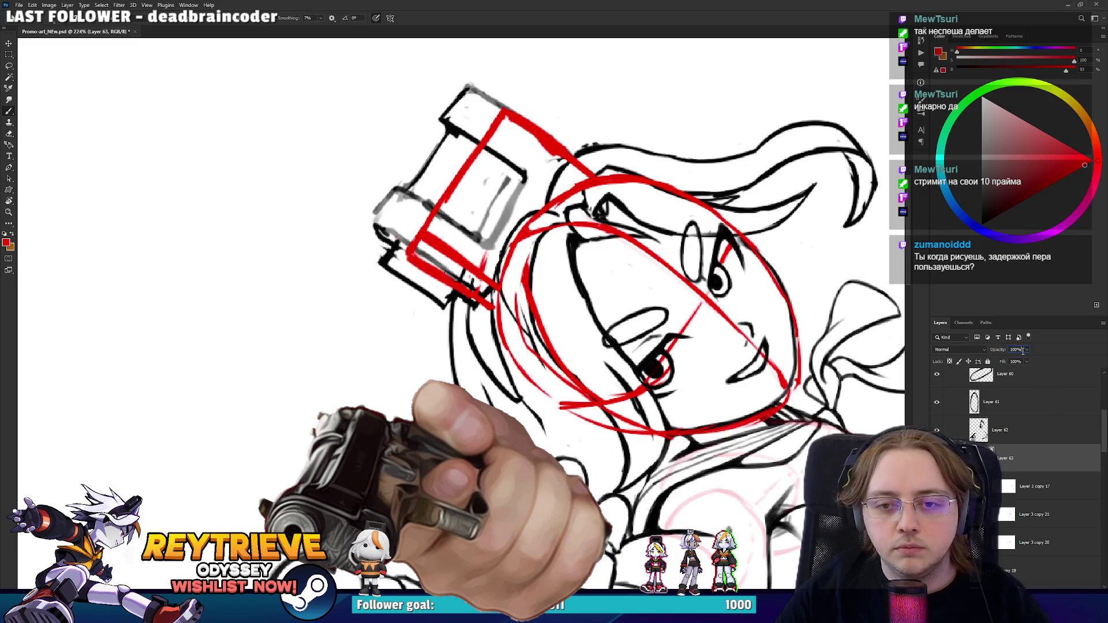
- Fade the red sketch layer to 23% opacity and ink in black on Layer 3 copy 17
left_click(1026, 350)
left_click_drag(1029, 361, 998, 360)
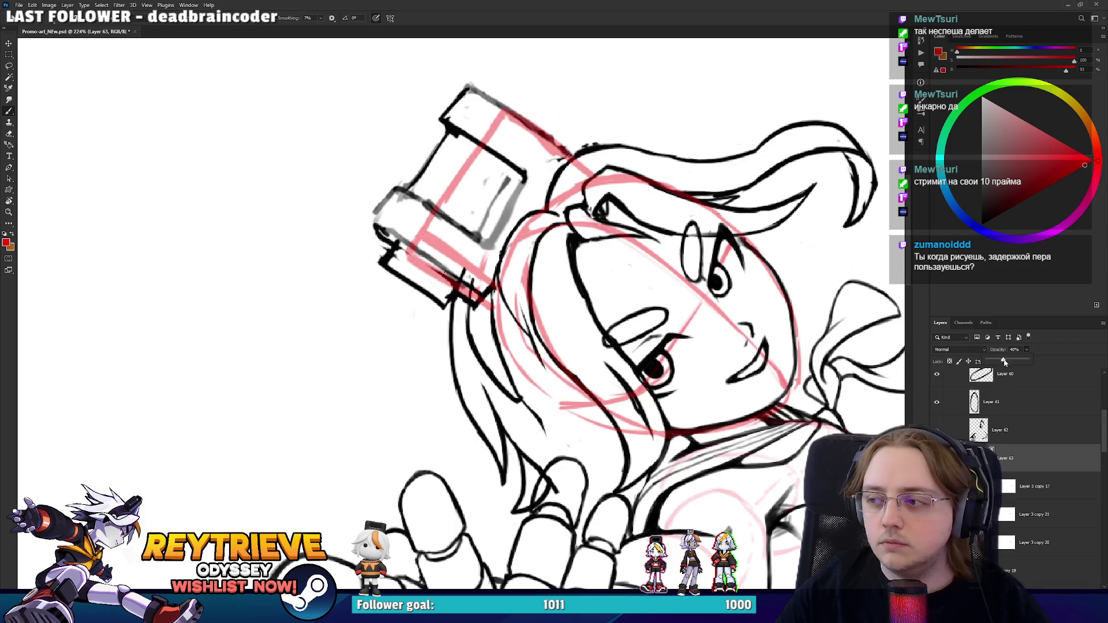
left_click(1033, 486)
key("d")
- Try a few black test strokes near the hat device, undoing each one
left_click_drag(317, 295, 312, 313)
left_click_drag(346, 187, 365, 347)
key("ctrl+z")
key("ctrl+z")
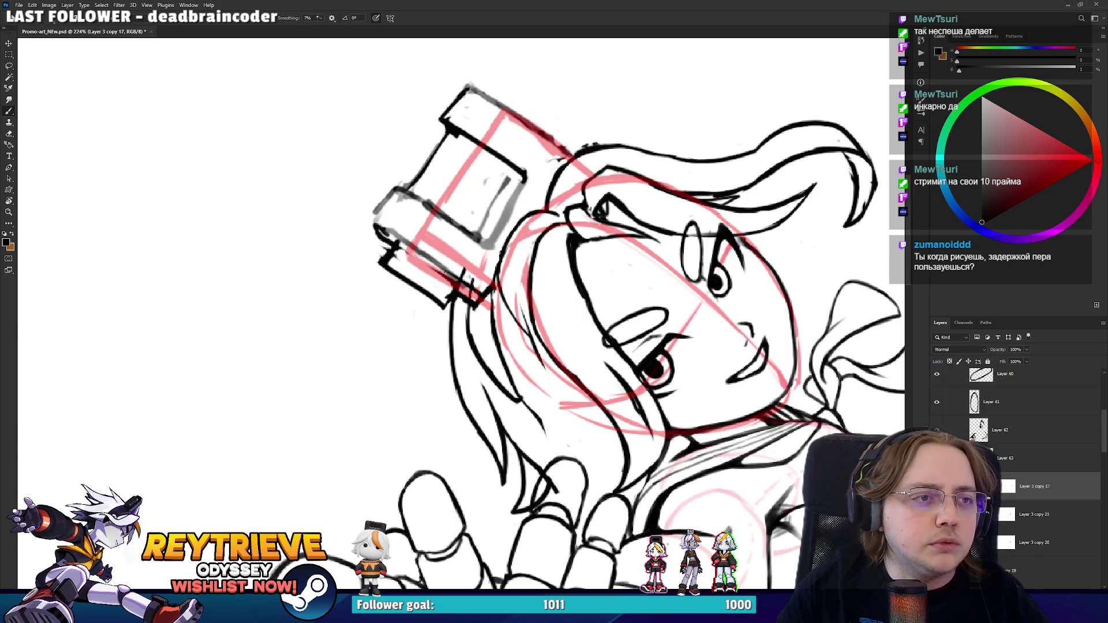
left_click_drag(257, 292, 343, 215)
key("ctrl+z")
mouse_move(316, 271)
left_mouse_down()
mouse_move(348, 219)
mouse_move(372, 317)
left_mouse_up()
key("ctrl+z")
key("ctrl+z")
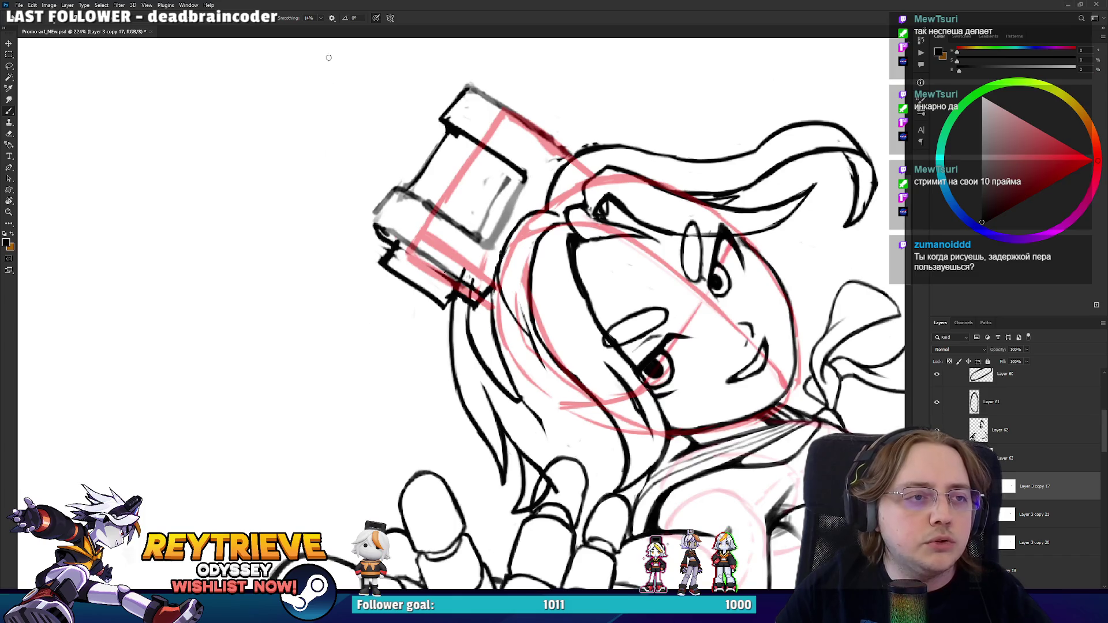
- Adjust the stroke smoothing amount and test more strokes beside the device, then undo them
left_click(320, 18)
mouse_move(284, 145)
left_mouse_down()
mouse_move(294, 340)
mouse_move(372, 404)
left_mouse_up()
key("ctrl+z")
left_click_drag(261, 217, 358, 220)
left_click_drag(285, 134, 381, 421)
key("ctrl+z")
key("ctrl+z")
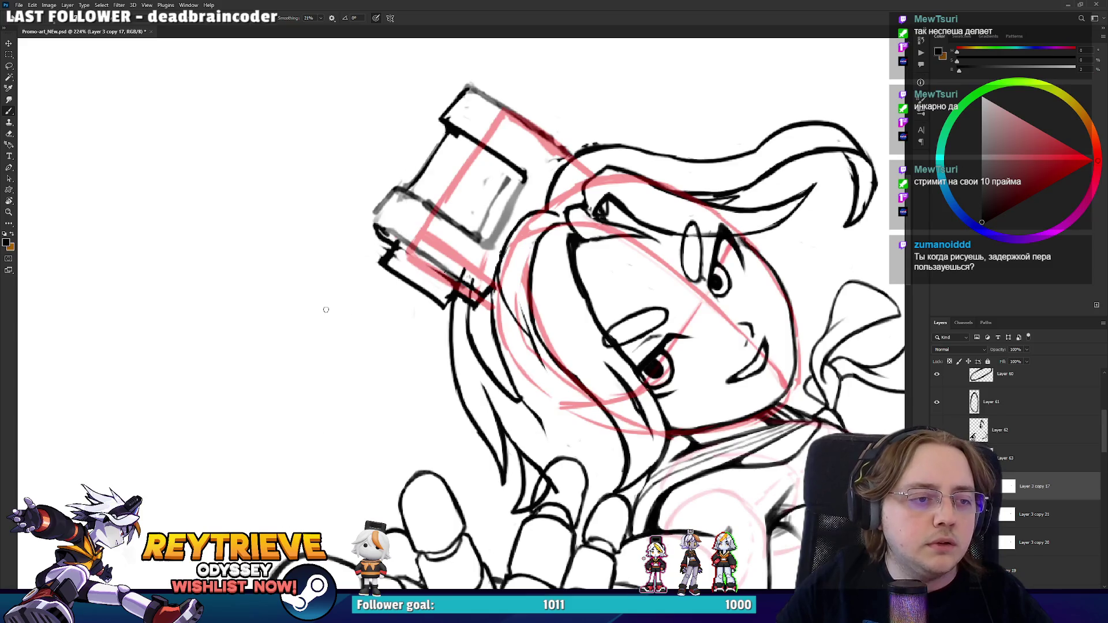
- Erase the device's upper-left outline and redraw its upper-left and lower-left edges in black
scroll(346, 300, "up", 3)
key("e")
left_click_drag(392, 285, 416, 258)
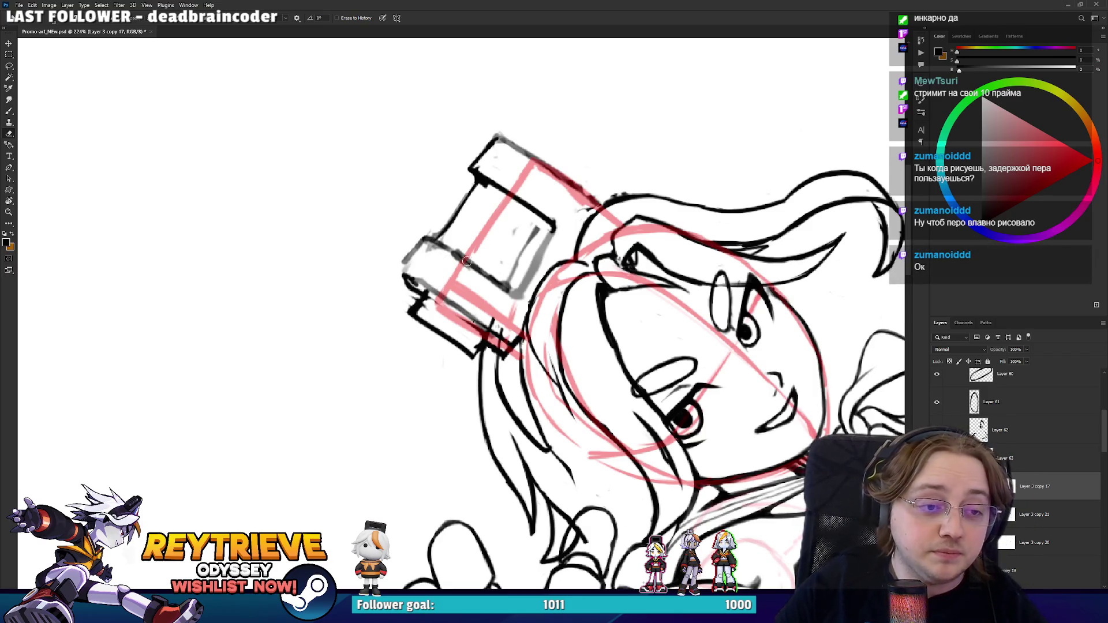
left_click_drag(425, 267, 440, 210)
key("b")
left_click_drag(443, 249, 506, 143)
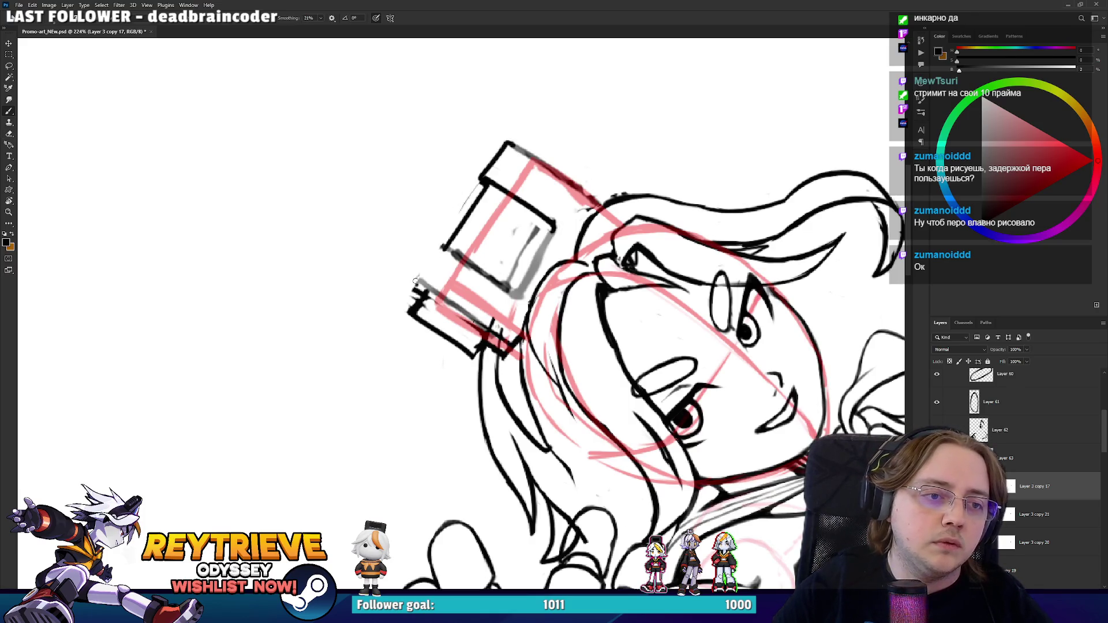
mouse_move(414, 285)
left_mouse_down()
mouse_move(441, 241)
mouse_move(583, 237)
left_mouse_up()
- Redraw the device's right edge darker and round off its top-right corner
key("e")
key("r")
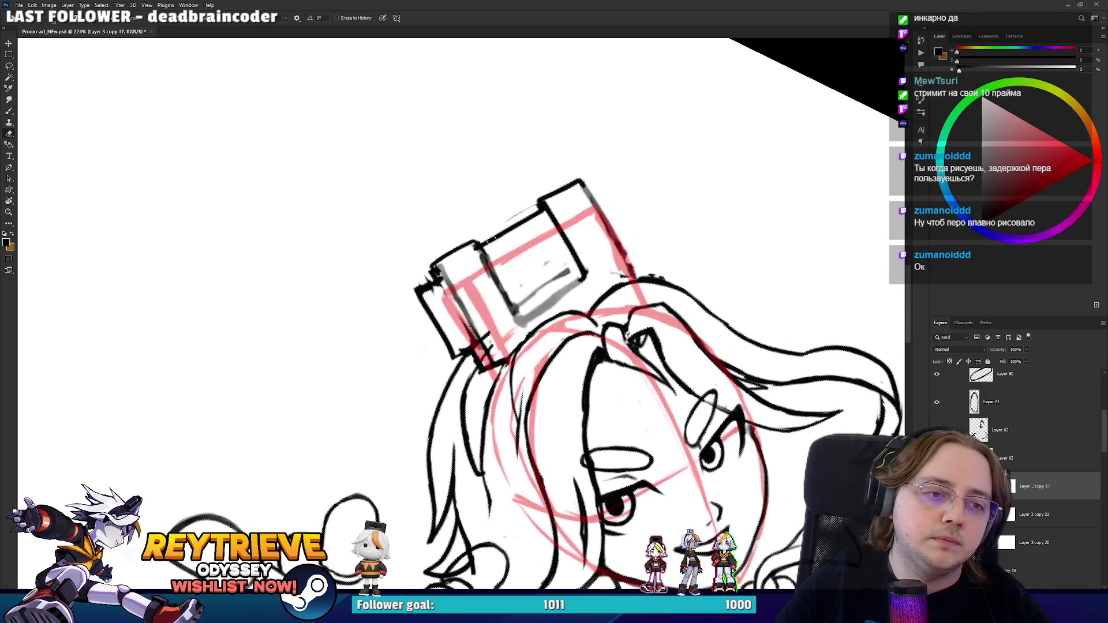
key("b")
left_click_drag(543, 200, 586, 270)
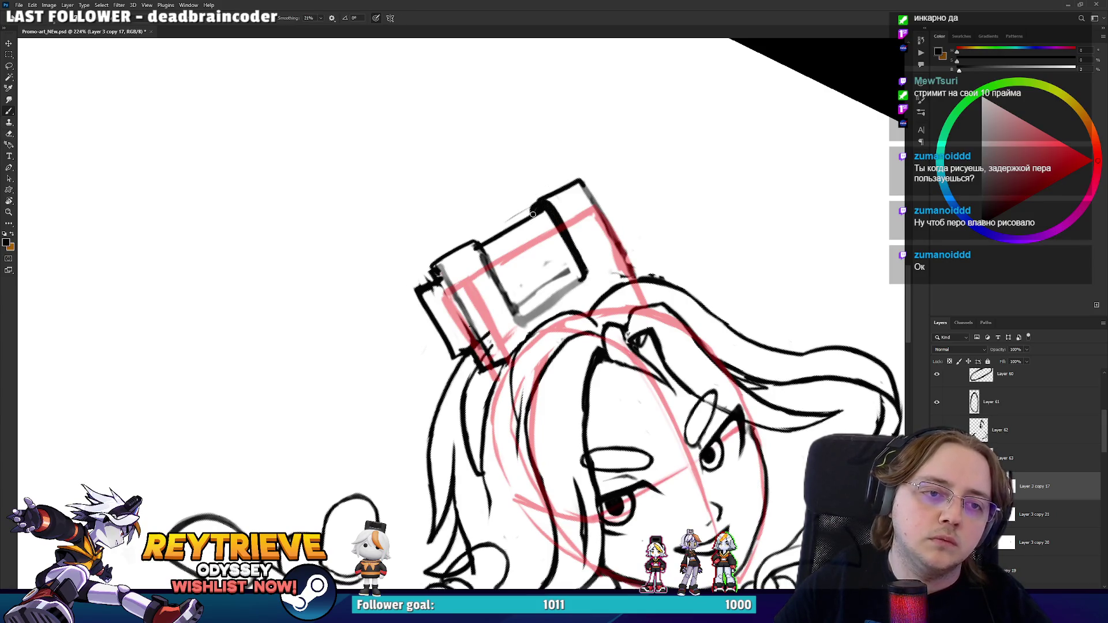
mouse_move(536, 200)
left_mouse_down()
mouse_move(569, 182)
mouse_move(587, 200)
mouse_move(537, 190)
mouse_move(491, 261)
left_mouse_up()
- Add a small mark on the device's corner and trim its top-left corner stroke
key("r")
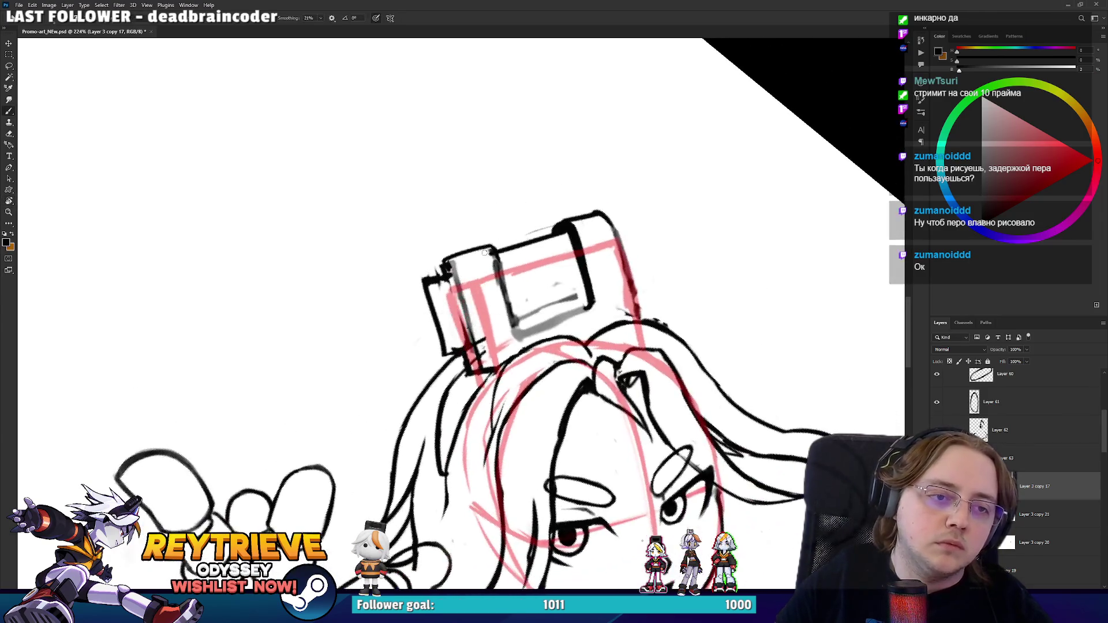
key("e")
key("b")
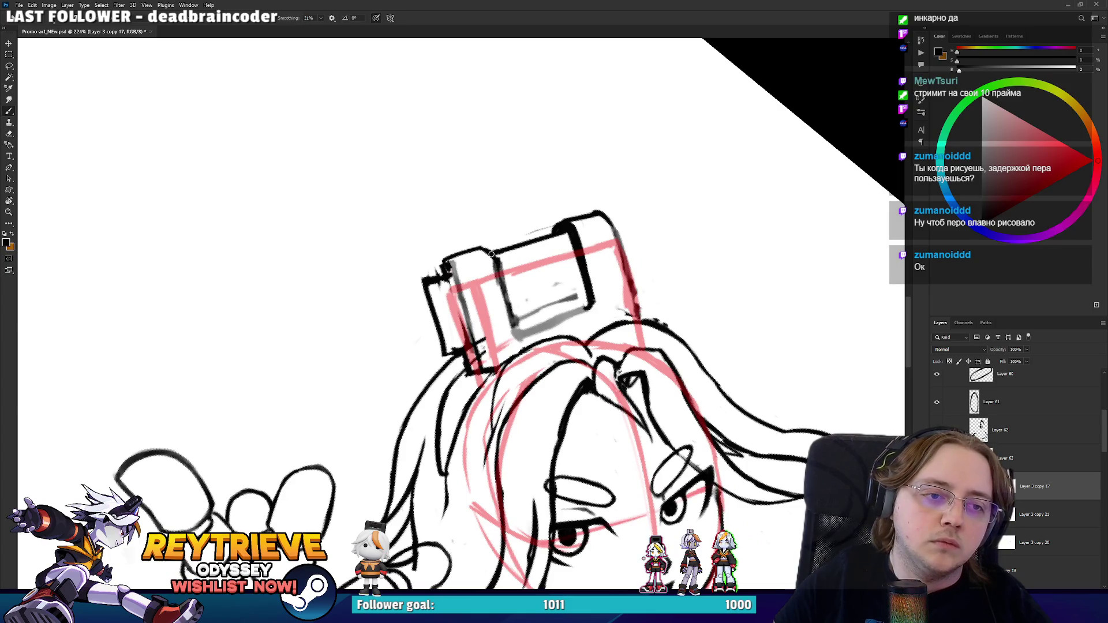
key("e")
key("b")
left_click_drag(454, 259, 463, 267)
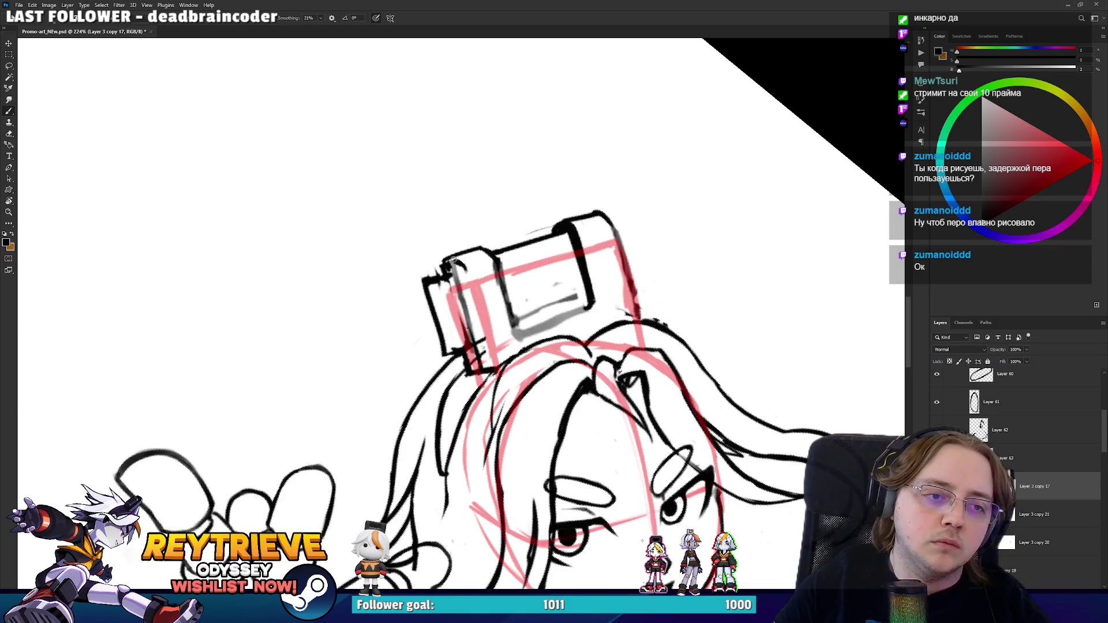
key("e")
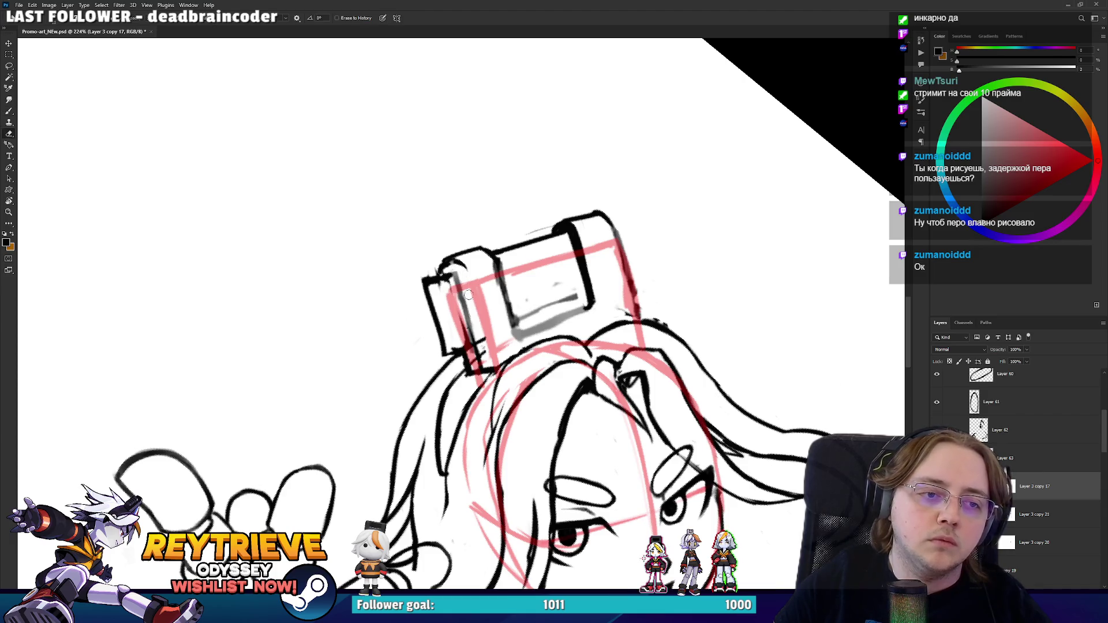
left_click_drag(435, 283, 441, 272)
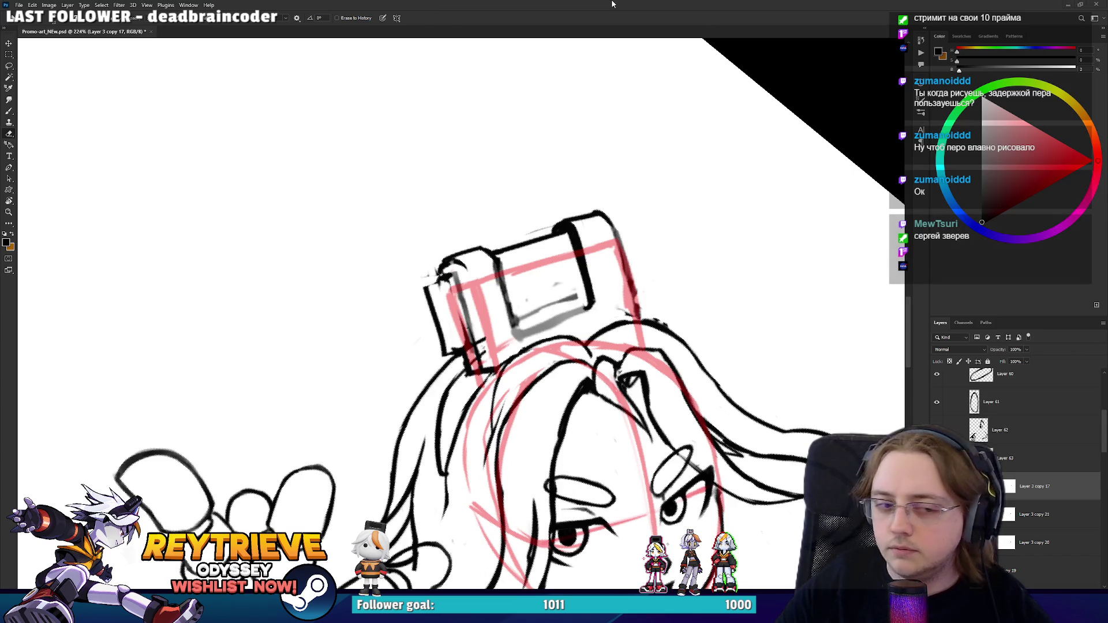
- Erase the grey stroke under the device and draw a new black line along its base
mouse_move(519, 260)
left_mouse_down()
mouse_move(502, 230)
mouse_move(516, 223)
left_mouse_up()
key("b")
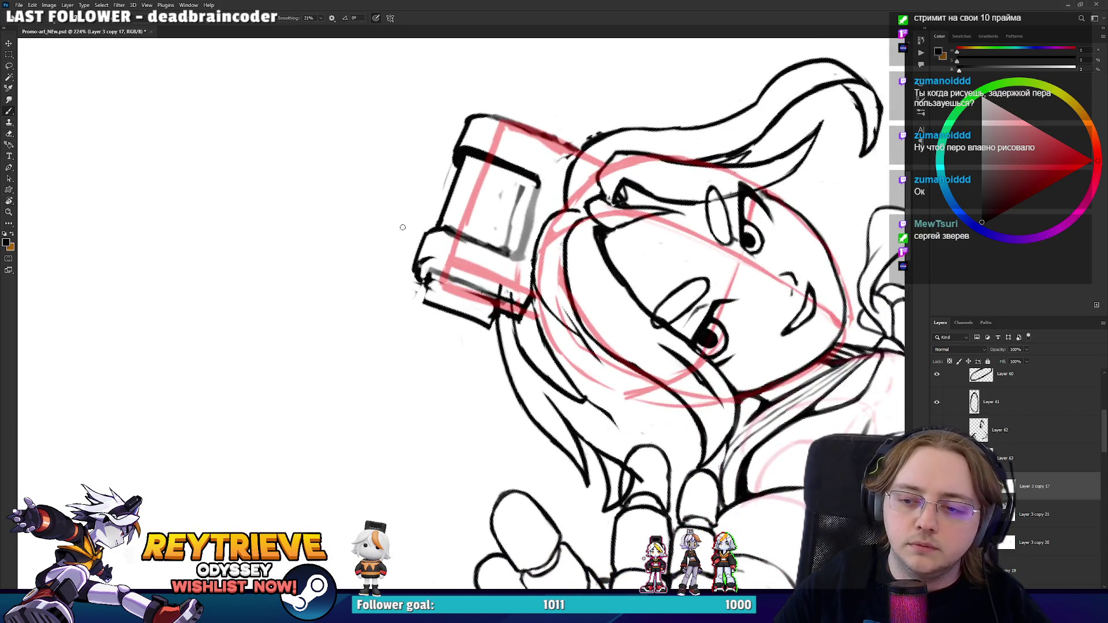
key("e")
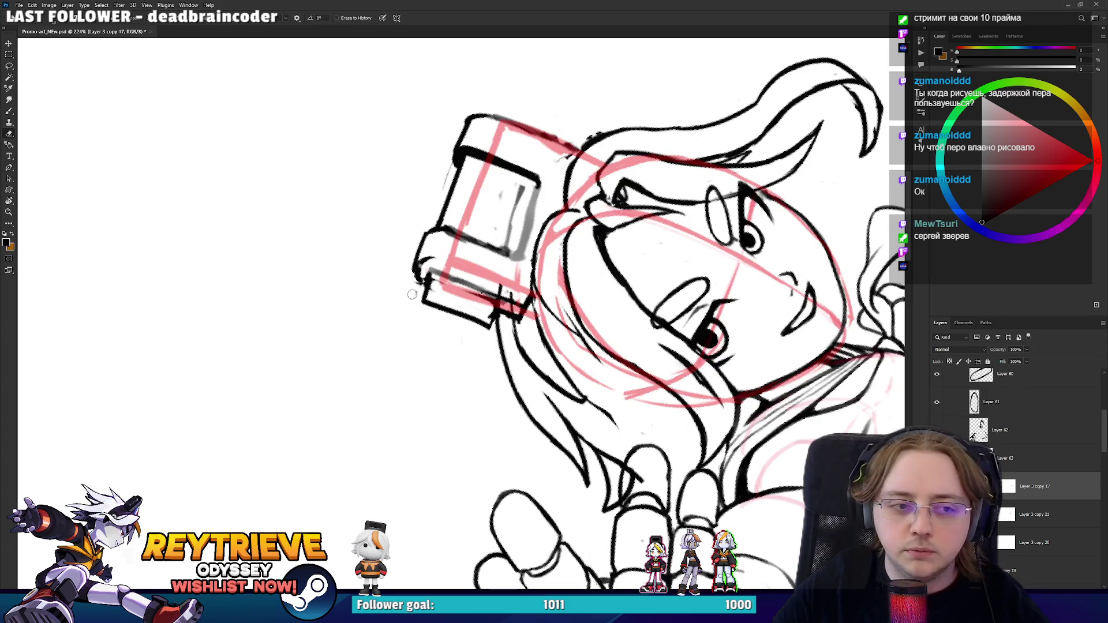
left_click_drag(410, 303, 450, 262)
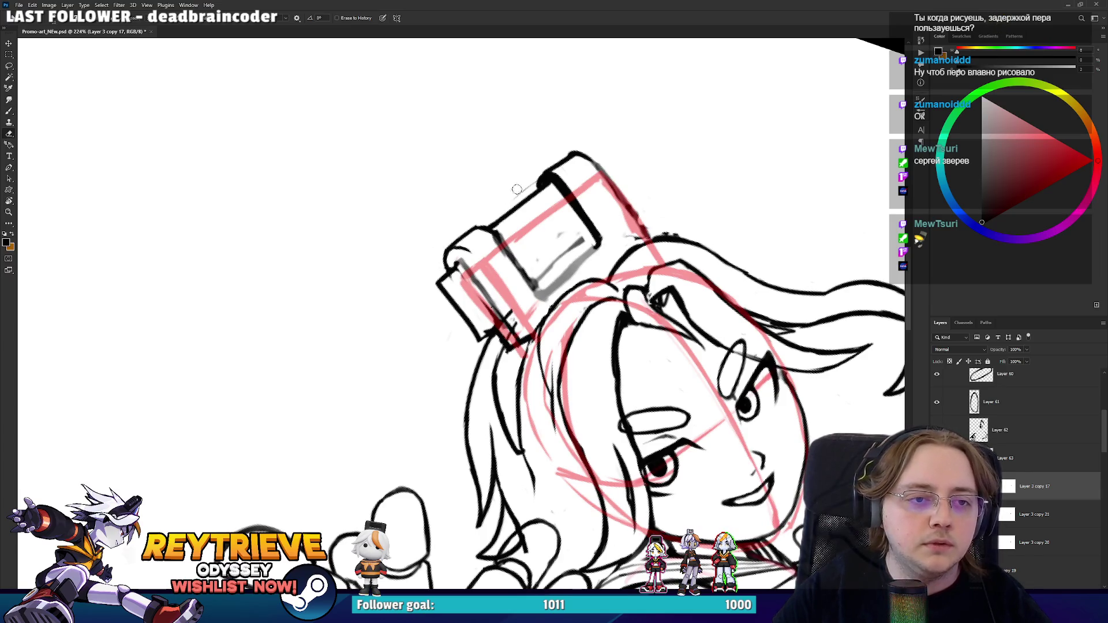
left_click_drag(588, 136, 660, 348)
key("b")
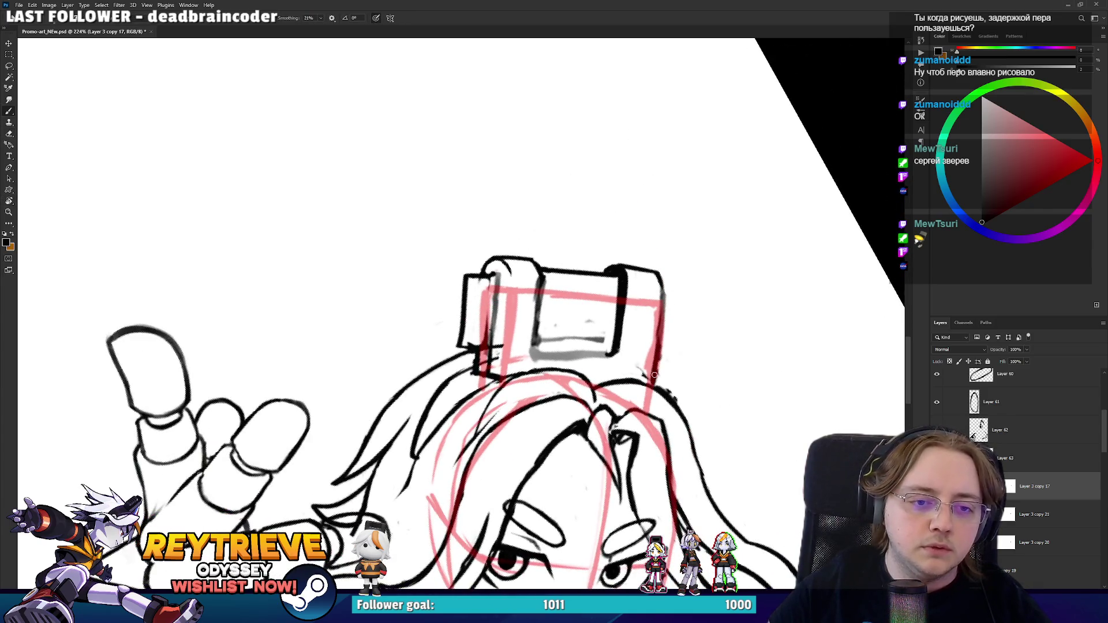
key("e")
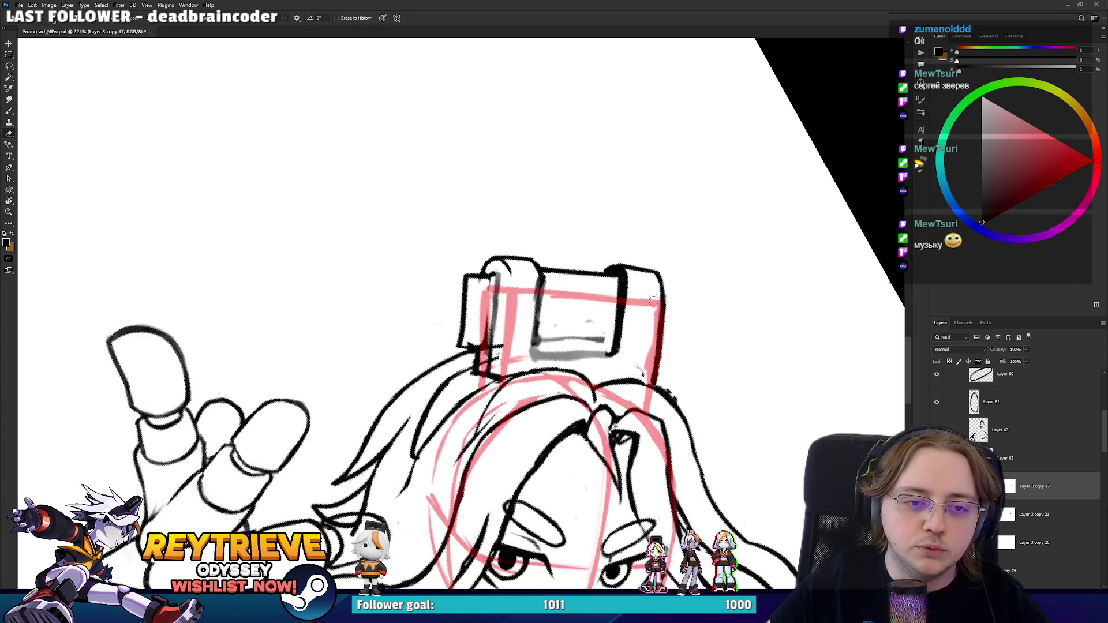
left_click_drag(701, 280, 564, 213)
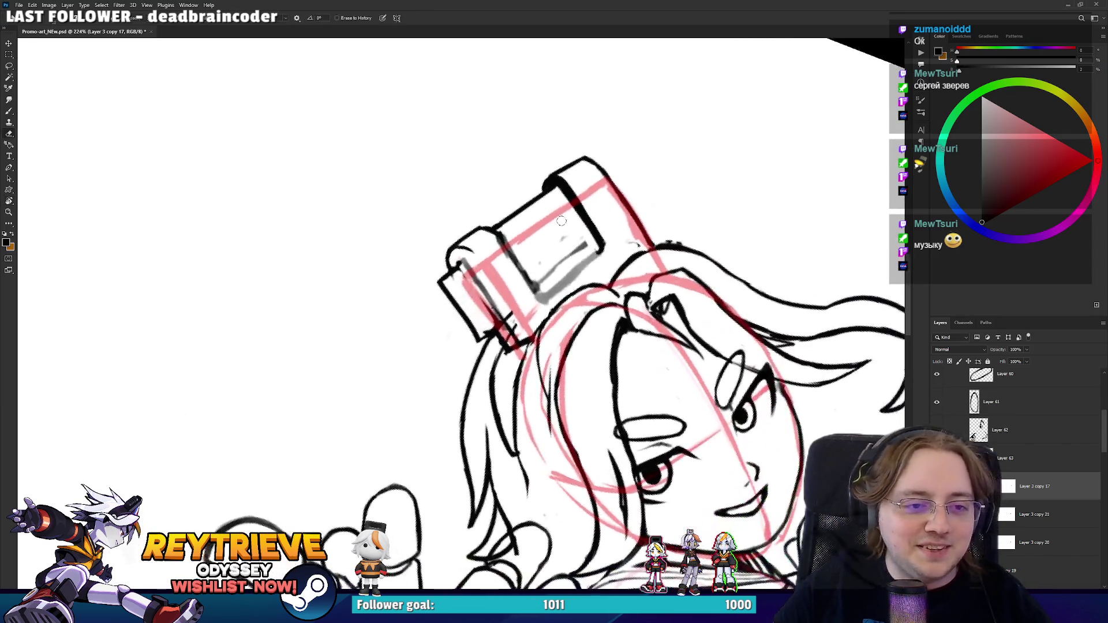
left_click_drag(571, 272, 600, 253)
key("b")
mouse_move(529, 293)
left_mouse_down()
mouse_move(592, 249)
mouse_move(519, 276)
mouse_move(533, 261)
mouse_move(538, 310)
left_mouse_up()
- Level the view and erase small stray strokes on the device
key("e")
key("r")
key("b")
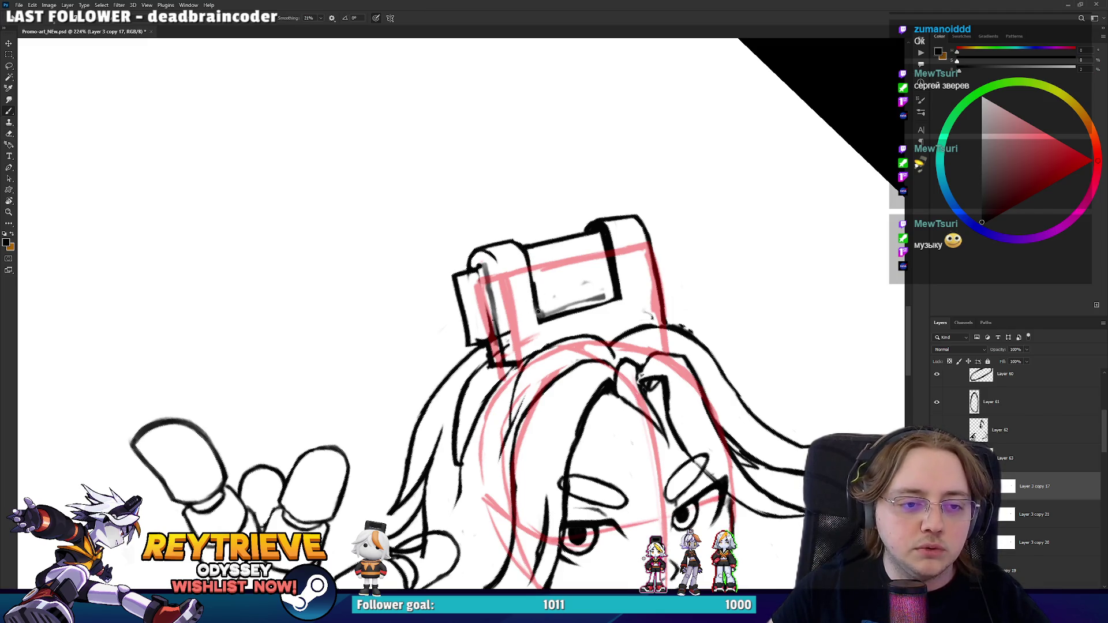
key("e")
mouse_move(536, 271)
left_mouse_down()
mouse_move(539, 311)
mouse_move(528, 271)
mouse_move(575, 227)
mouse_move(595, 263)
mouse_move(581, 288)
left_mouse_up()
- Add a short dark stroke to the device, then rotate the view back toward upright
key("r")
key("r")
key("b")
mouse_move(498, 269)
left_mouse_down()
mouse_move(510, 314)
mouse_move(588, 212)
left_mouse_up()
scroll(511, 312, "down", 1)
key("r")
left_click_drag(601, 255, 541, 236)
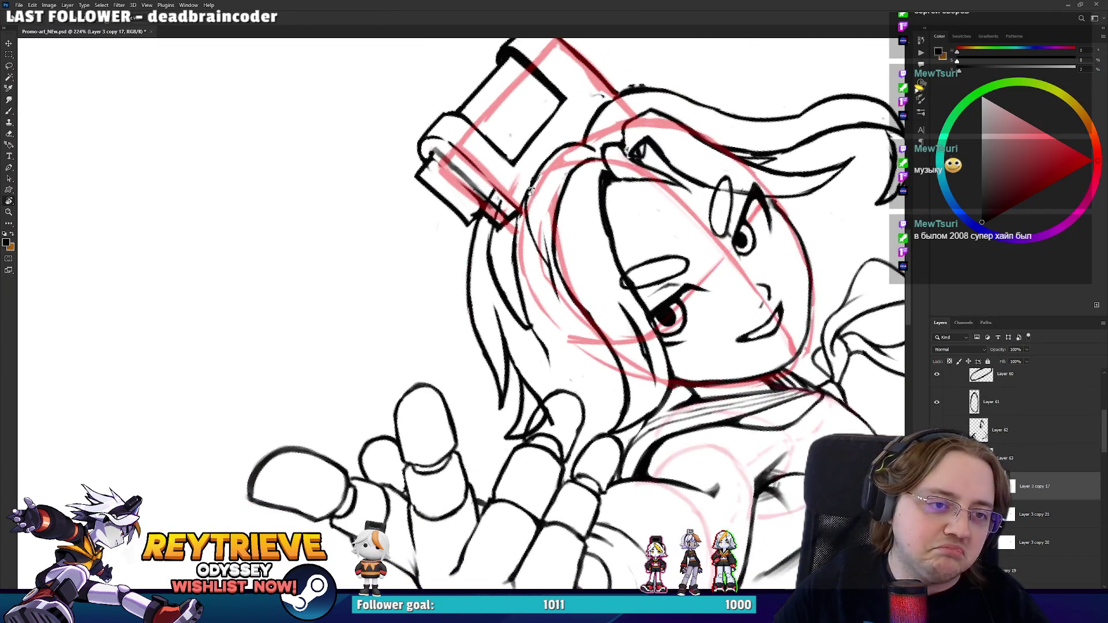
key("e")
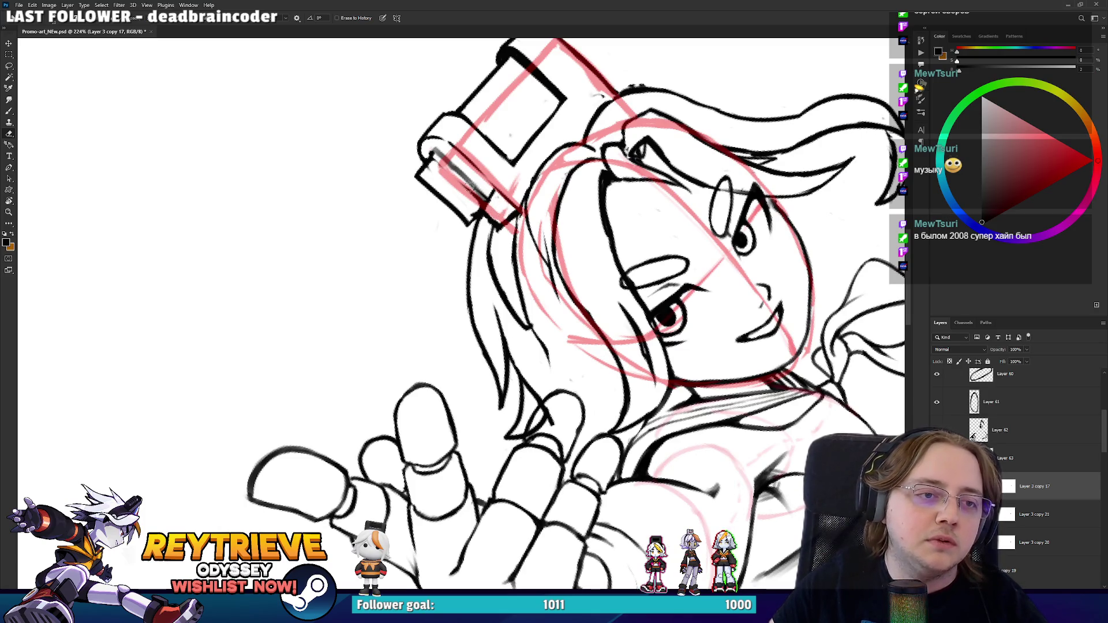
key("b")
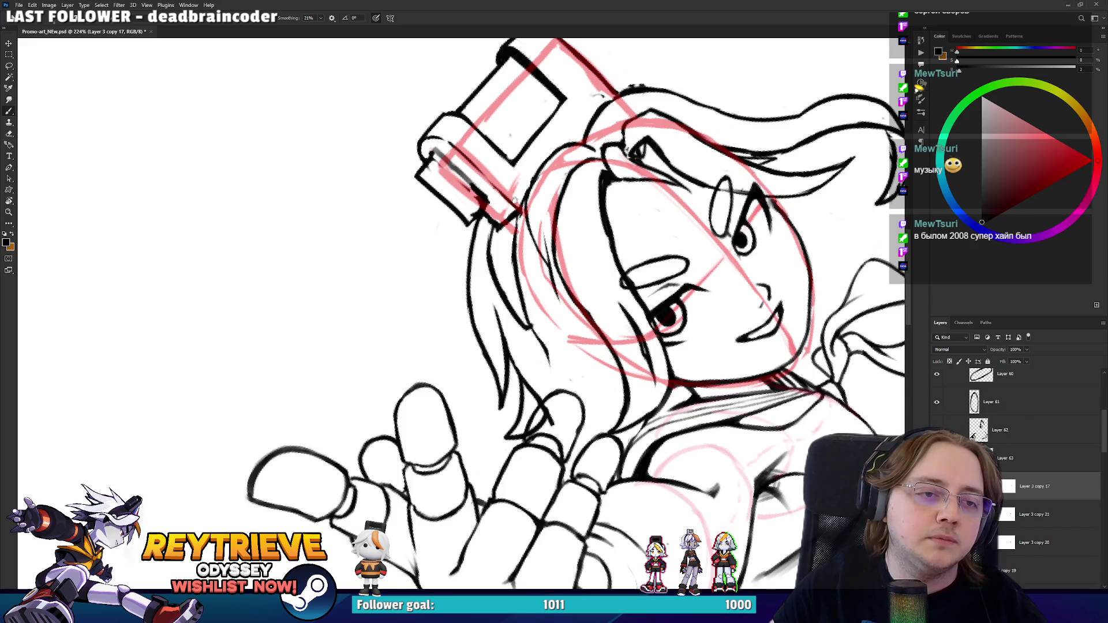
- Turn the head upright and draw a new hair stroke at the top of the head
scroll(508, 208, "up", 2)
mouse_move(517, 220)
left_mouse_down()
mouse_move(453, 314)
mouse_move(633, 237)
left_mouse_up()
key("r")
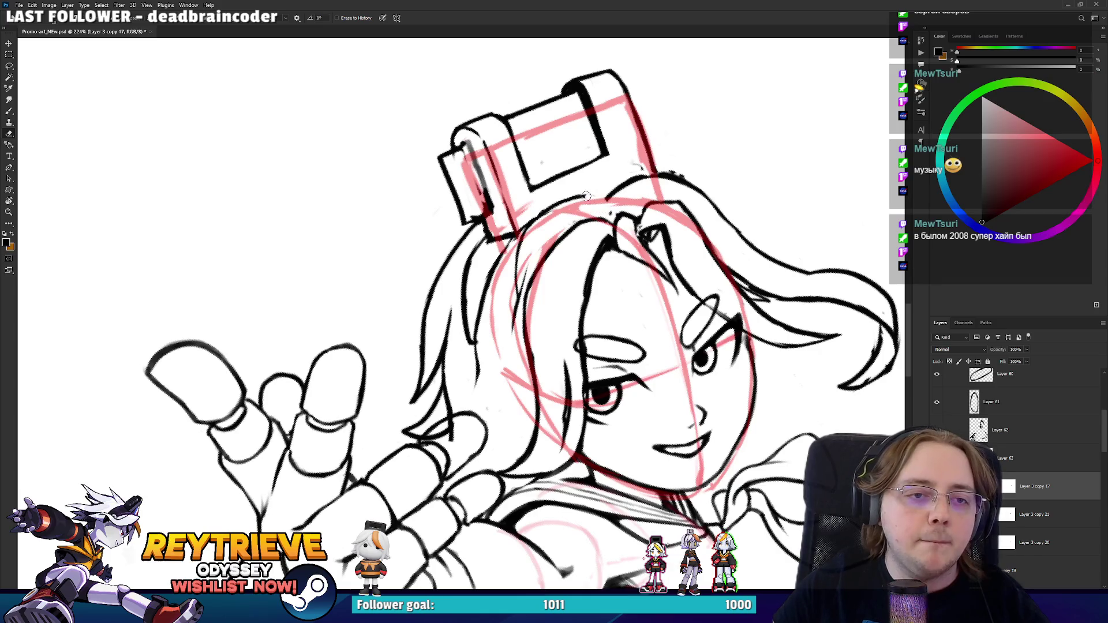
mouse_move(592, 203)
left_mouse_down()
mouse_move(545, 164)
mouse_move(497, 192)
mouse_move(511, 130)
mouse_move(537, 118)
mouse_move(594, 138)
left_mouse_up()
key("e")
key("b")
key("r")
key("b")
mouse_move(531, 171)
left_mouse_down()
mouse_move(577, 119)
mouse_move(632, 120)
mouse_move(723, 282)
mouse_move(576, 209)
left_mouse_up()
- Level the view, shift it down, then rotate it about 35° clockwise and zoom around
key("e")
key("r")
key("b")
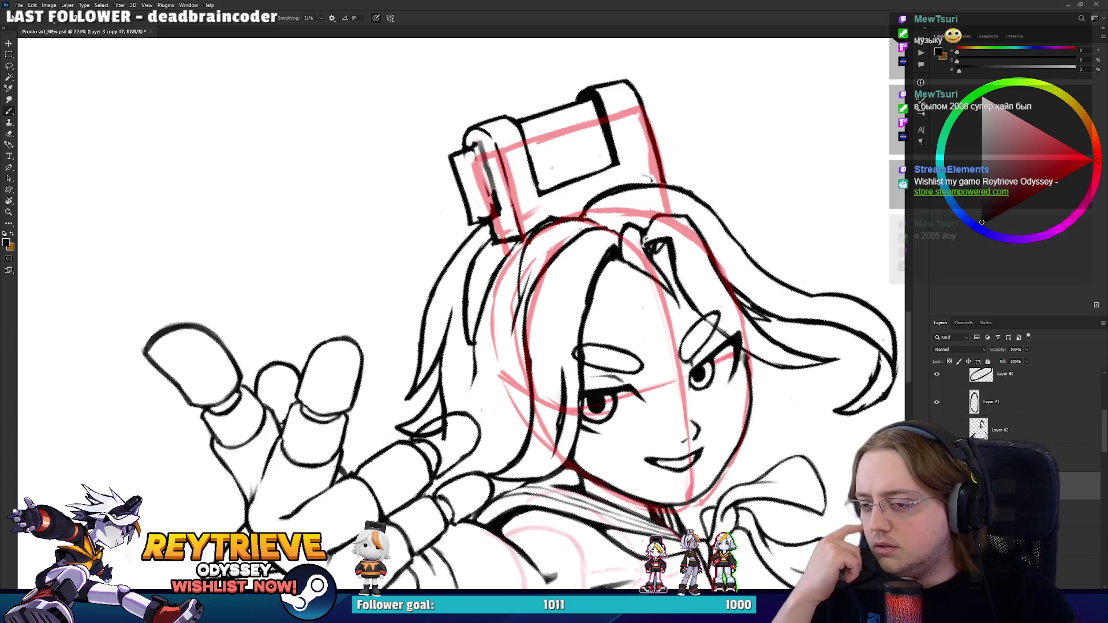
mouse_move(593, 213)
left_mouse_down()
mouse_move(598, 279)
mouse_move(533, 233)
mouse_move(541, 242)
mouse_move(497, 414)
mouse_move(567, 291)
mouse_move(542, 257)
left_mouse_up()
key("e")
key("r")
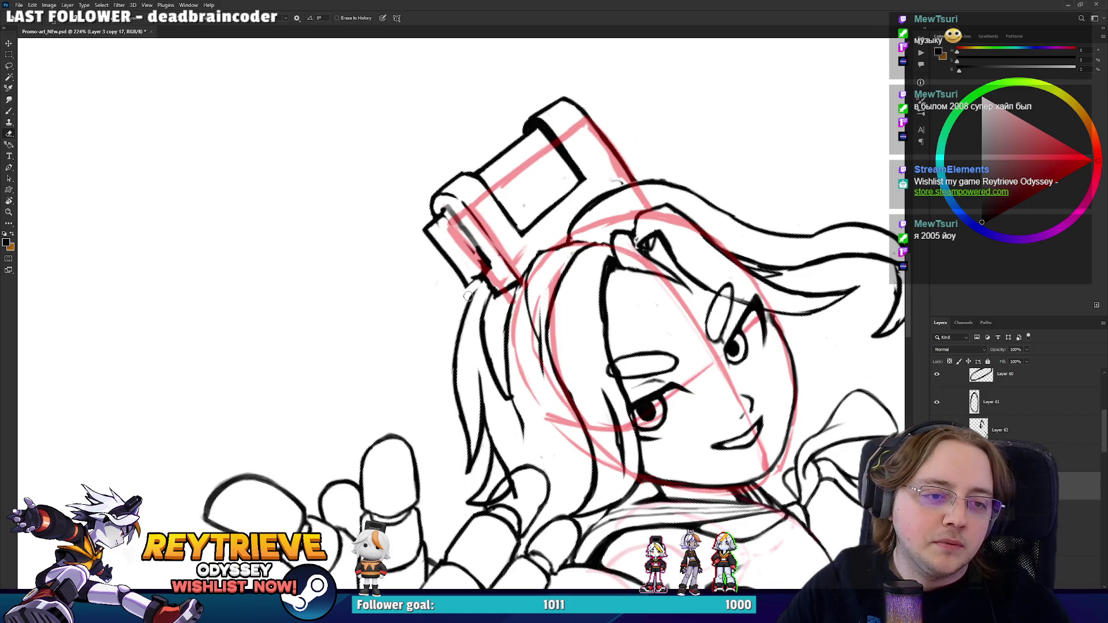
key("b")
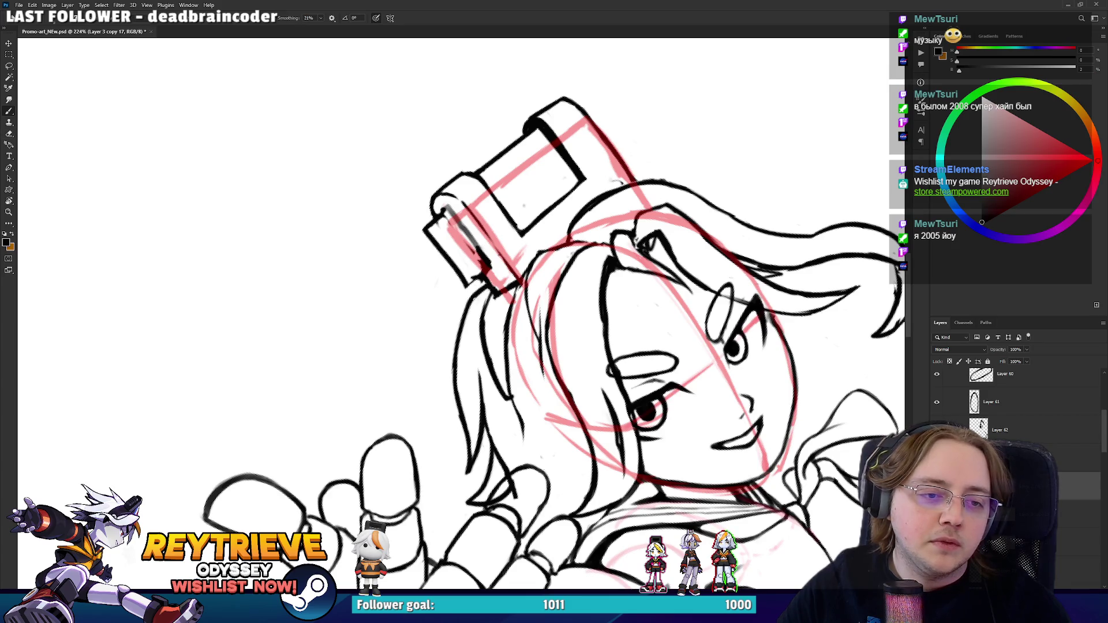
scroll(464, 302, "down", 5)
scroll(577, 288, "up", 6)
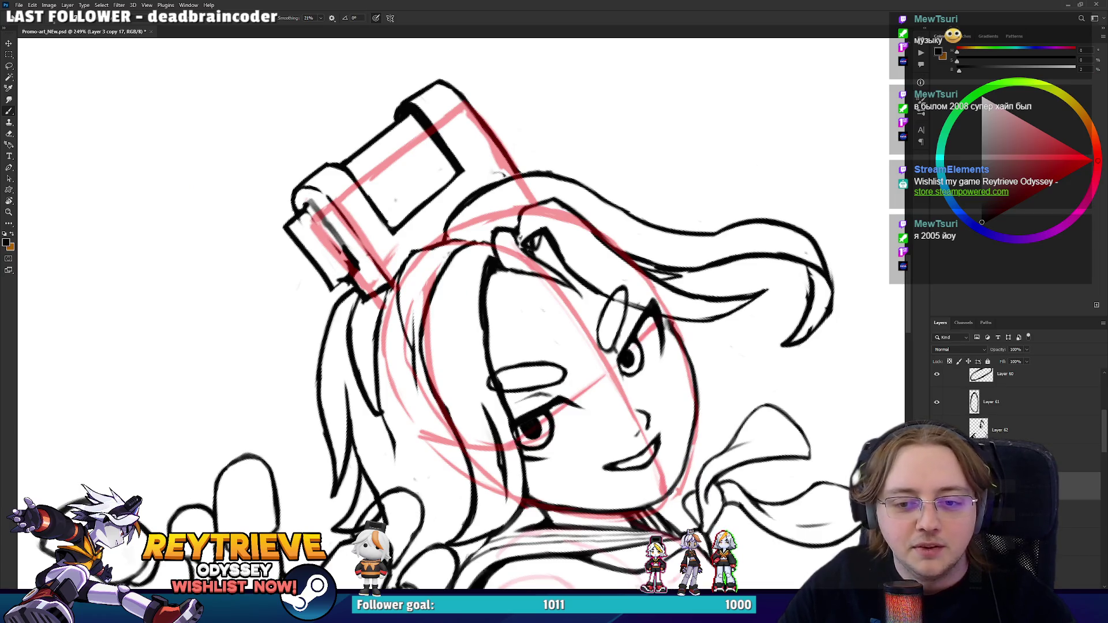
scroll(609, 300, "down", 6)
scroll(555, 300, "up", 3)
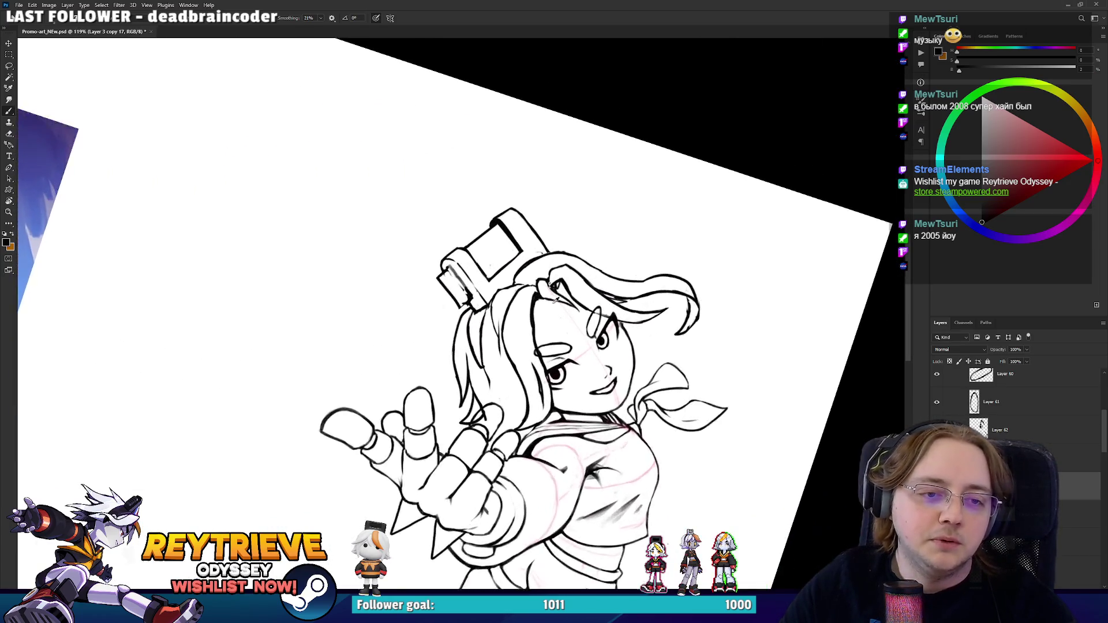
- Level the headphones in view and erase a stray dot near the headphone
scroll(554, 300, "up", 3)
scroll(669, 352, "up", 3)
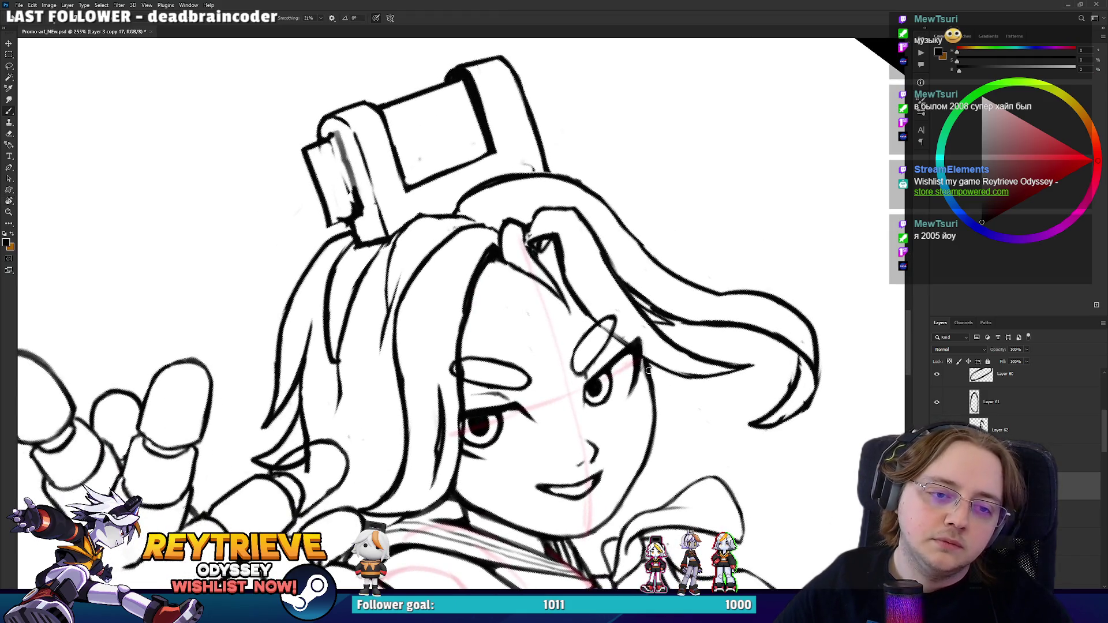
left_click_drag(649, 372, 603, 450)
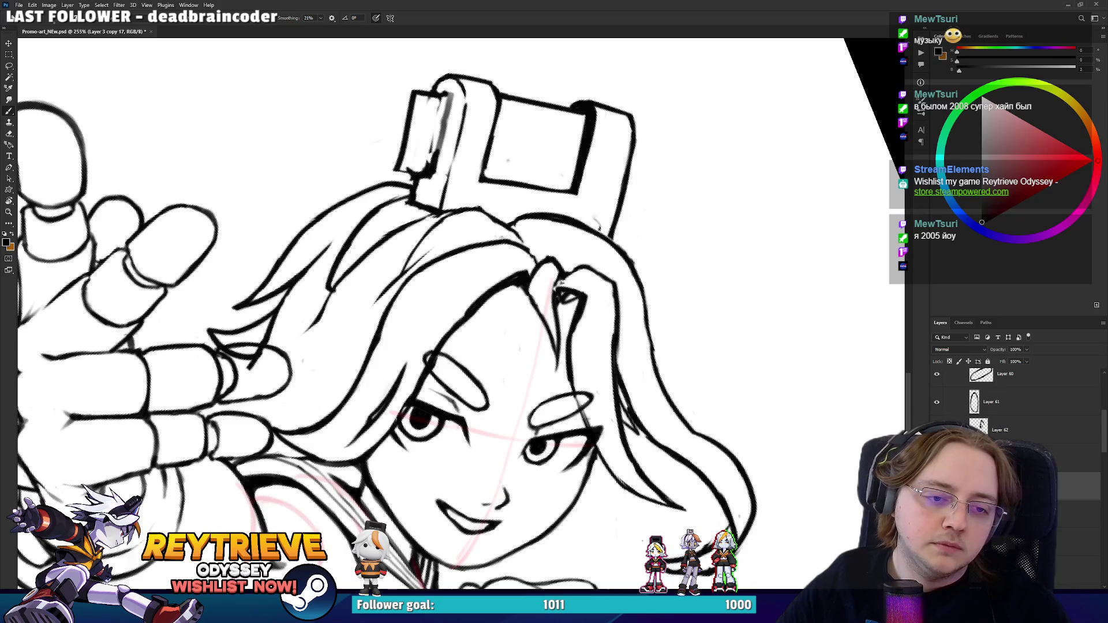
key("e")
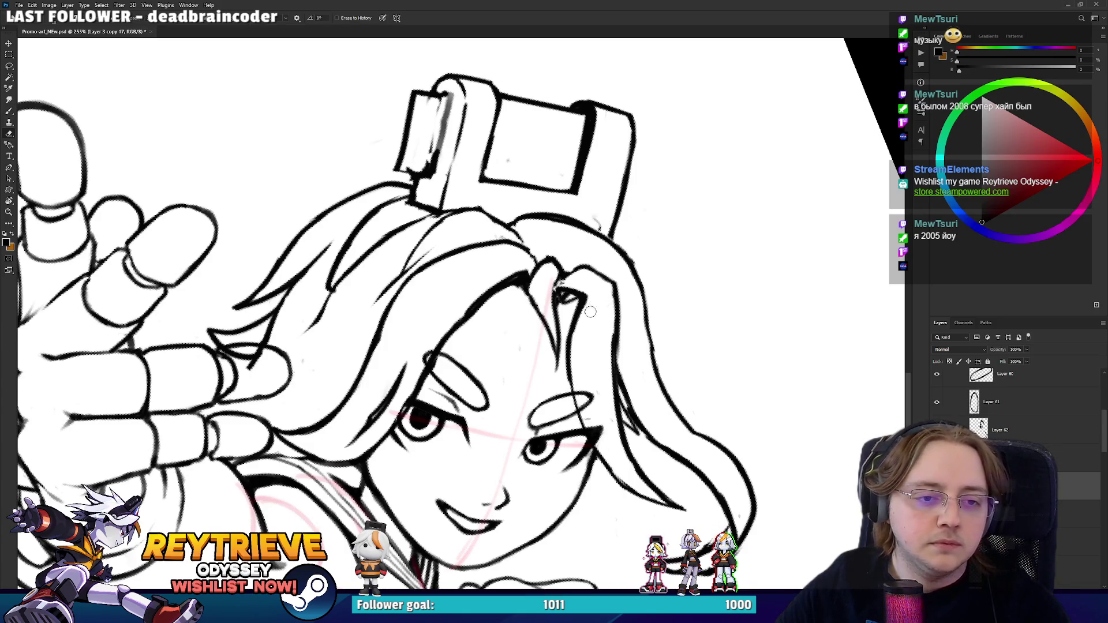
mouse_move(616, 295)
left_mouse_down()
mouse_move(522, 297)
mouse_move(575, 308)
mouse_move(526, 309)
left_mouse_up()
key("b")
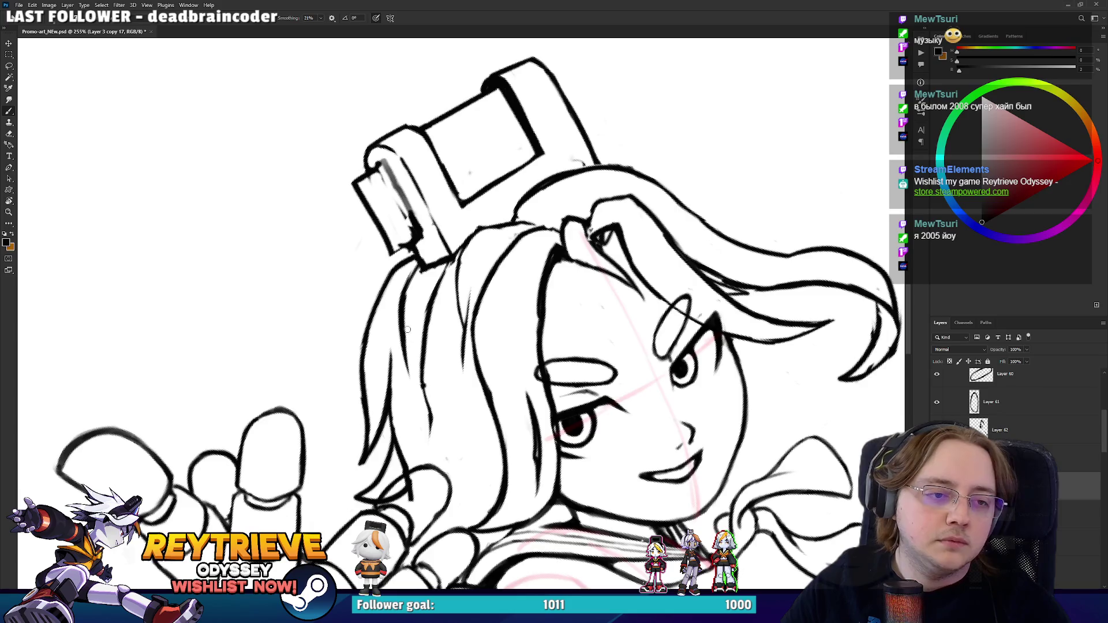
key("r")
left_click_drag(409, 292, 450, 248)
key("e")
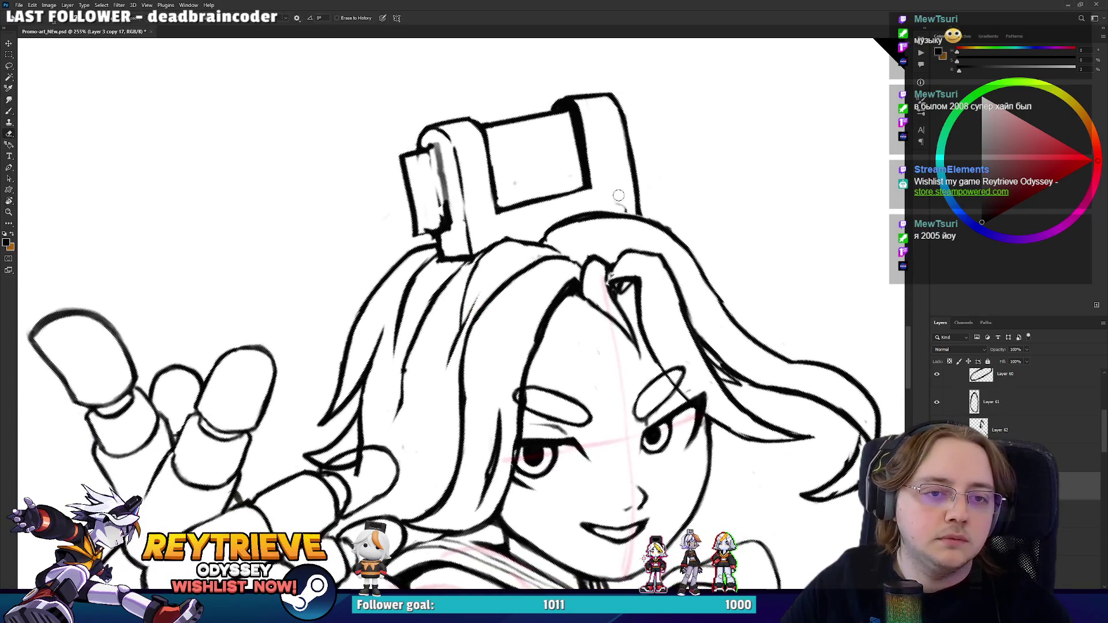
mouse_move(532, 183)
left_mouse_down()
mouse_move(488, 185)
mouse_move(474, 141)
mouse_move(499, 203)
left_mouse_up()
- Thin out the inner headphone line with the eraser
key("b")
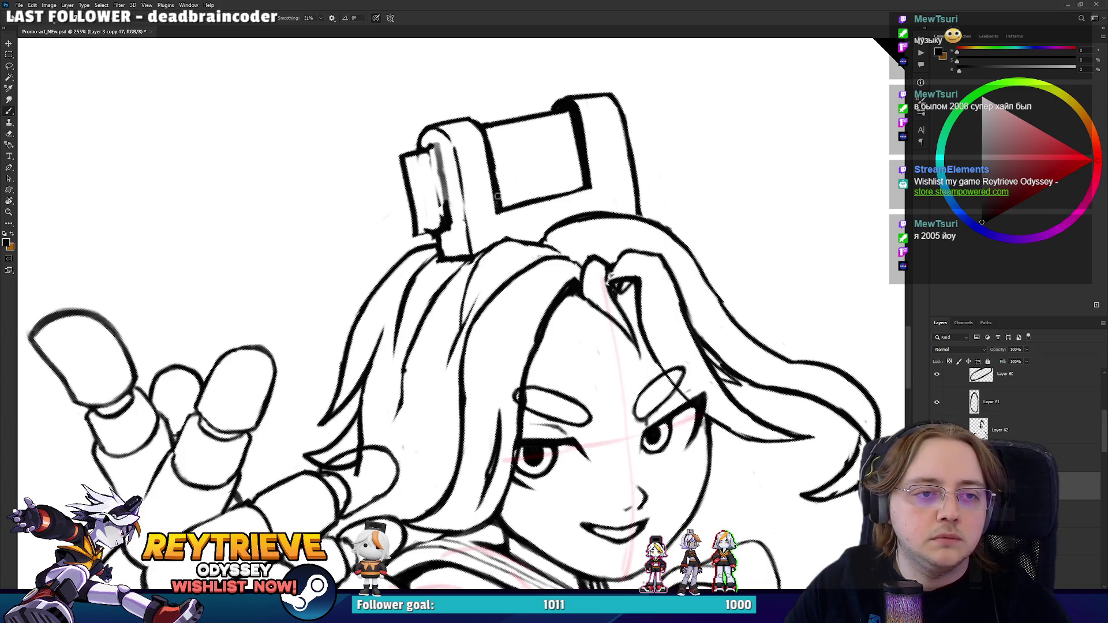
key("e")
left_click_drag(493, 134, 504, 200)
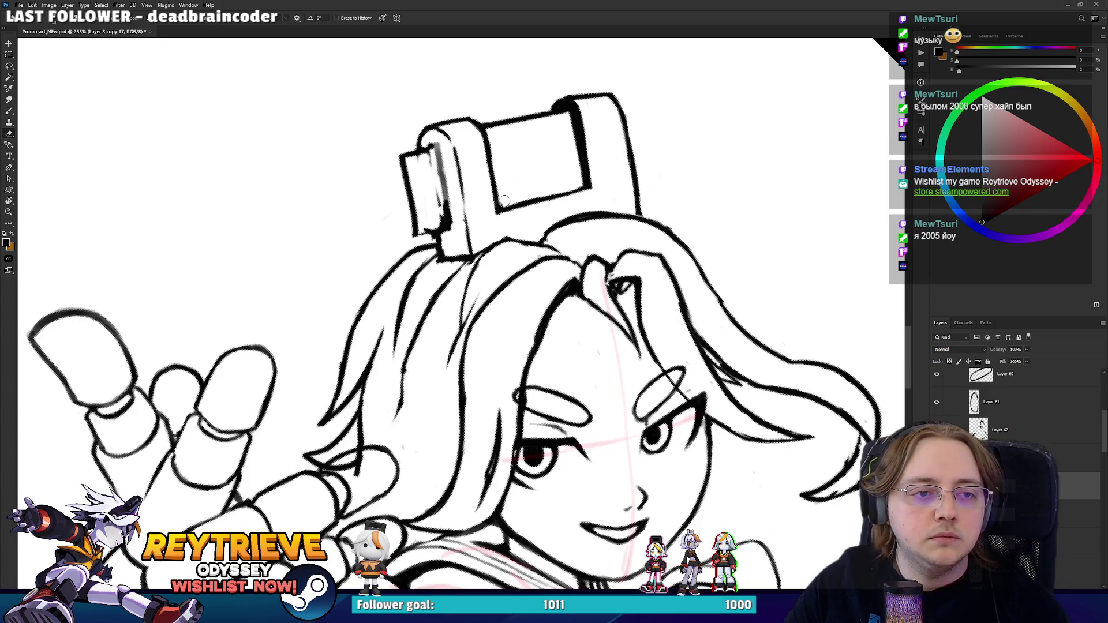
key("b")
- Re-ink the right inner headphone edge thicker into a bold dark band
left_click_drag(565, 161, 604, 208)
left_click_drag(623, 168, 615, 229)
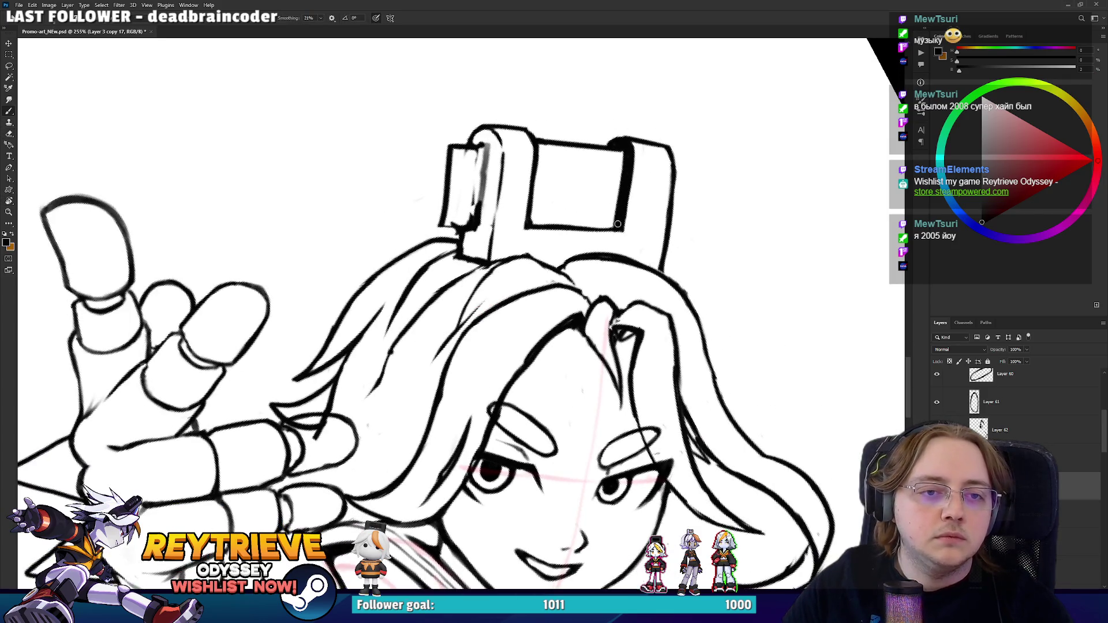
left_click_drag(629, 159, 604, 287)
key("ctrl+z")
left_click_drag(606, 249, 603, 291)
mouse_move(610, 227)
left_mouse_down()
mouse_move(608, 280)
mouse_move(609, 199)
mouse_move(607, 283)
mouse_move(579, 129)
mouse_move(628, 154)
left_mouse_up()
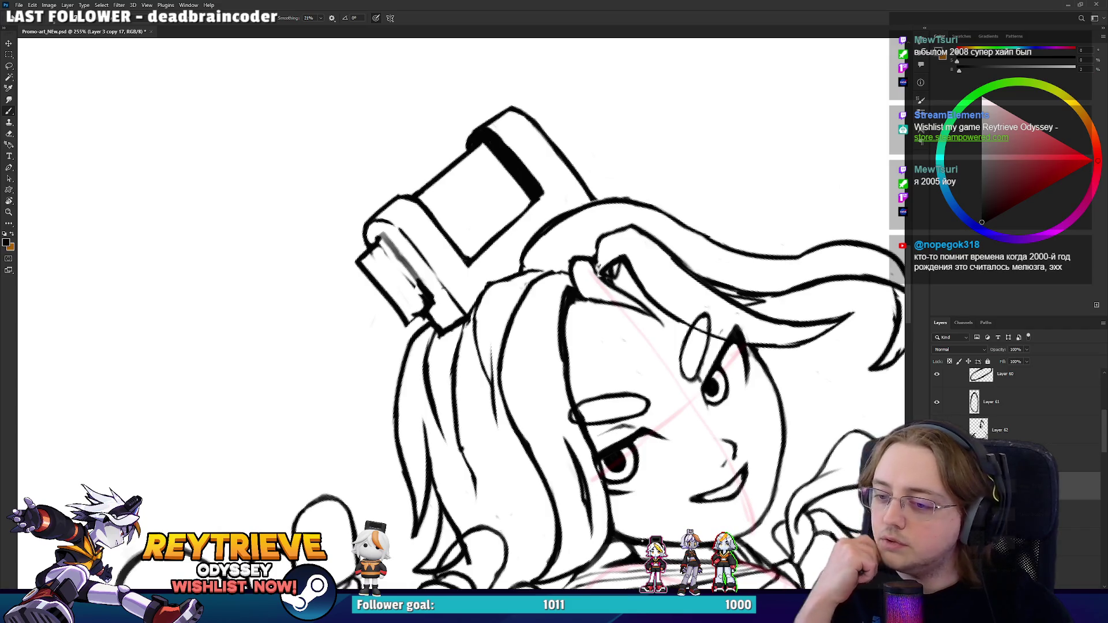
mouse_move(538, 200)
left_mouse_down()
mouse_move(554, 248)
mouse_move(579, 276)
mouse_move(553, 357)
mouse_move(414, 427)
mouse_move(391, 406)
left_mouse_up()
key("e")
key("b")
key("r")
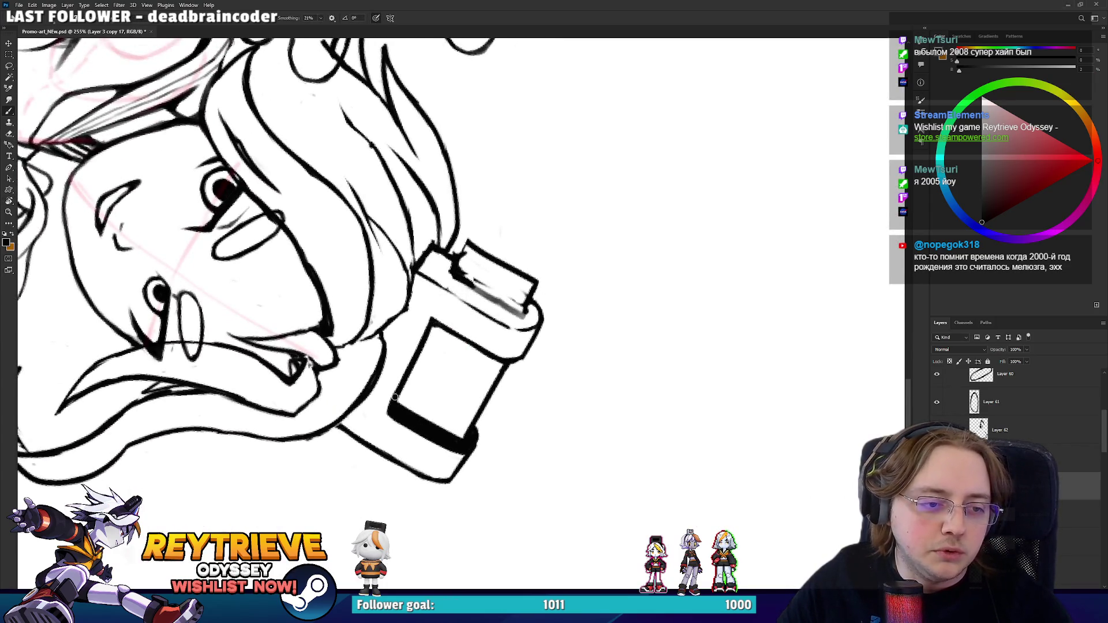
- Stand the device box upright in view and fill the corner of its dark top band
key("e")
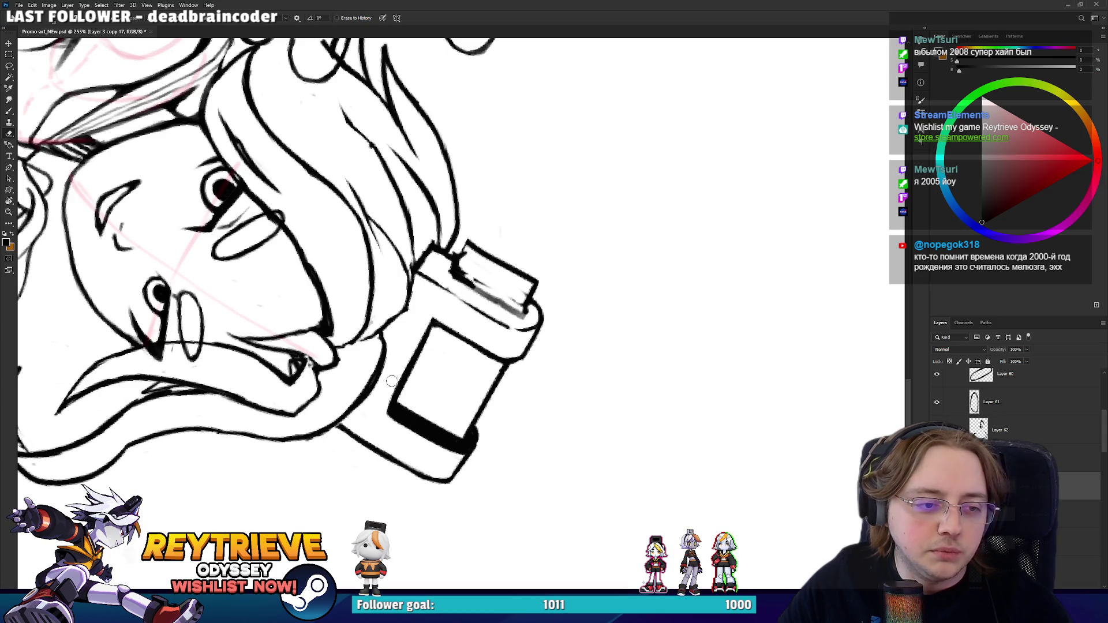
mouse_move(443, 319)
left_mouse_down()
mouse_move(415, 288)
mouse_move(436, 256)
left_mouse_up()
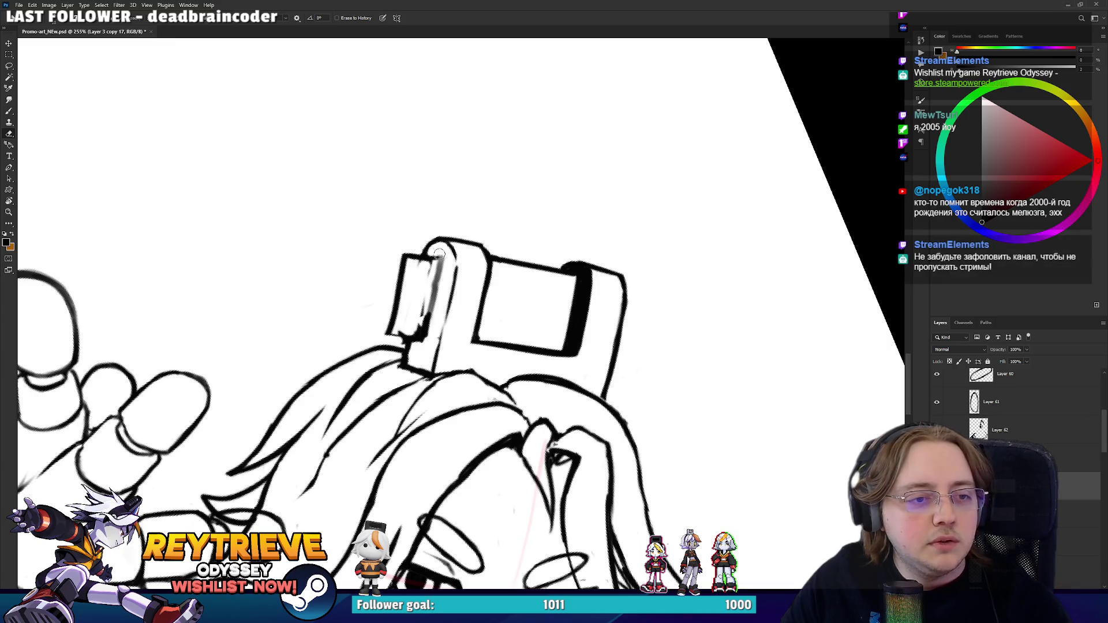
mouse_move(449, 255)
left_mouse_down()
mouse_move(495, 203)
mouse_move(487, 189)
mouse_move(436, 267)
left_mouse_up()
key("b")
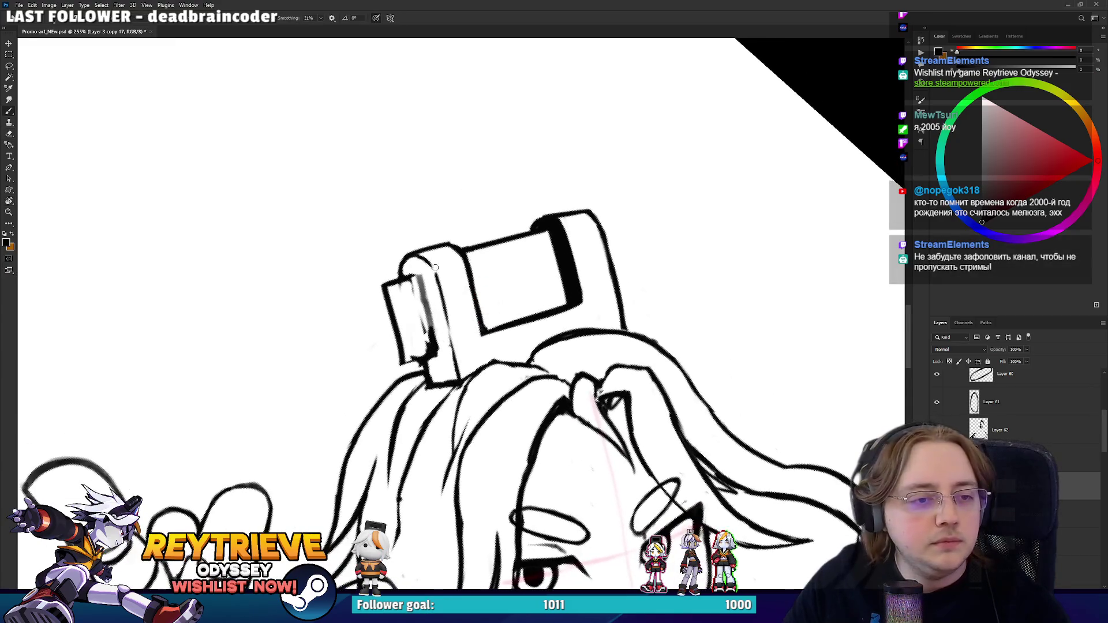
left_click_drag(577, 227, 473, 188)
key("e")
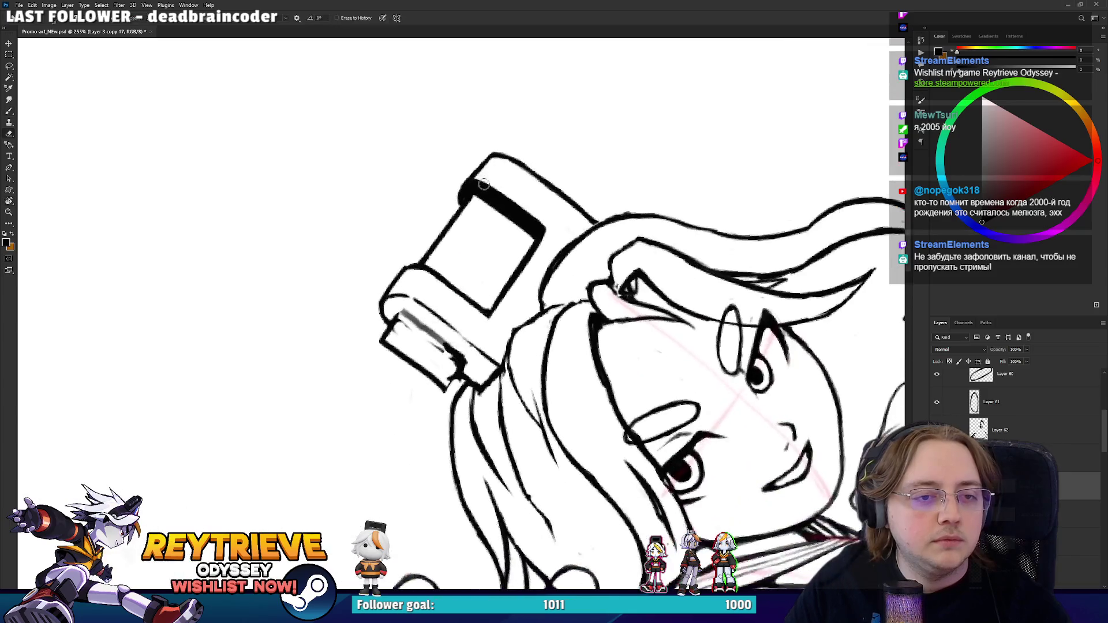
key("b")
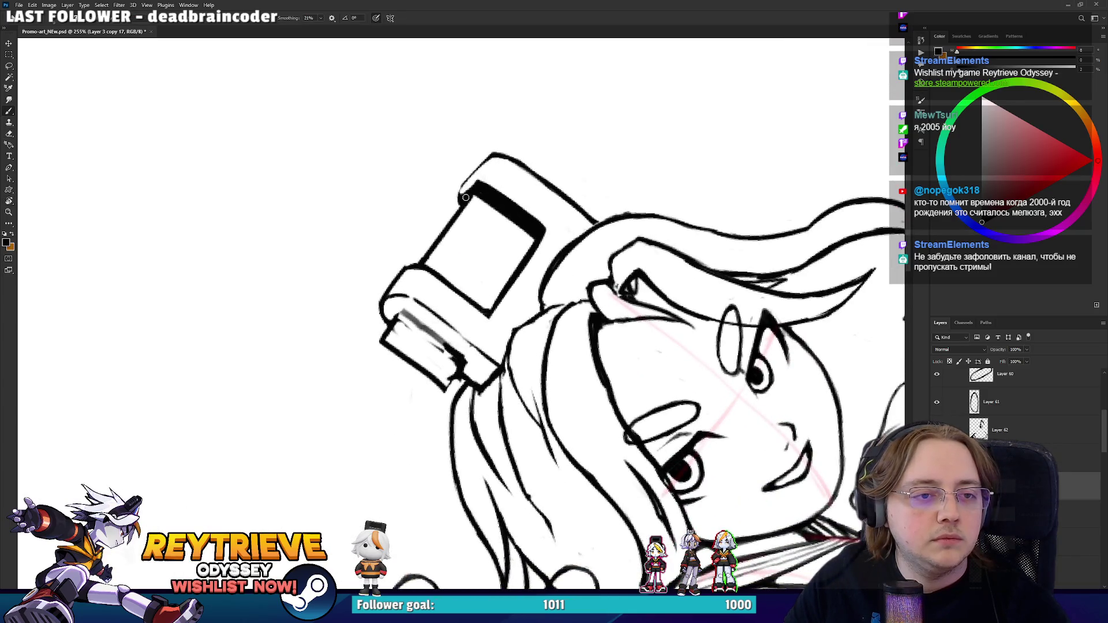
left_click_drag(461, 197, 468, 190)
- Redraw the top-left corner outline of the device box in black
mouse_move(544, 166)
left_mouse_down()
mouse_move(578, 347)
mouse_move(593, 362)
left_mouse_up()
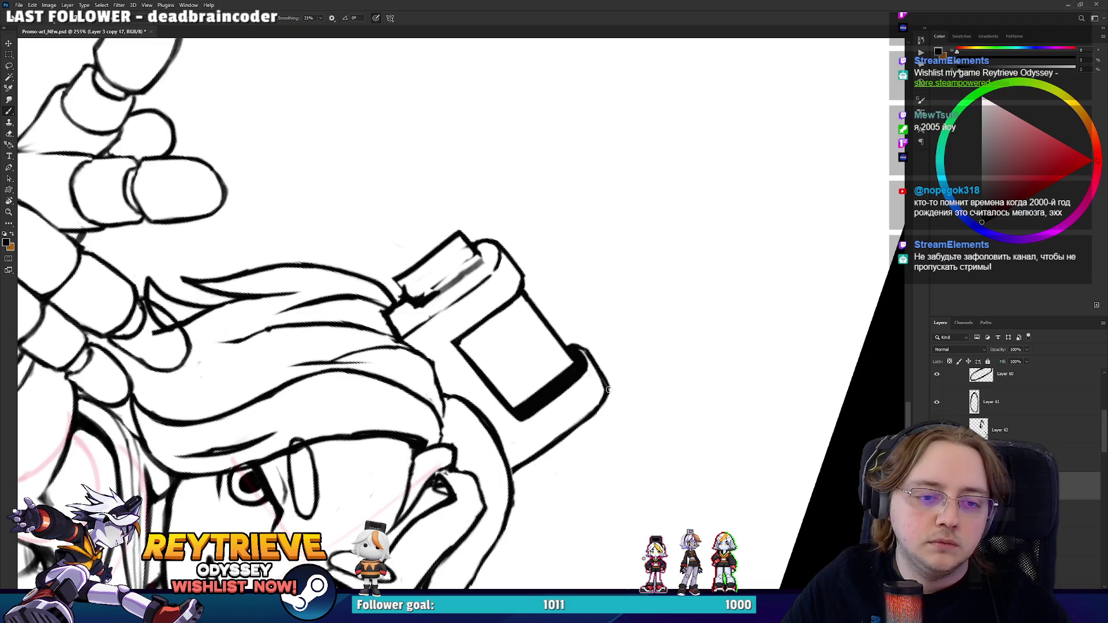
key("e")
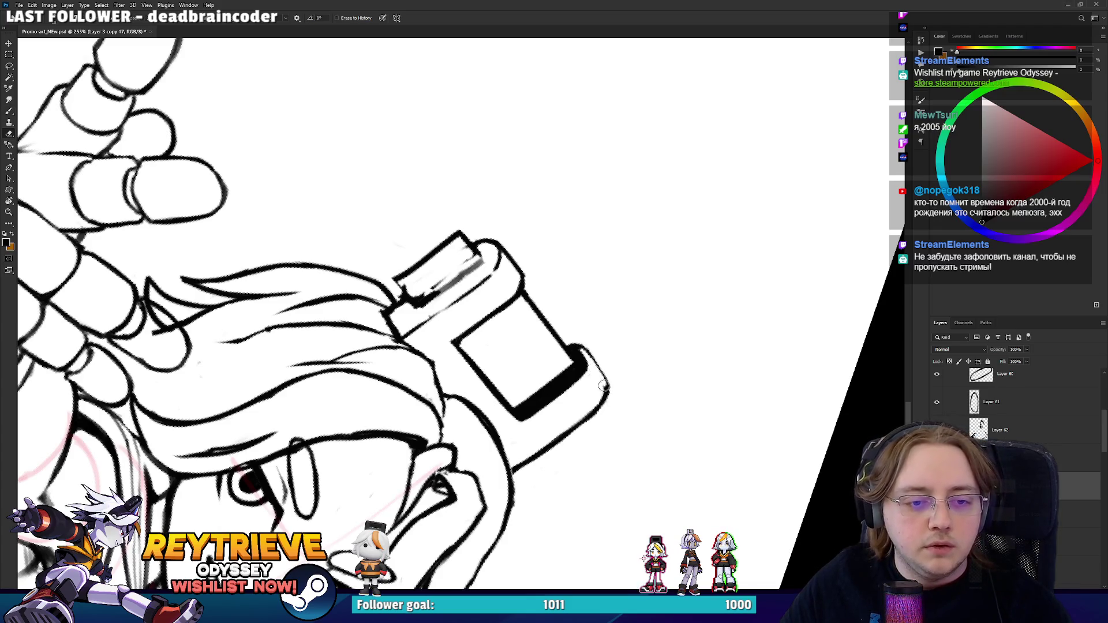
key("r")
left_click_drag(603, 401, 452, 192)
key("b")
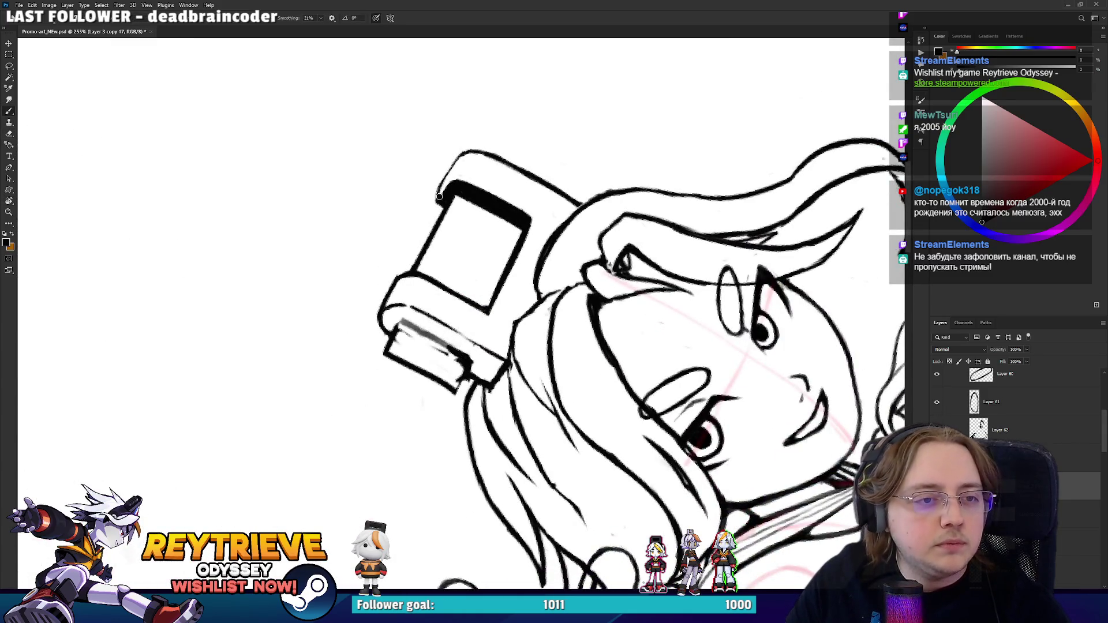
left_click_drag(437, 190, 468, 153)
- Erase leftover box-corner strokes and the faint strokes on the box's left side
key("e")
mouse_move(442, 197)
left_mouse_down()
mouse_move(450, 208)
mouse_move(528, 199)
mouse_move(554, 218)
mouse_move(530, 218)
mouse_move(548, 242)
mouse_move(530, 211)
mouse_move(563, 272)
mouse_move(578, 292)
mouse_move(604, 295)
mouse_move(530, 348)
left_mouse_up()
key("r")
key("b")
key("r")
key("e")
key("b")
key("e")
mouse_move(468, 294)
left_mouse_down()
mouse_move(467, 363)
mouse_move(445, 300)
mouse_move(458, 302)
left_mouse_up()
mouse_move(525, 286)
left_mouse_down()
mouse_move(511, 274)
mouse_move(528, 335)
left_mouse_up()
key("r")
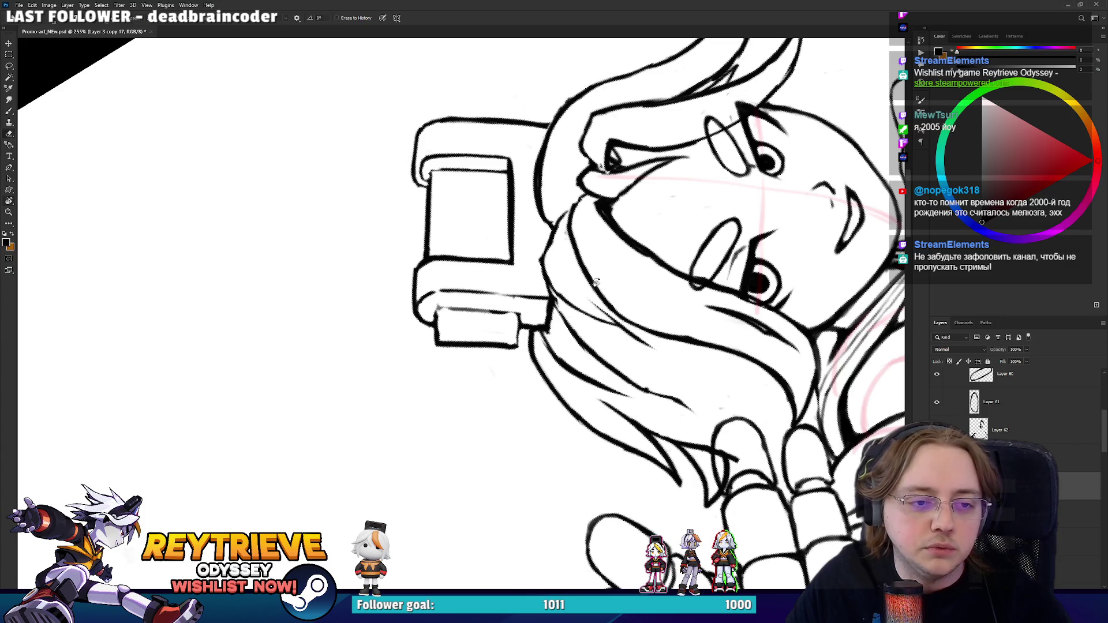
- Rotate the view so the box sits upright and ink the inner edge of the right block
key("r")
left_click_drag(584, 294, 488, 396)
key("b")
key("e")
key("r")
left_click_drag(486, 320, 415, 303)
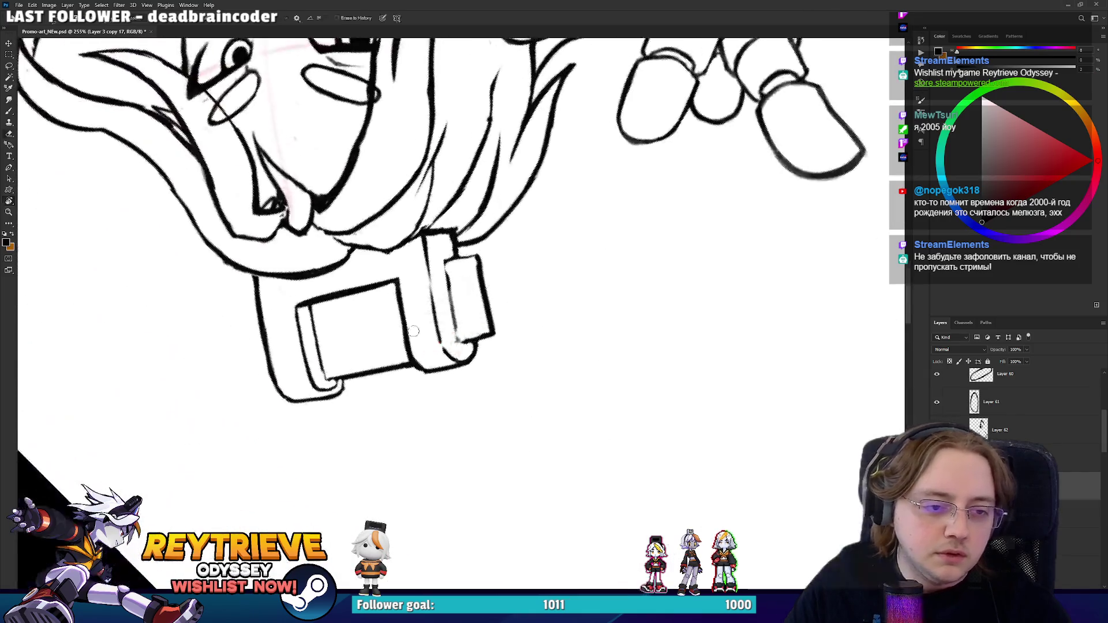
mouse_move(479, 263)
left_mouse_down()
mouse_move(604, 343)
mouse_move(494, 422)
mouse_move(538, 371)
mouse_move(443, 386)
left_mouse_up()
key("b")
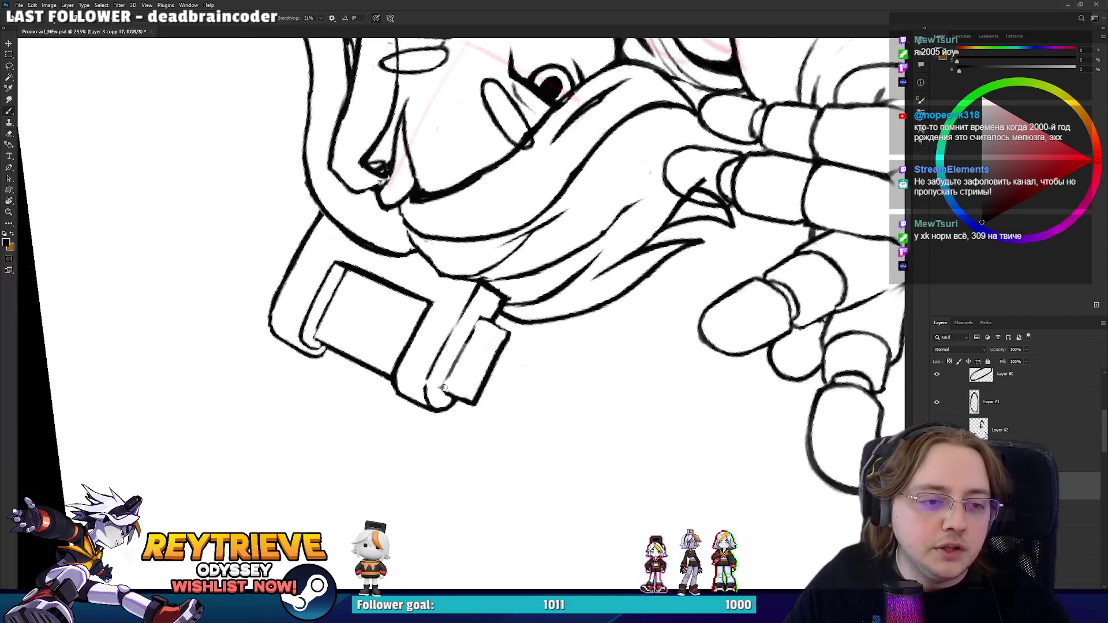
key("e")
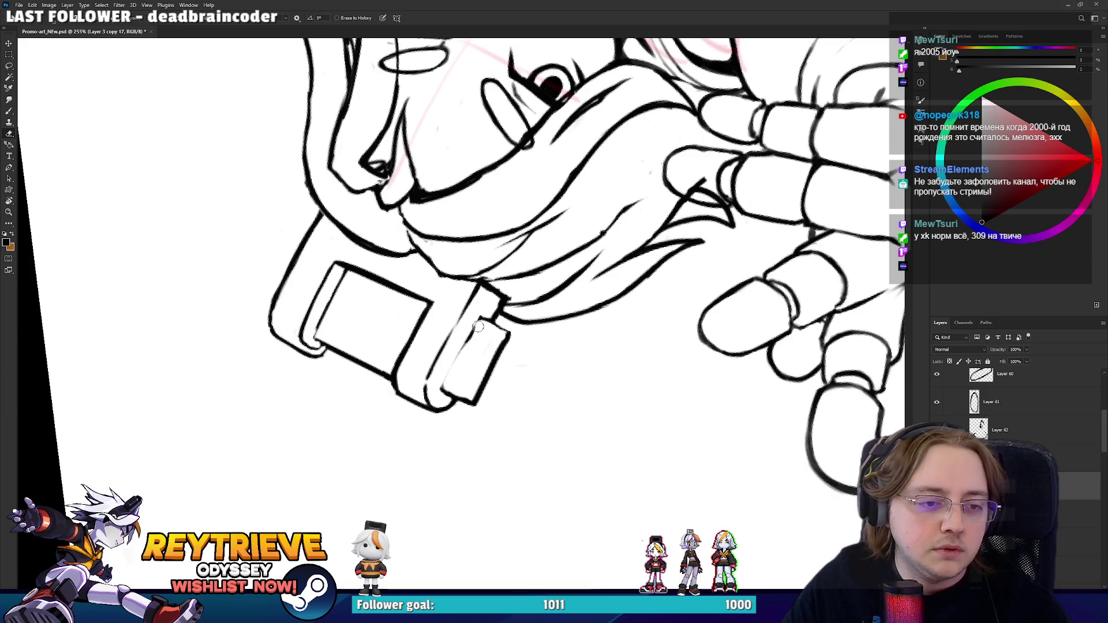
key("b")
left_click_drag(442, 393, 455, 360)
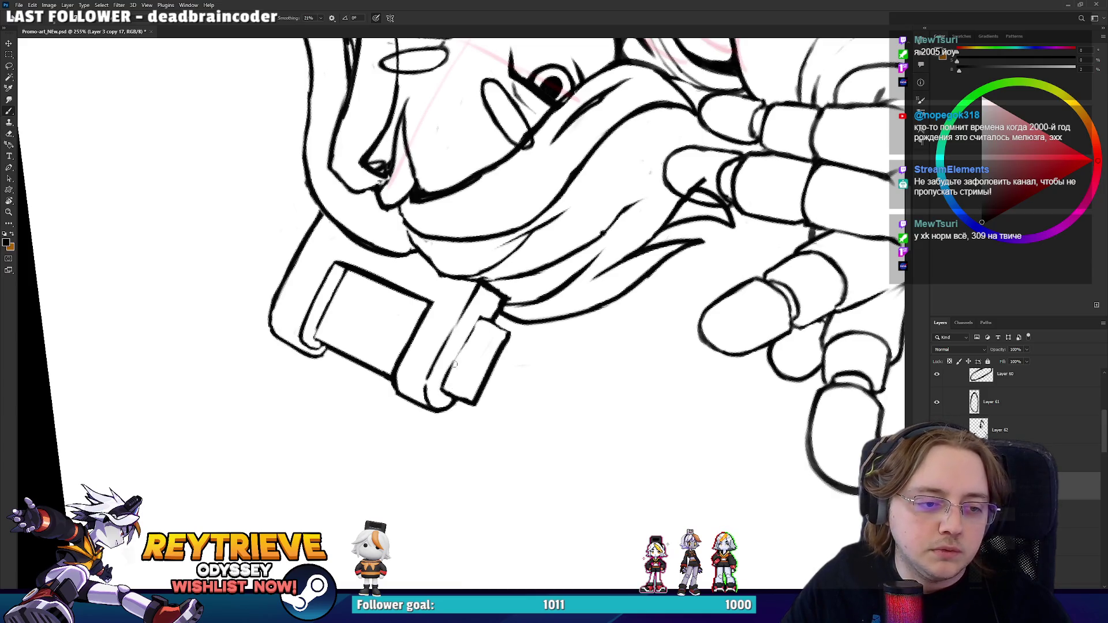
- Turn the block to the top of the view and add a short dark stroke along the sketch line
key("e")
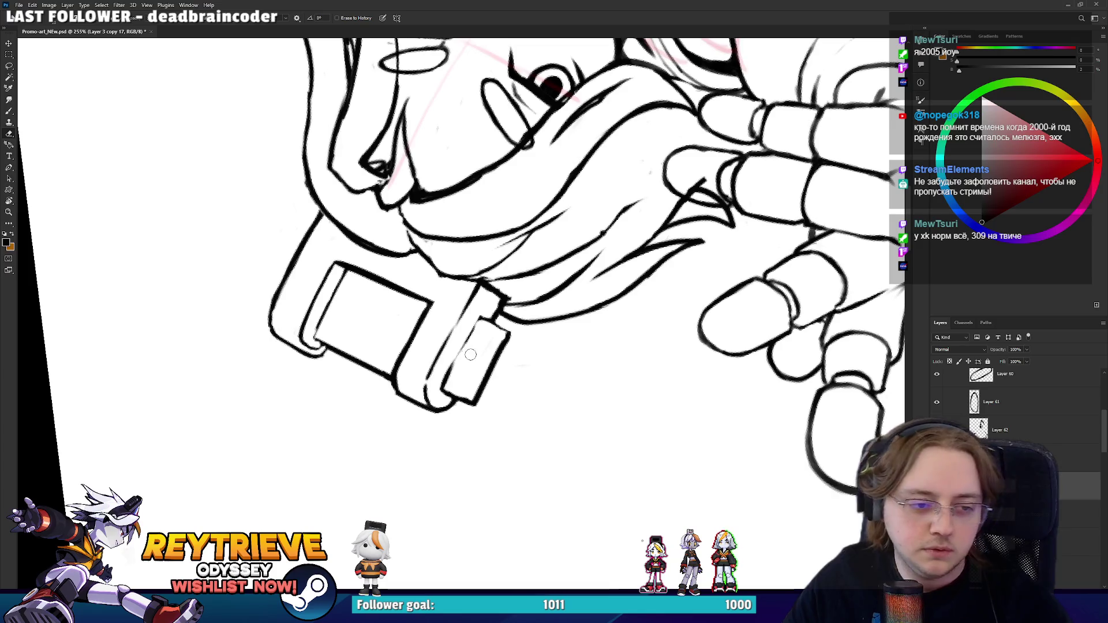
mouse_move(488, 330)
left_mouse_down()
mouse_move(467, 346)
mouse_move(450, 335)
left_mouse_up()
key("b")
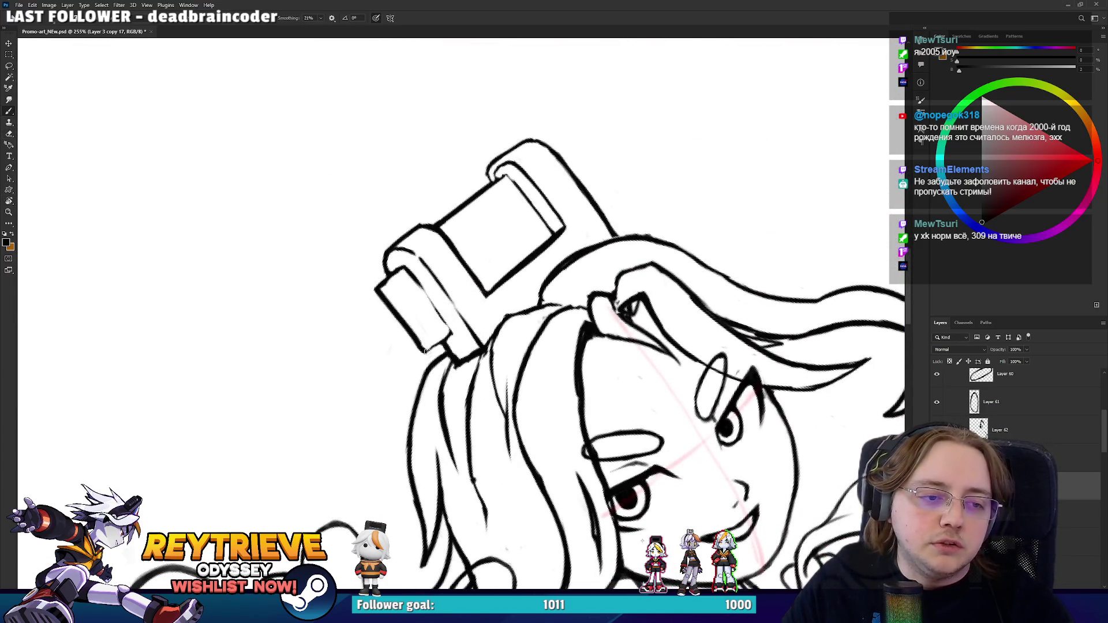
key("e")
key("r")
left_click_drag(459, 333, 437, 279)
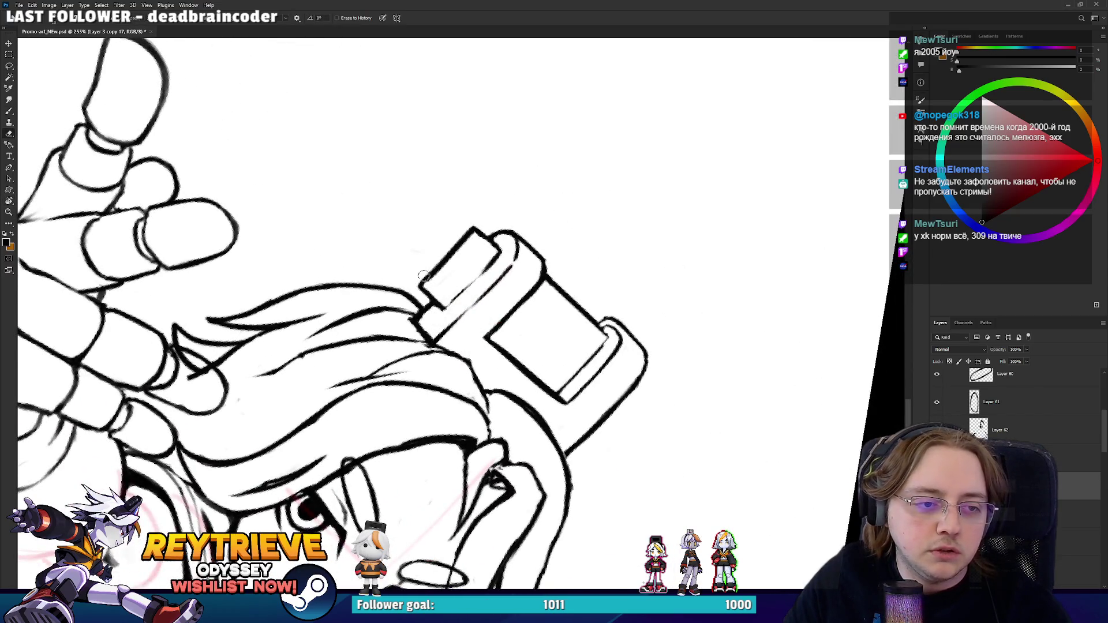
key("b")
mouse_move(442, 313)
left_mouse_down()
mouse_move(457, 296)
mouse_move(427, 386)
mouse_move(464, 357)
left_mouse_up()
- Erase small marks on the box front and complete the second arch of the grip outline
key("e")
key("r")
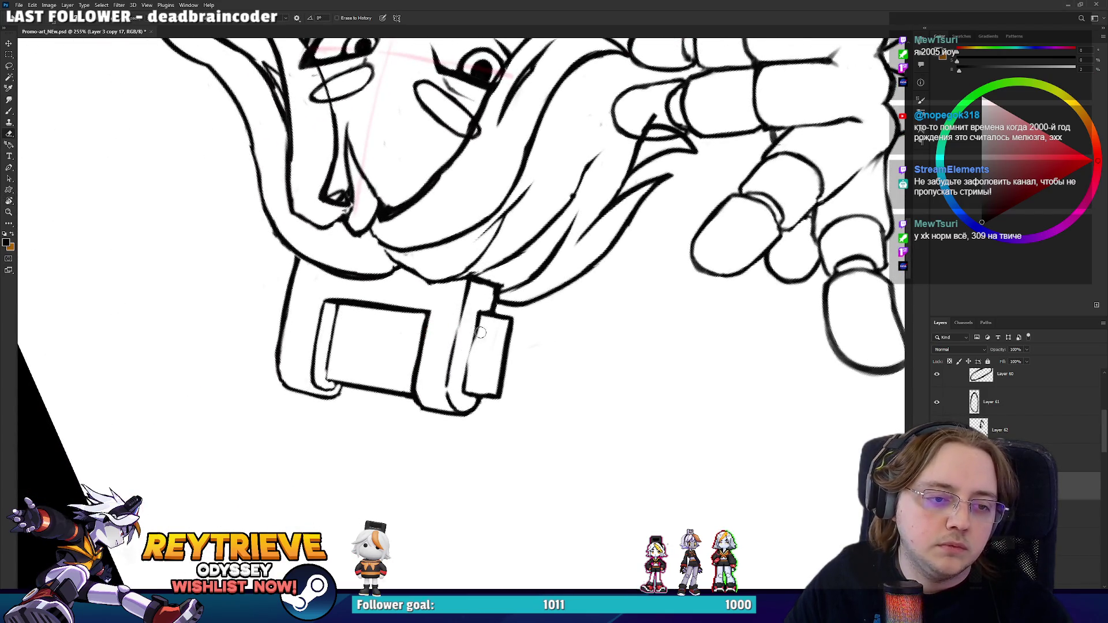
key("r")
mouse_move(468, 352)
left_mouse_down()
mouse_move(419, 397)
mouse_move(452, 319)
left_mouse_up()
key("b")
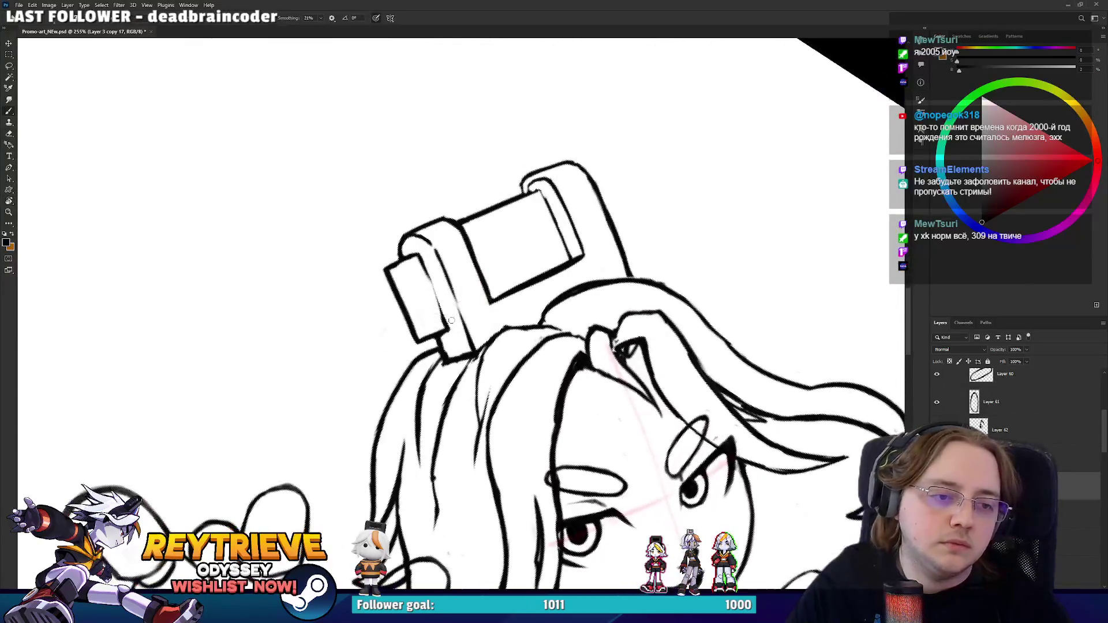
key("r")
mouse_move(405, 269)
left_mouse_down()
mouse_move(456, 294)
mouse_move(393, 340)
mouse_move(402, 344)
left_mouse_up()
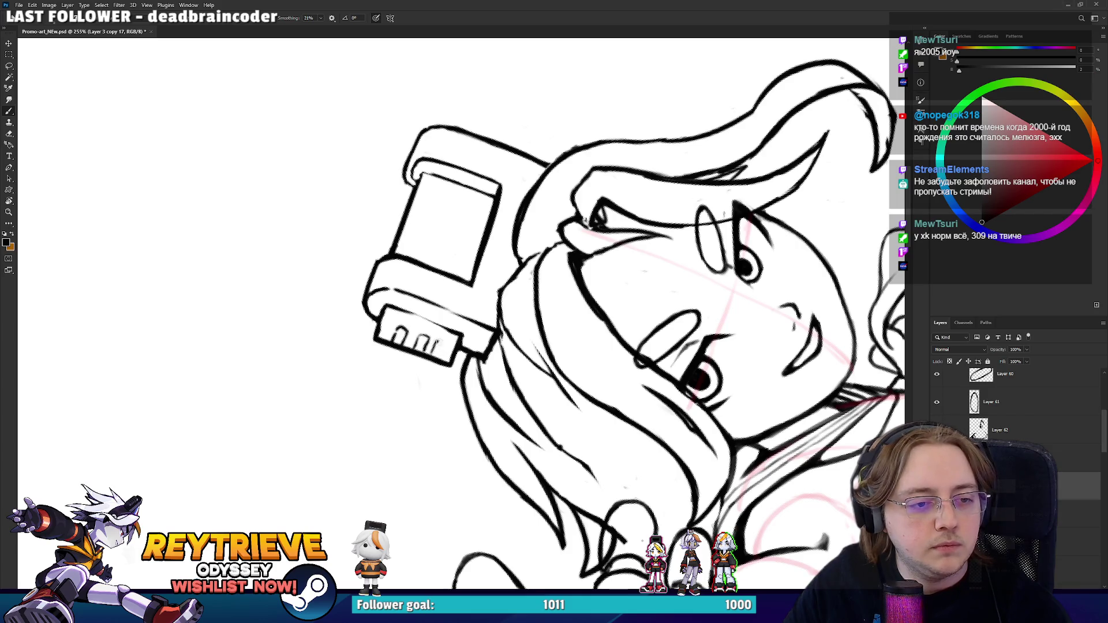
key("e")
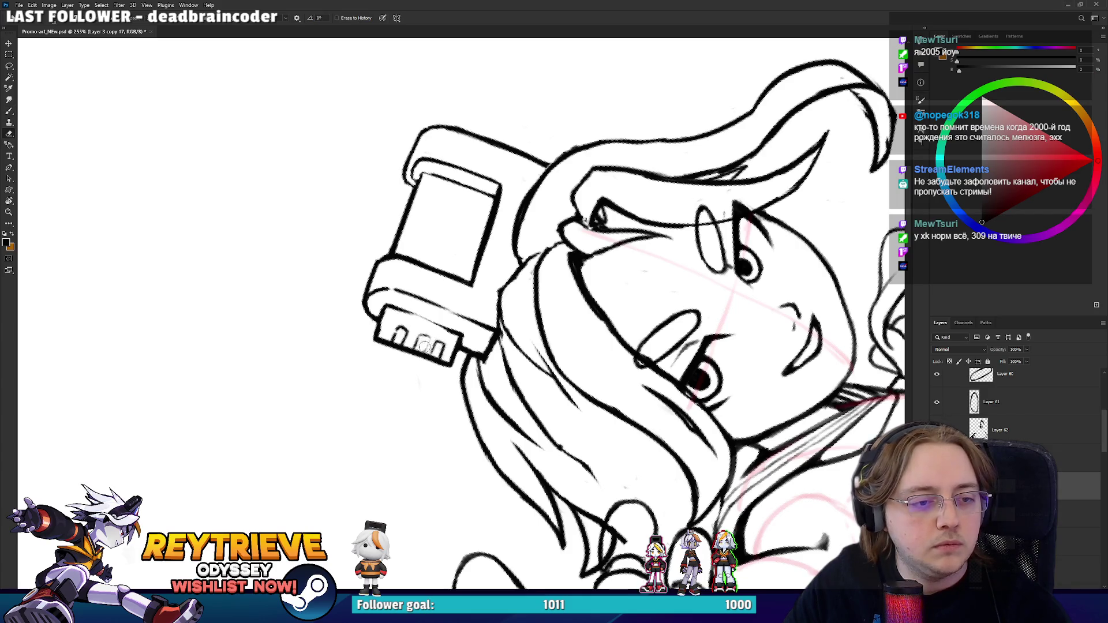
left_click_drag(437, 349, 419, 344)
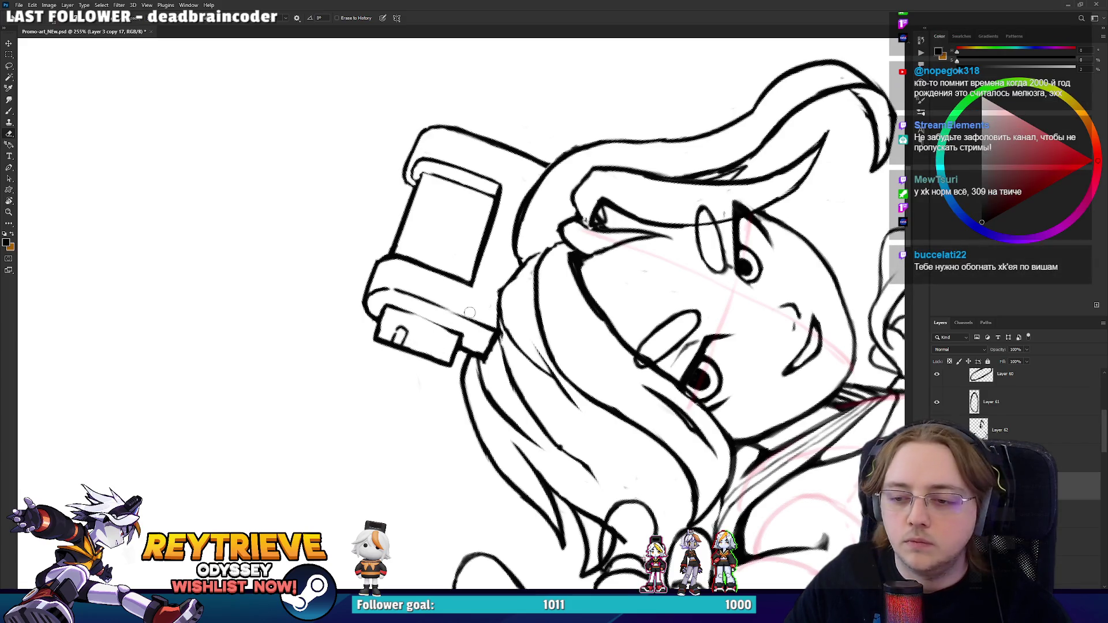
key("b")
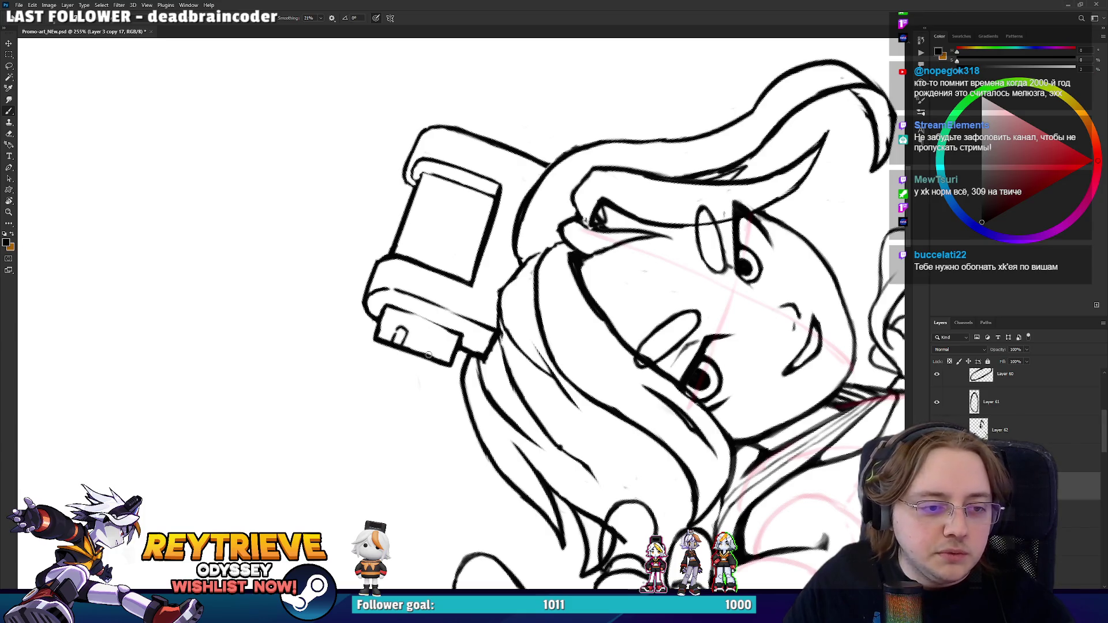
left_click_drag(436, 341, 436, 357)
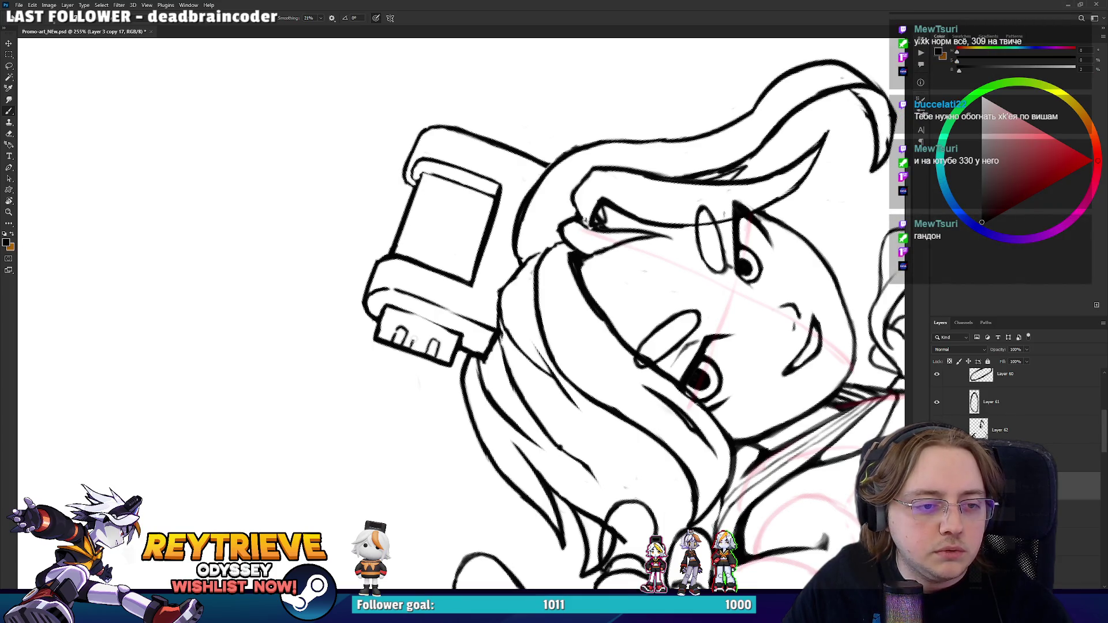
- Turn the canvas about 90° and tilt it so the device leans right with the face at right
key("e")
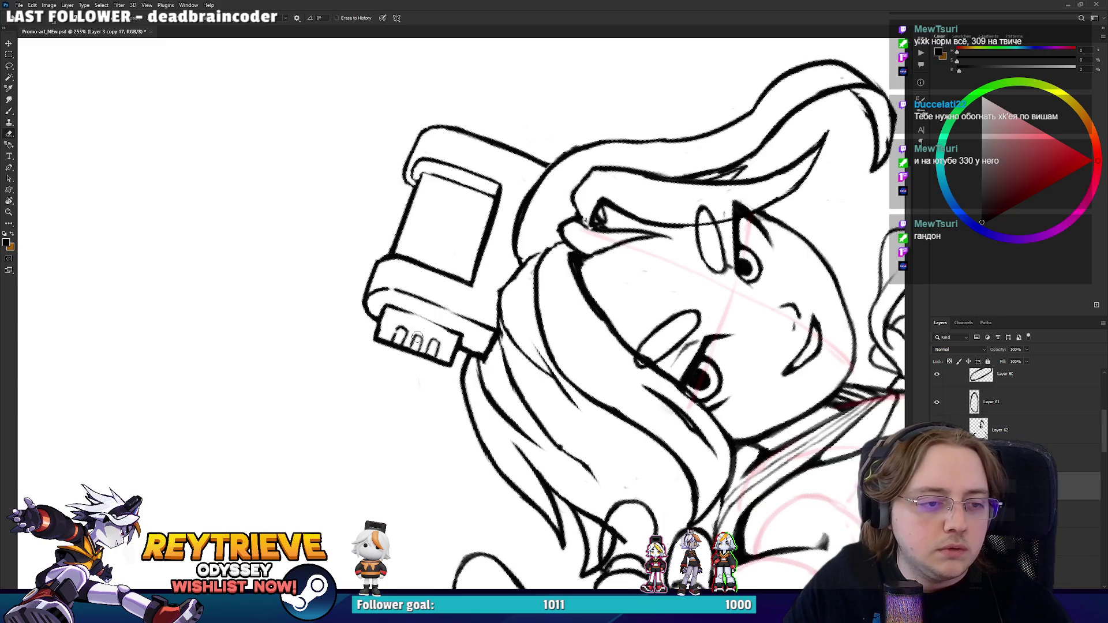
key("b")
mouse_move(453, 222)
left_mouse_down()
mouse_move(516, 248)
mouse_move(541, 302)
left_mouse_up()
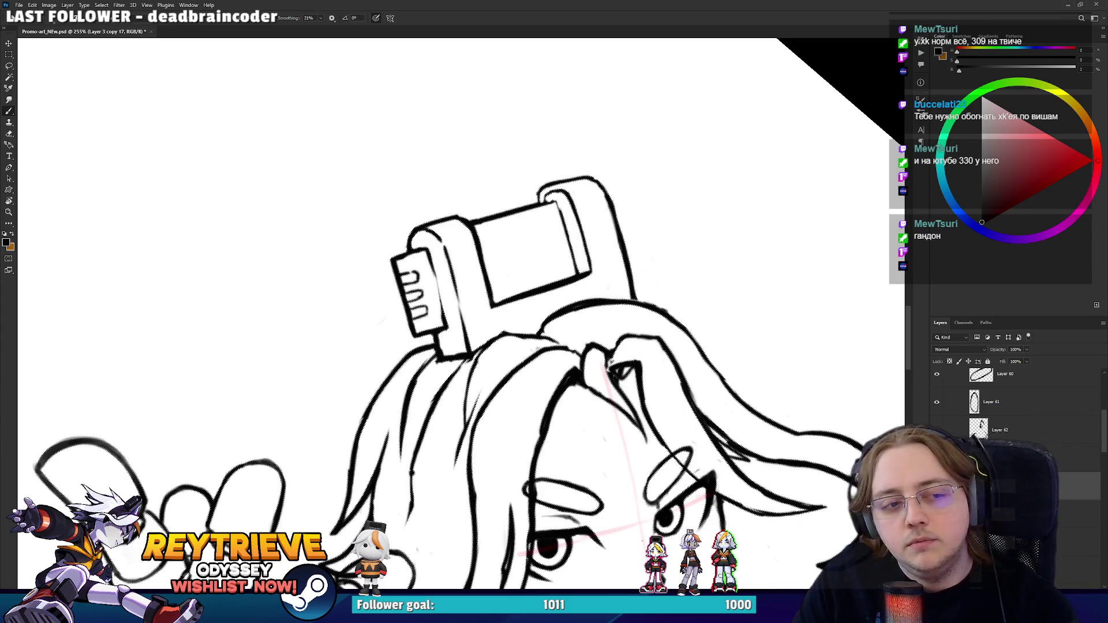
left_click_drag(565, 266, 388, 333)
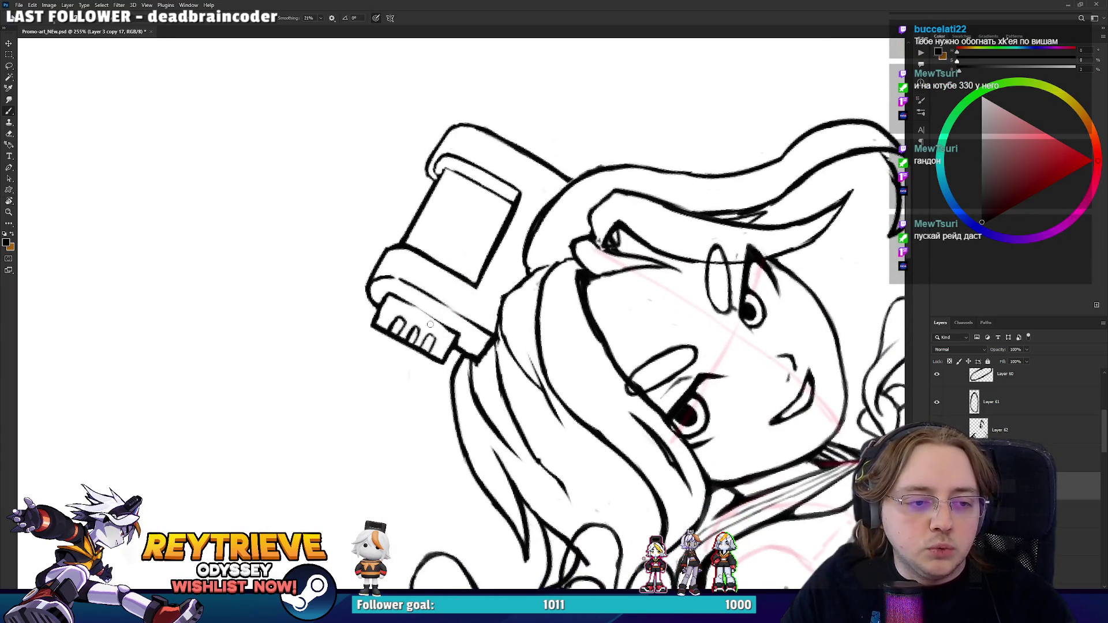
mouse_move(432, 336)
left_mouse_down()
mouse_move(588, 323)
mouse_move(561, 237)
mouse_move(475, 281)
left_mouse_up()
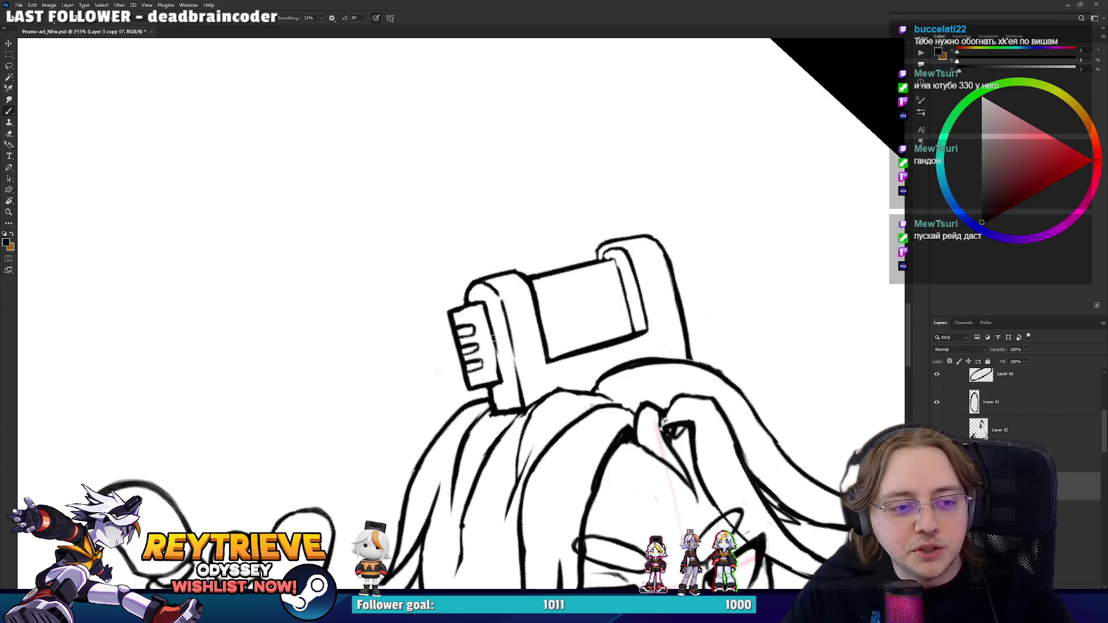
mouse_move(493, 343)
left_mouse_down()
mouse_move(518, 292)
mouse_move(502, 323)
mouse_move(469, 317)
mouse_move(460, 333)
left_mouse_up()
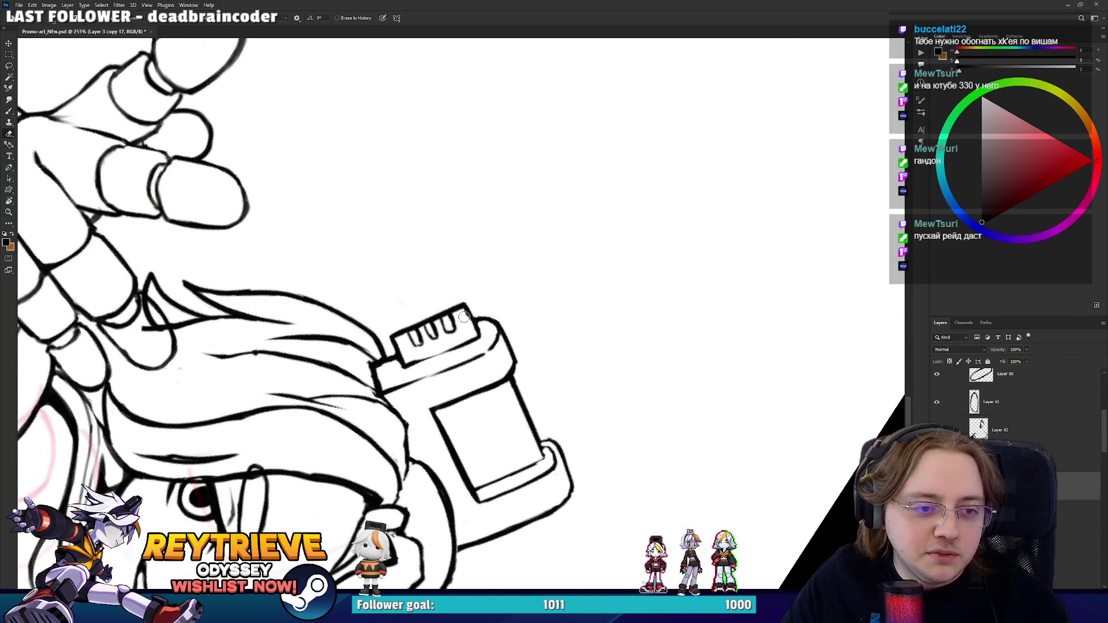
key("b")
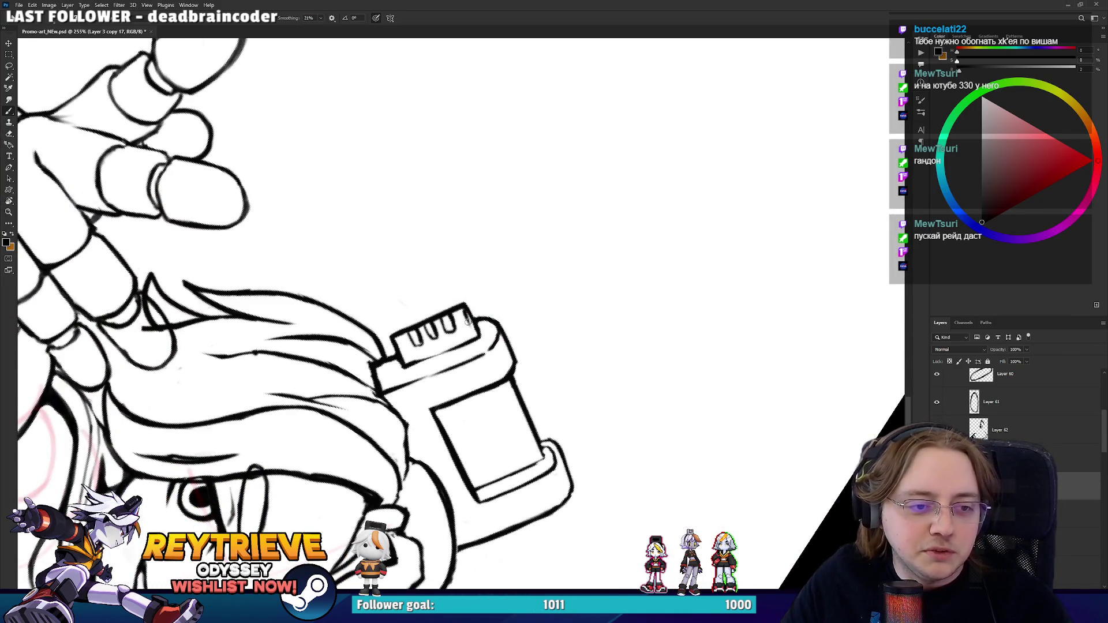
mouse_move(476, 339)
left_mouse_down()
mouse_move(470, 310)
mouse_move(602, 221)
left_mouse_up()
- Rotate the canvas so the headset stands upright and centred beside the face
key("e")
key("b")
key("e")
key("b")
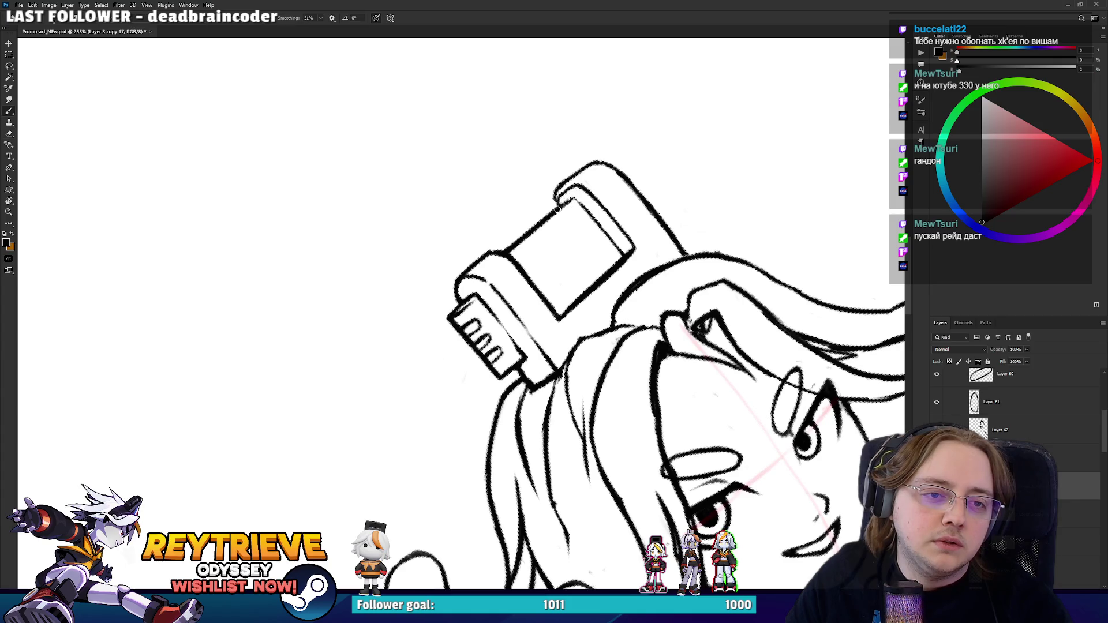
key("r")
left_click_drag(570, 198, 624, 322)
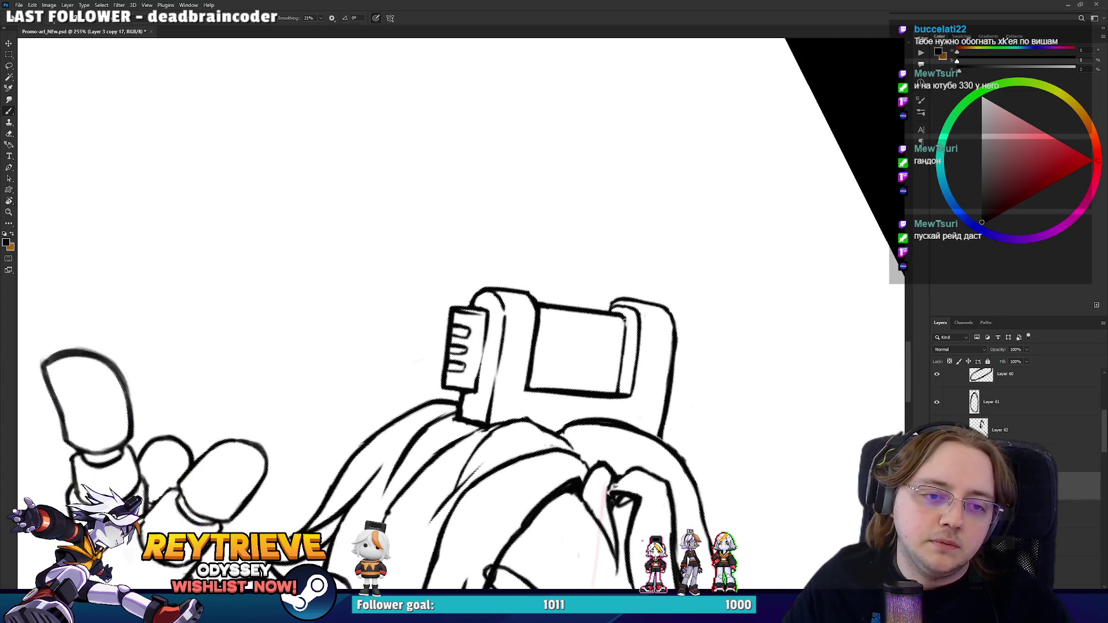
key("r")
mouse_move(644, 379)
left_mouse_down()
mouse_move(638, 321)
mouse_move(631, 335)
left_mouse_up()
key("r")
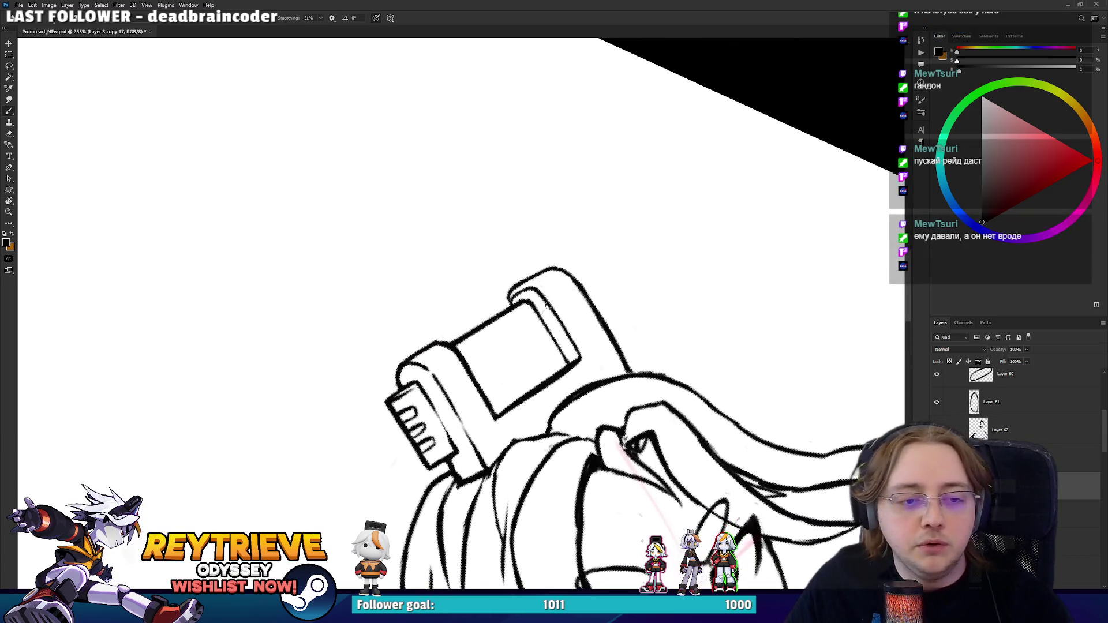
key("e")
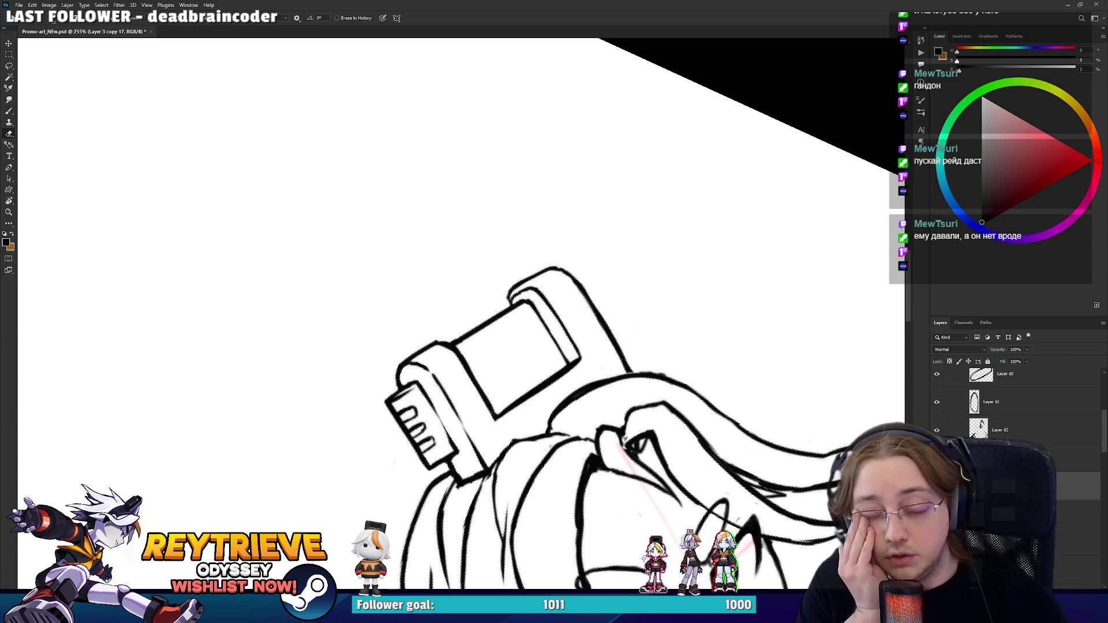
key("r")
mouse_move(611, 346)
left_mouse_down()
mouse_move(579, 403)
mouse_move(624, 337)
mouse_move(600, 370)
mouse_move(610, 361)
left_mouse_up()
- Redraw and trim the stroke beside the headset from a new canvas angle
key("b")
key("e")
key("b")
key("r")
key("e")
key("b")
key("r")
mouse_move(670, 317)
left_mouse_down()
mouse_move(690, 330)
mouse_move(635, 357)
left_mouse_up()
key("r")
key("e")
- Erase part of the hair strokes below the device and draw a darker hair line up toward it
mouse_move(557, 438)
left_mouse_down()
mouse_move(552, 334)
mouse_move(543, 390)
left_mouse_up()
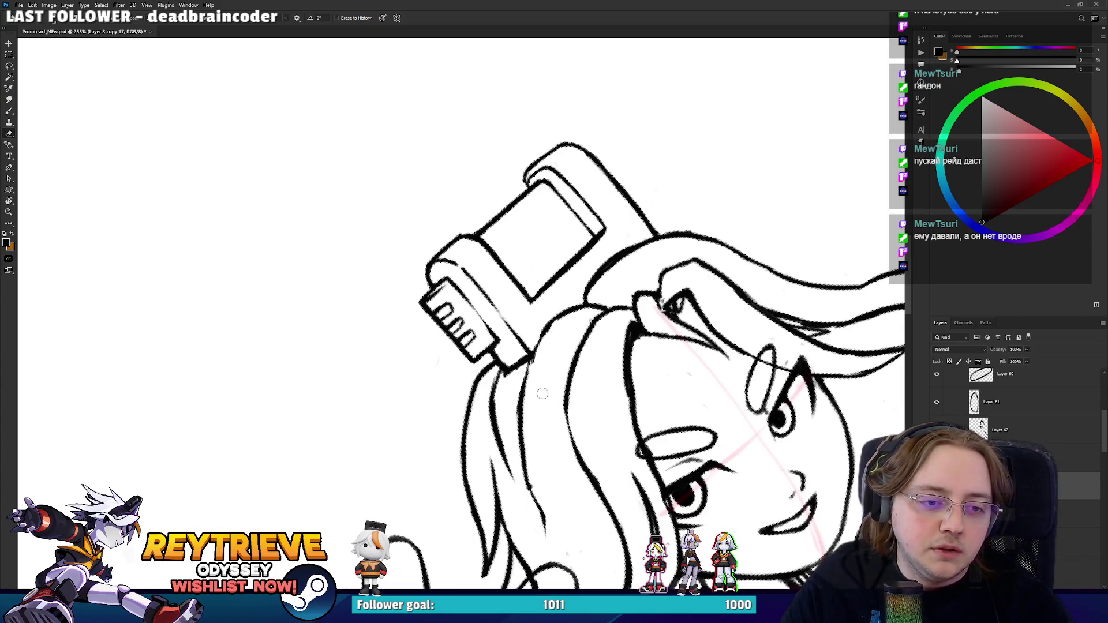
key("b")
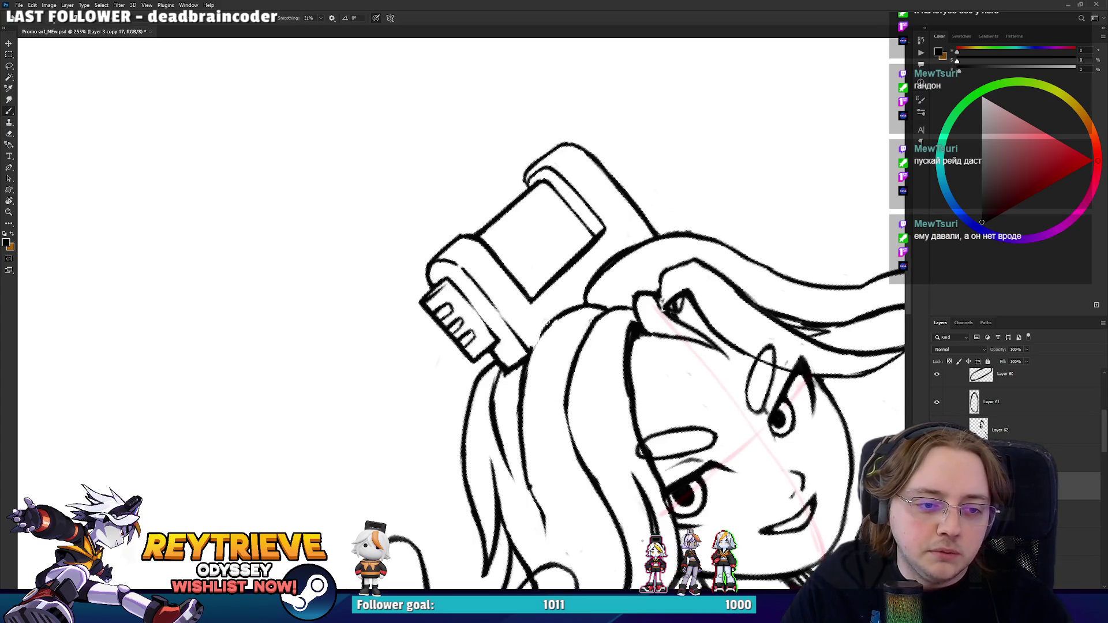
left_click_drag(525, 394, 538, 354)
key("e")
key("r")
mouse_move(586, 319)
left_mouse_down()
mouse_move(667, 371)
mouse_move(490, 384)
left_mouse_up()
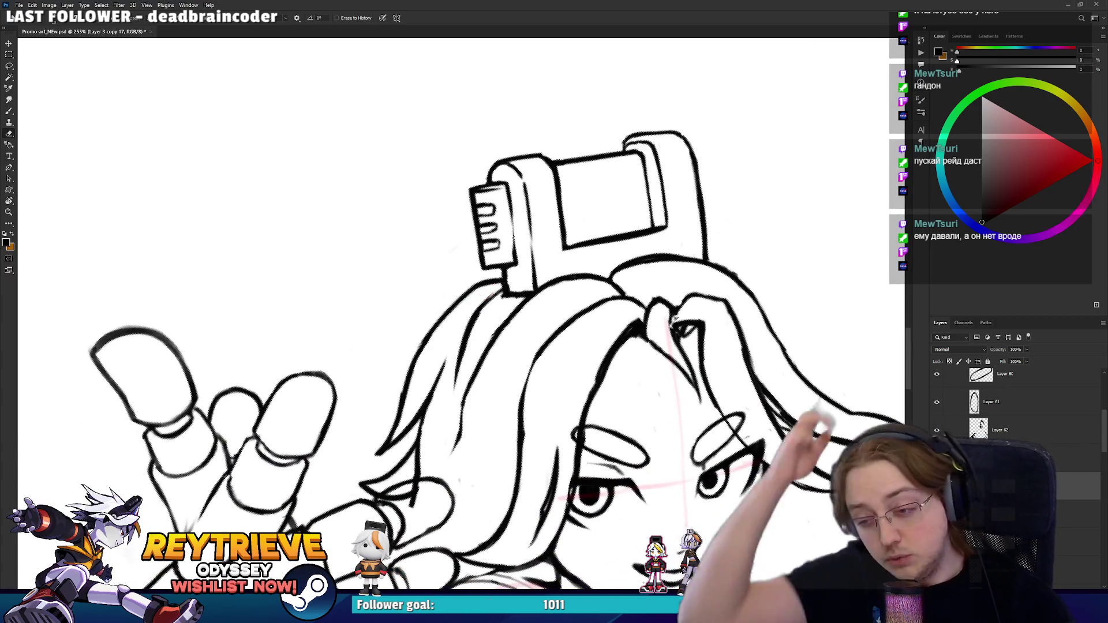
- Rotate the figure upright with the device on top and darken the hair line below the device
key("r")
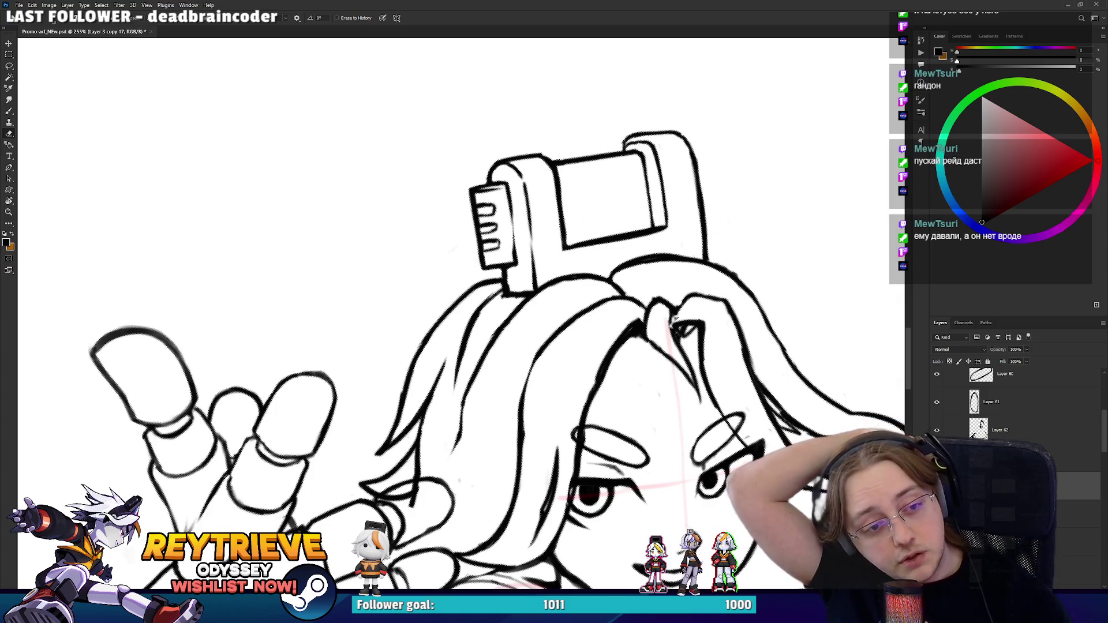
left_click_drag(490, 384, 445, 302)
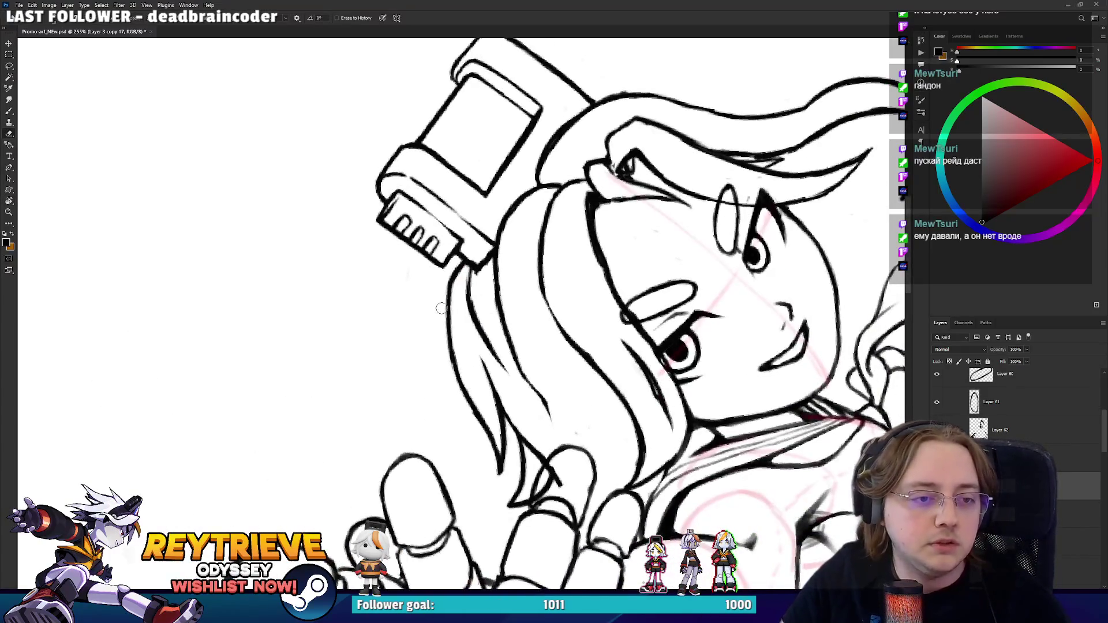
key("b")
key("r")
mouse_move(482, 252)
left_mouse_down()
mouse_move(606, 272)
mouse_move(517, 215)
mouse_move(402, 215)
mouse_move(394, 270)
mouse_move(430, 287)
left_mouse_up()
key("b")
key("e")
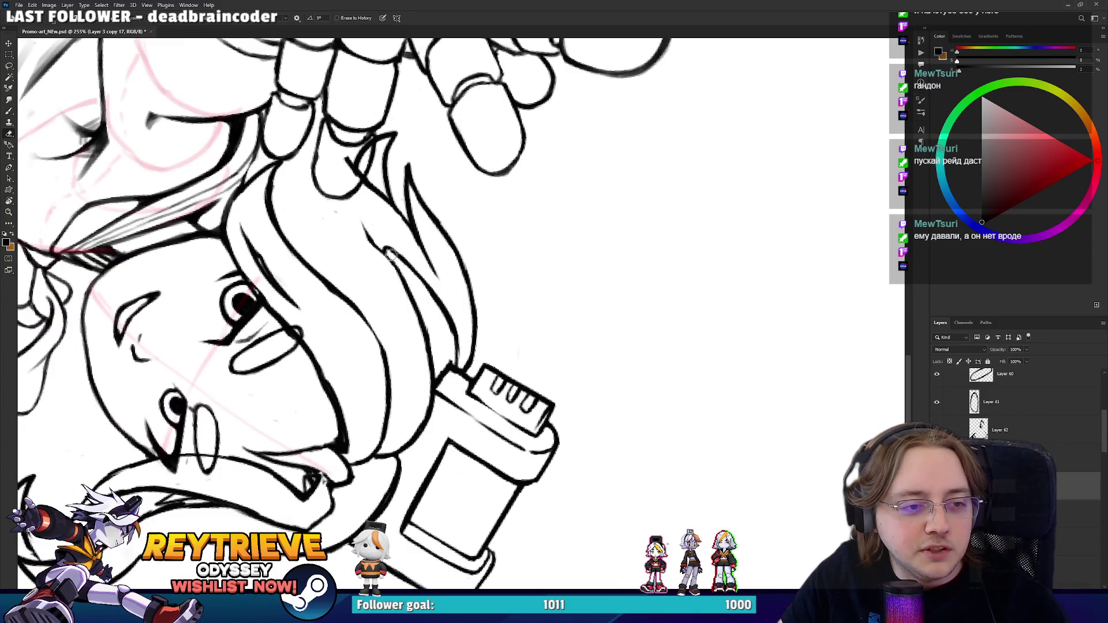
key("r")
mouse_move(462, 358)
left_mouse_down()
mouse_move(481, 283)
mouse_move(472, 315)
left_mouse_up()
key("e")
key("b")
mouse_move(484, 269)
left_mouse_down()
mouse_move(470, 330)
mouse_move(476, 282)
left_mouse_up()
- Trim the hair line beneath the device, extend it down-right and re-stroke it darker
key("e")
left_click_drag(479, 335, 470, 307)
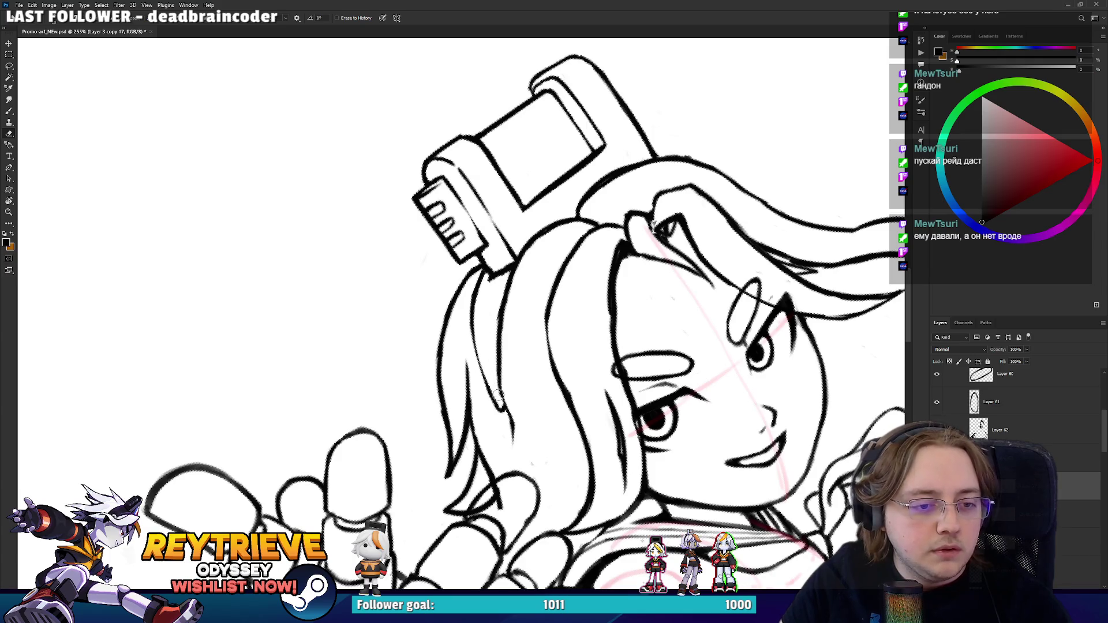
key("b")
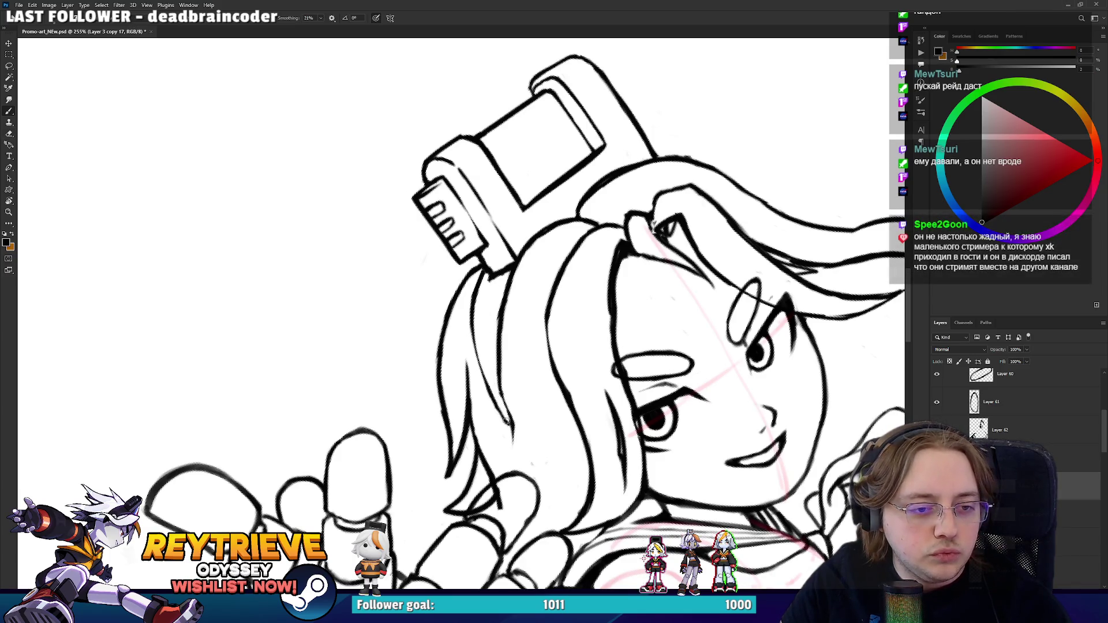
left_click_drag(502, 413, 510, 422)
mouse_move(481, 375)
left_mouse_down()
mouse_move(503, 420)
mouse_move(470, 315)
left_mouse_up()
left_click_drag(487, 391, 472, 305)
left_click_drag(472, 346, 479, 277)
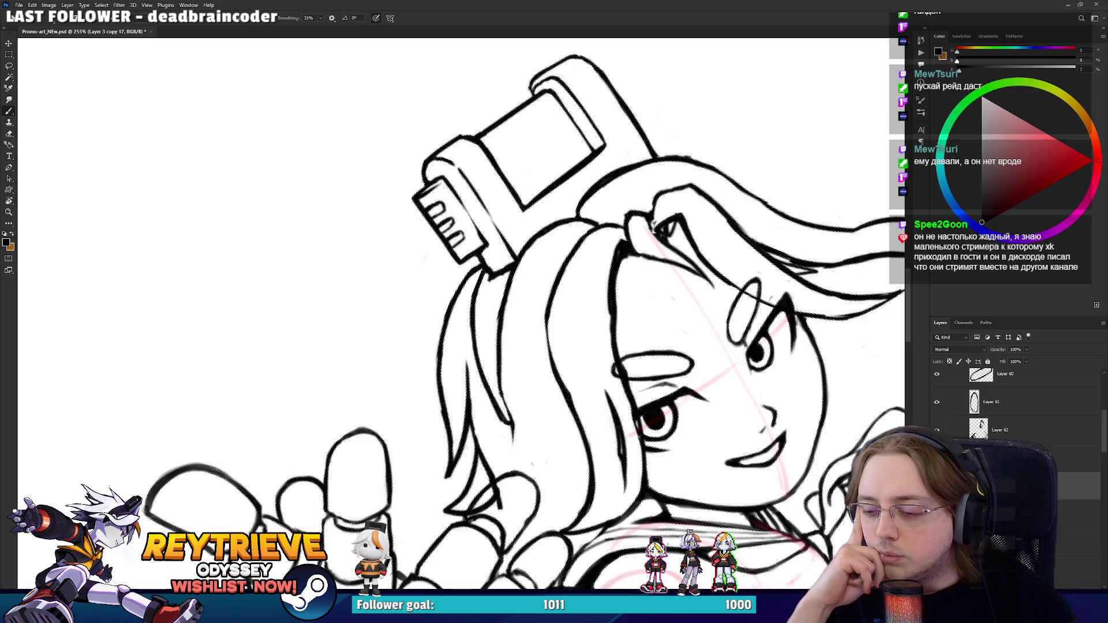
- Undo a redrawn piece of the hair strand and erase a short section of it instead
key("e")
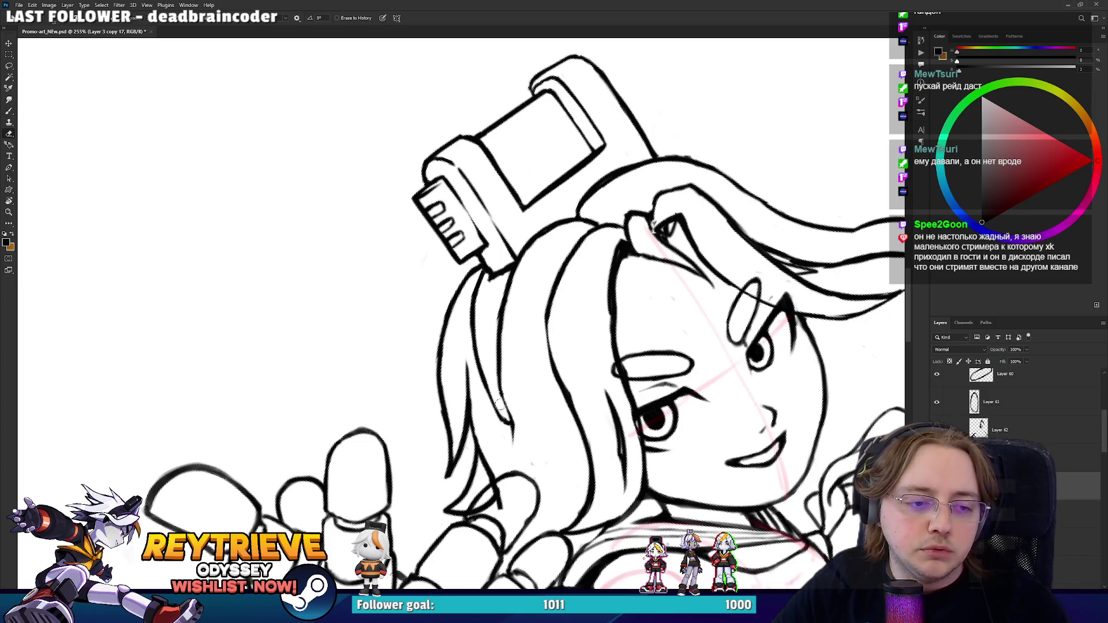
key("b")
mouse_move(501, 399)
left_mouse_down()
mouse_move(498, 352)
mouse_move(510, 420)
mouse_move(498, 349)
mouse_move(511, 270)
left_mouse_up()
key("ctrl+z")
key("e")
left_click_drag(511, 361, 517, 311)
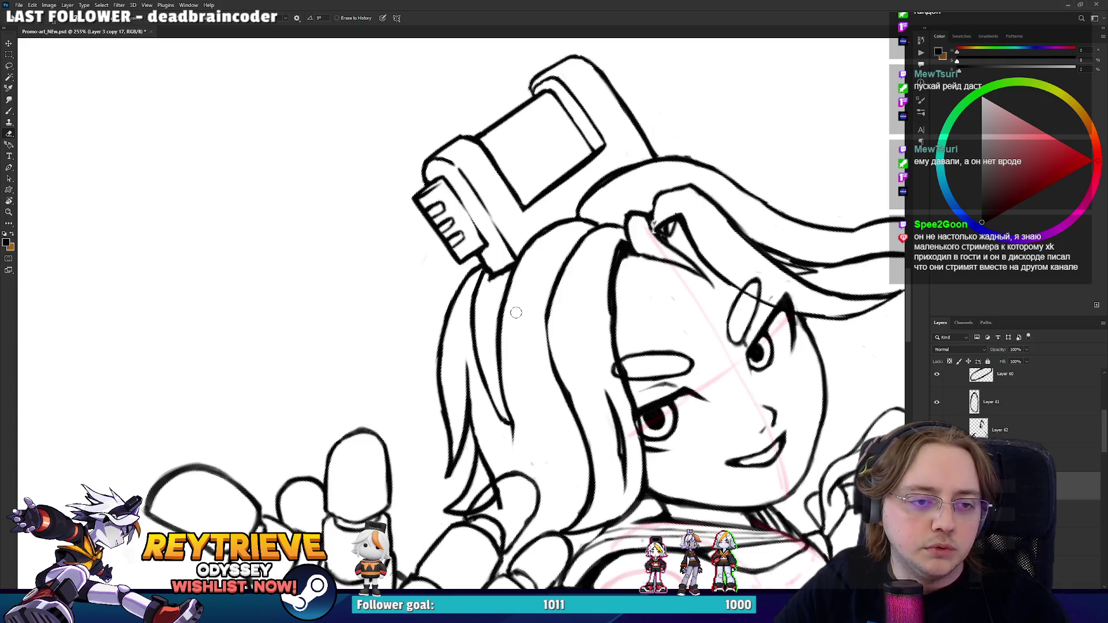
- Rotate the canvas back so the face is upright and fit the whole artwork on screen
left_click_drag(529, 261, 514, 348)
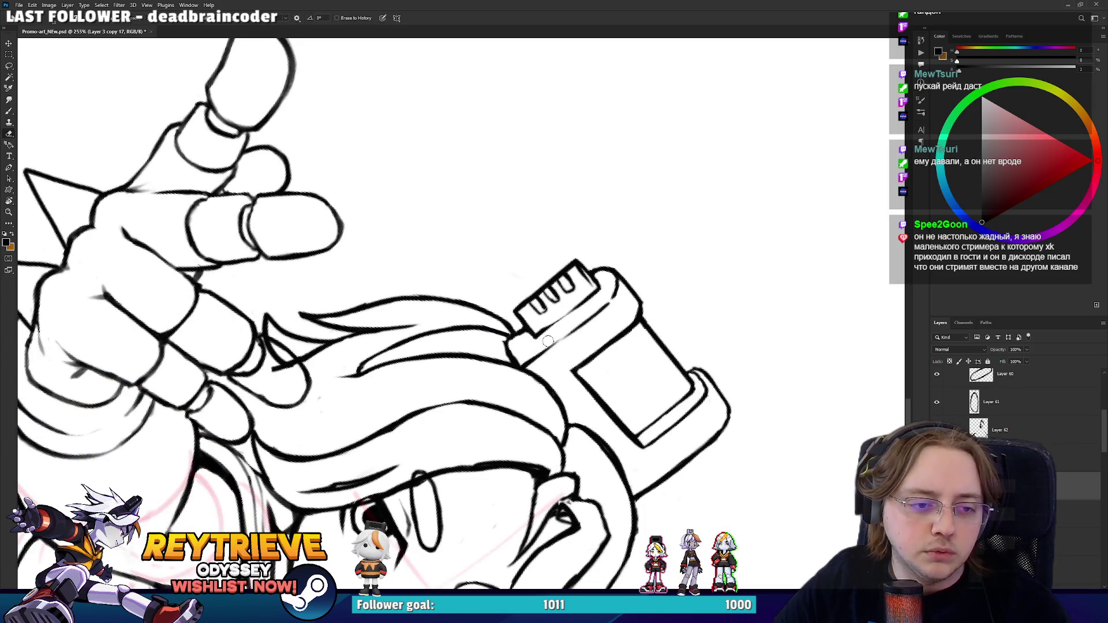
key("r")
mouse_move(517, 357)
left_mouse_down()
mouse_move(457, 310)
mouse_move(491, 276)
left_mouse_up()
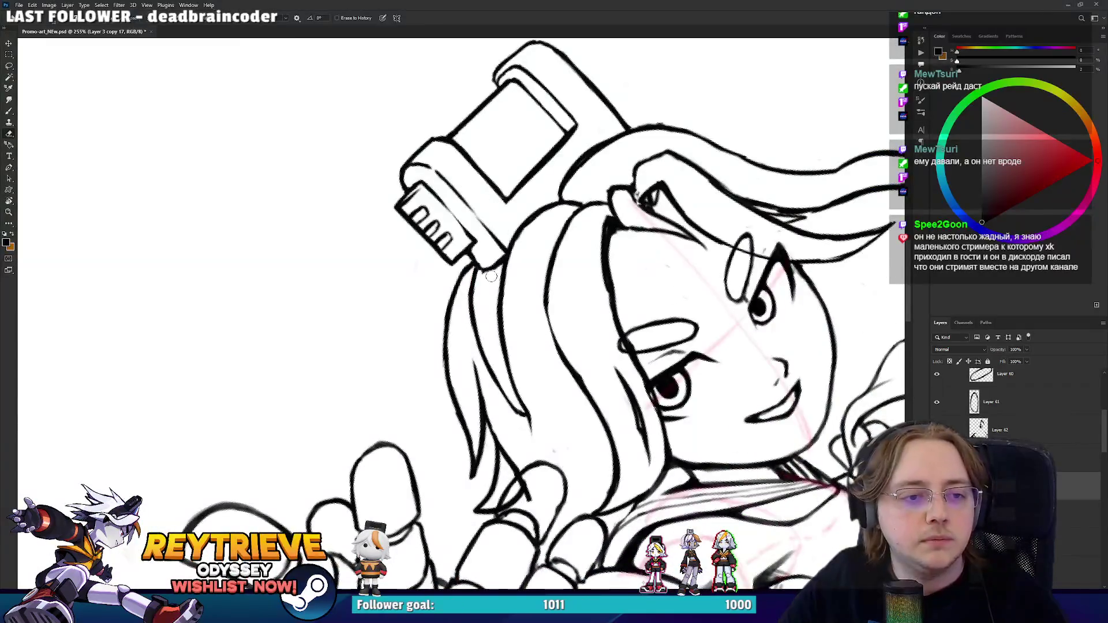
scroll(487, 275, "down", 5)
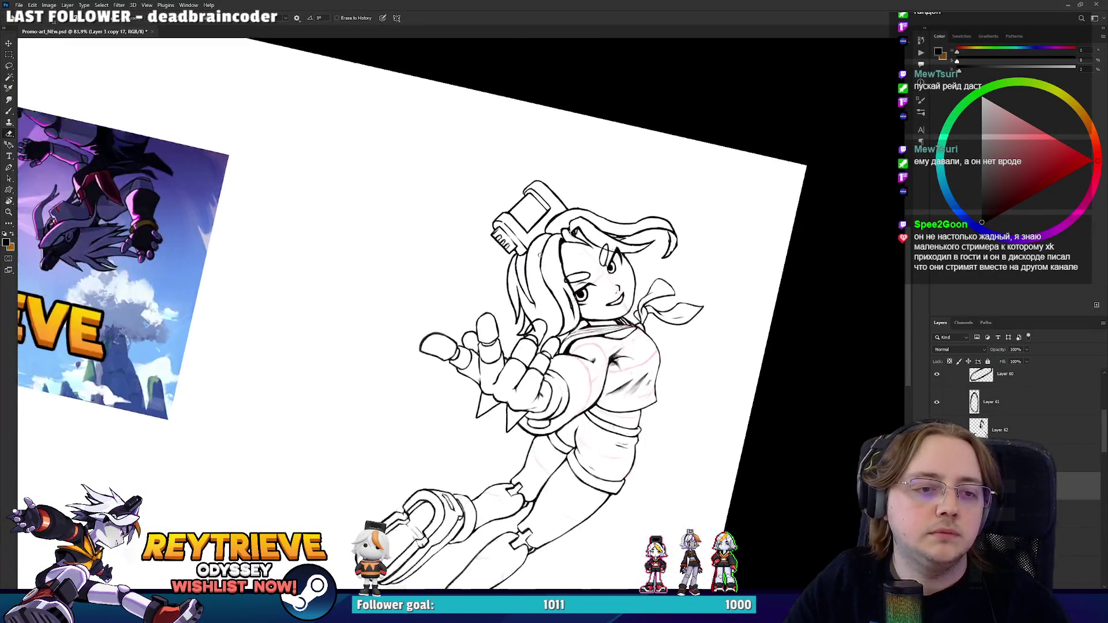
scroll(498, 233, "up", 6)
key("r")
left_click_drag(497, 234, 508, 355)
key("b")
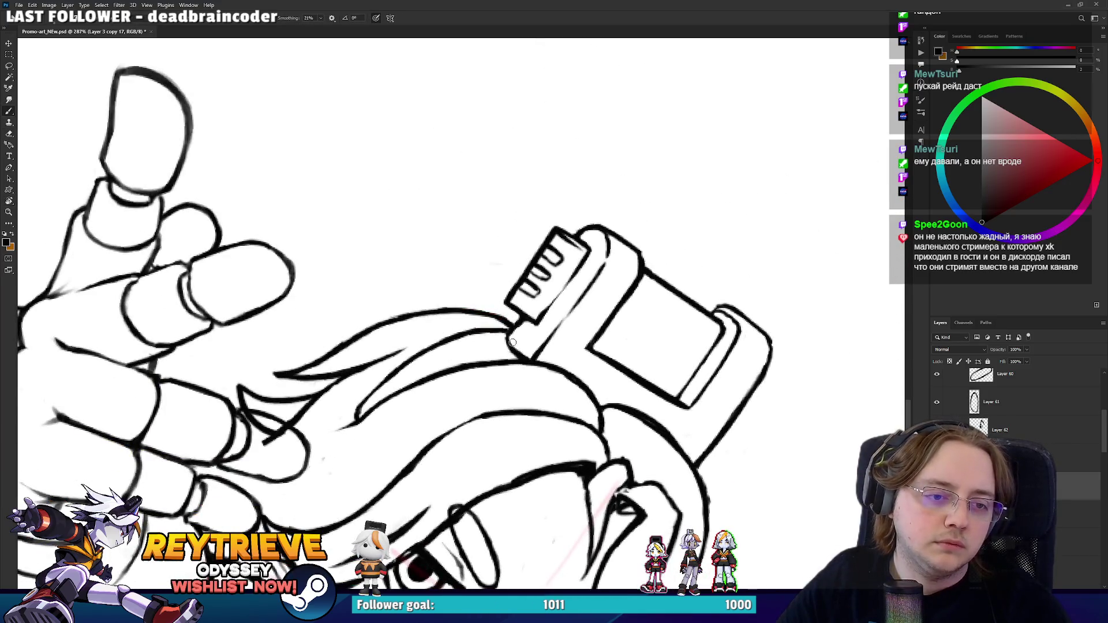
key("e")
key("r")
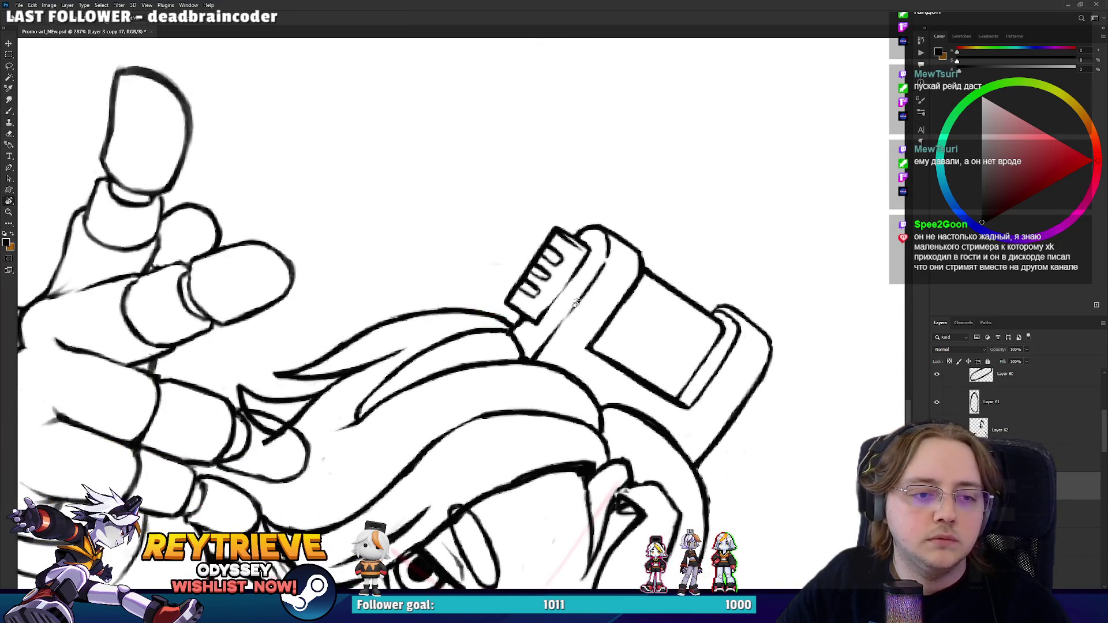
left_click_drag(512, 347, 461, 237)
key("e")
key("ctrl+0")
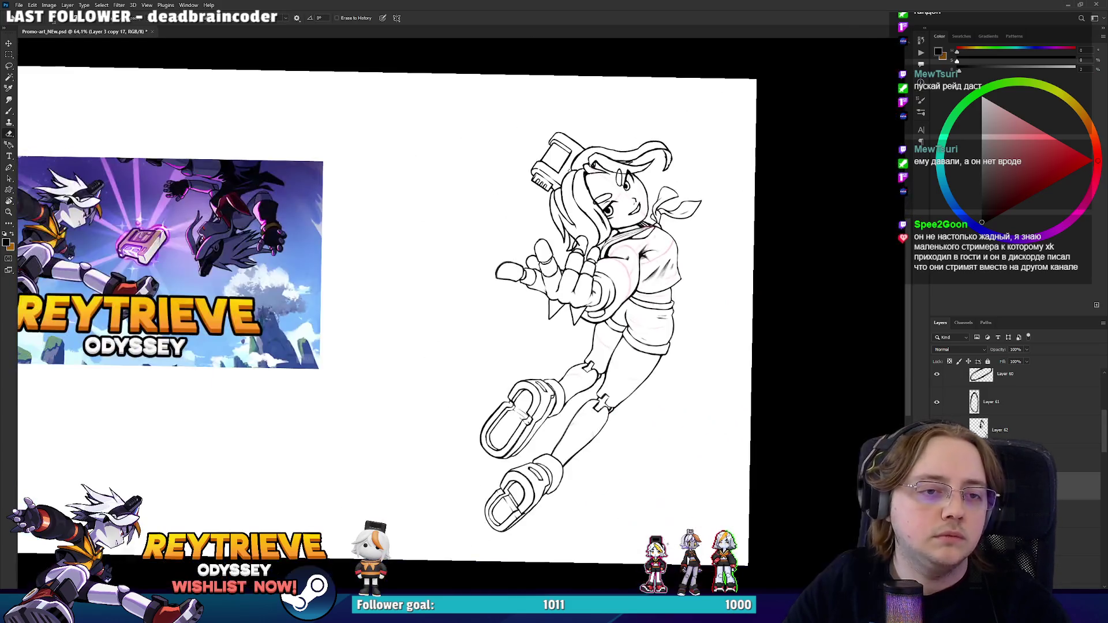
- Pan past the Reytrieve banner and zoom in on the headset with the hand in view
scroll(447, 312, "up", 3)
mouse_move(231, 312)
left_mouse_down()
mouse_move(447, 312)
mouse_move(289, 322)
left_mouse_up()
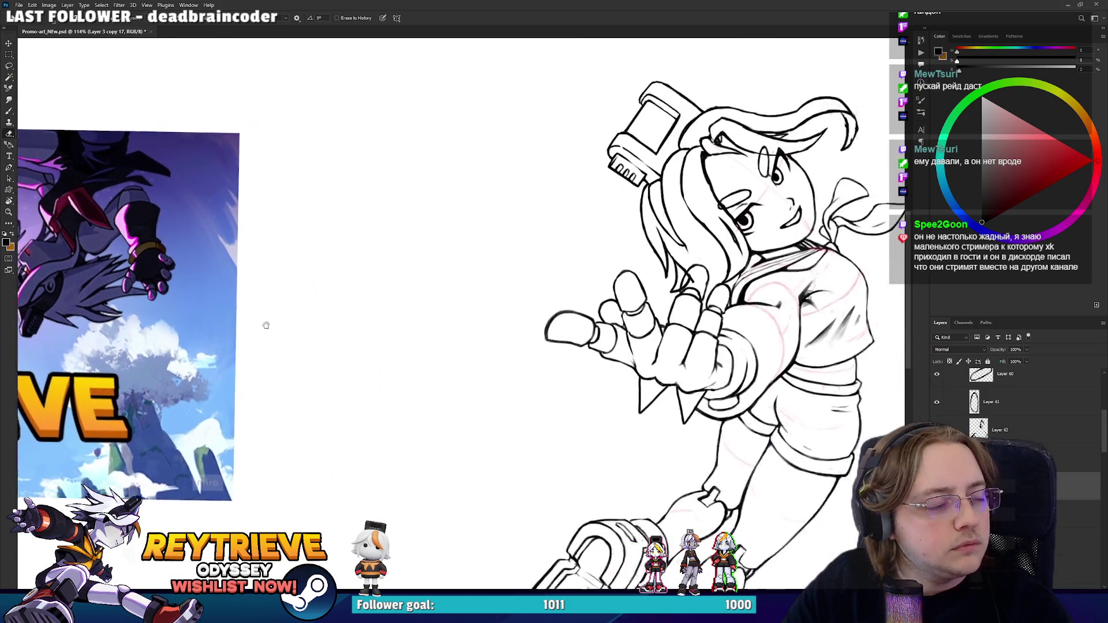
scroll(583, 229, "up", 5)
key("e")
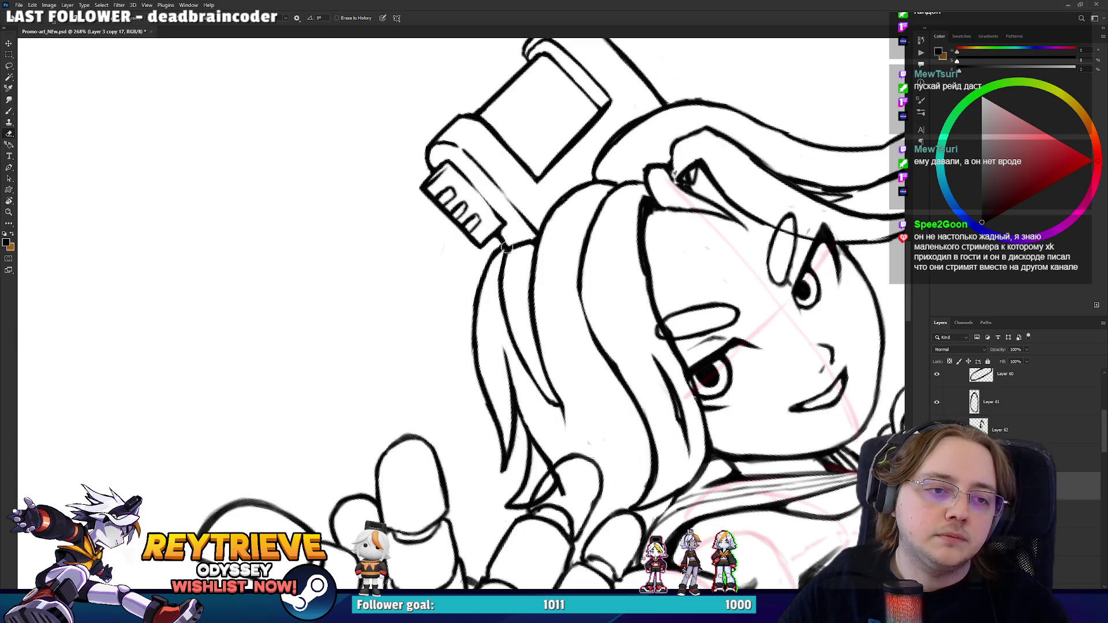
mouse_move(517, 251)
left_mouse_down()
mouse_move(557, 346)
mouse_move(491, 296)
left_mouse_up()
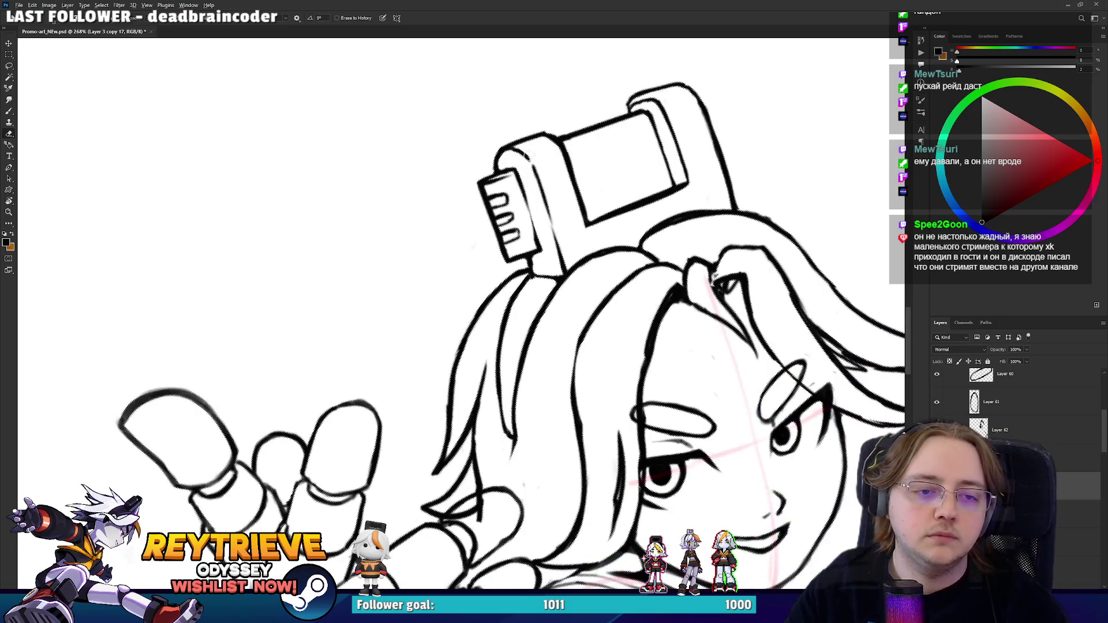
scroll(545, 229, "down", 5)
left_click_drag(544, 229, 481, 237)
scroll(545, 229, "up", 6)
- Undo a stroke down the inner hair strand and erase its stray lines
key("b")
mouse_move(470, 491)
left_mouse_down()
mouse_move(530, 335)
mouse_move(470, 459)
mouse_move(526, 328)
mouse_move(613, 266)
left_mouse_up()
key("ctrl+z")
key("e")
mouse_move(505, 338)
left_mouse_down()
mouse_move(473, 404)
mouse_move(517, 316)
mouse_move(580, 270)
left_mouse_up()
- Redraw the line along the headset's base
key("b")
mouse_move(526, 306)
left_mouse_down()
mouse_move(578, 270)
mouse_move(620, 283)
mouse_move(629, 304)
mouse_move(602, 249)
left_mouse_up()
key("e")
key("b")
key("e")
- Tilt the canvas to a new angle and lightly erase part of the hair line
key("r")
key("b")
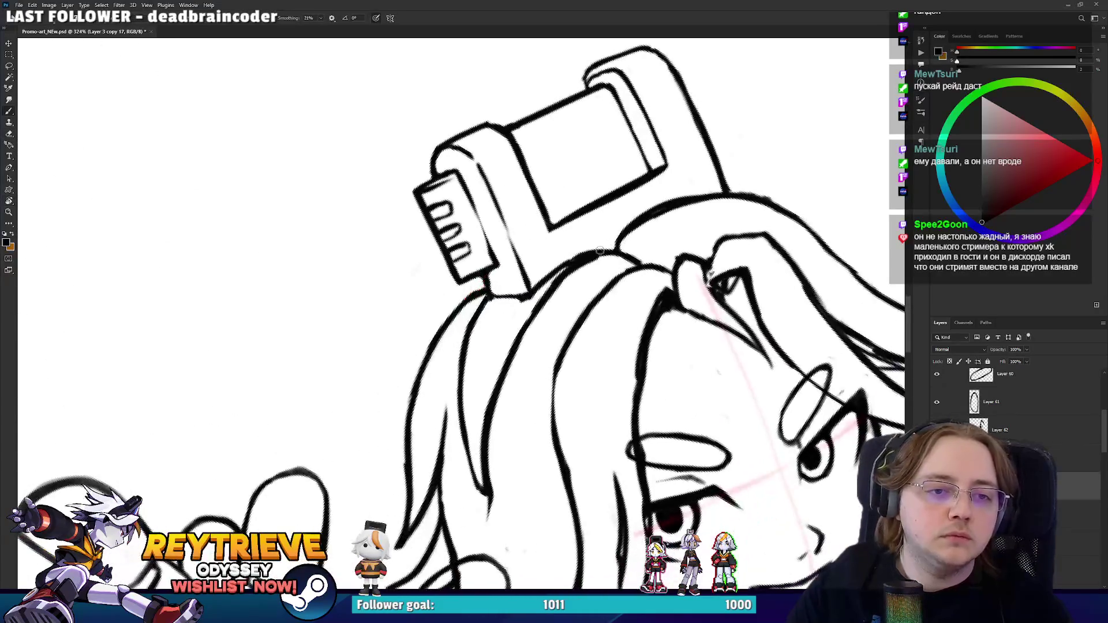
key("r")
mouse_move(667, 215)
left_mouse_down()
mouse_move(600, 288)
mouse_move(519, 346)
left_mouse_up()
key("e")
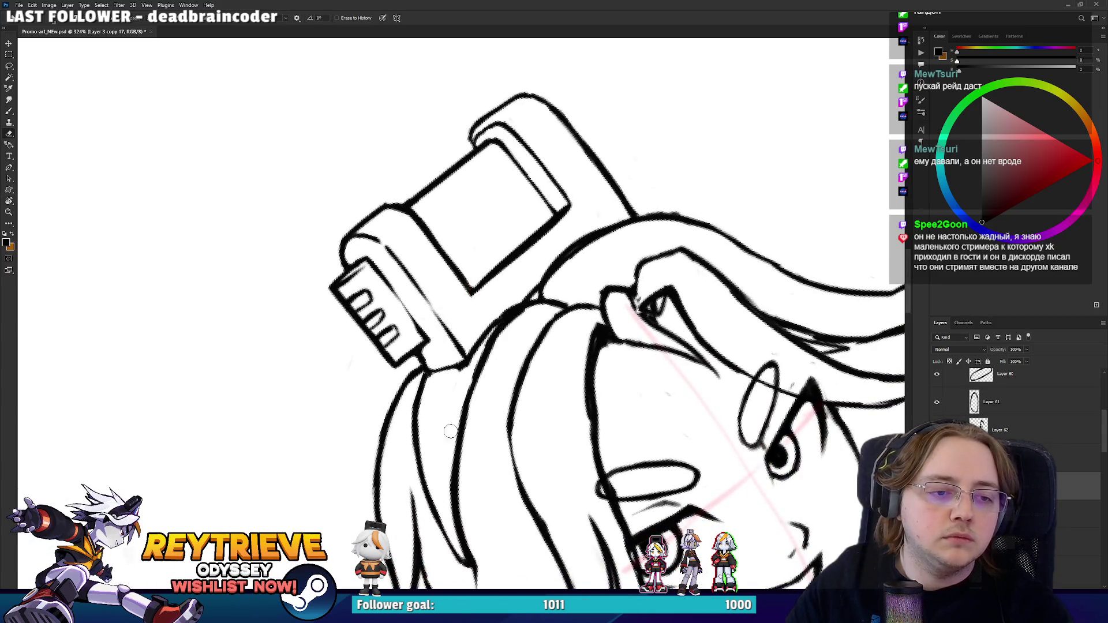
left_click_drag(462, 397, 518, 304)
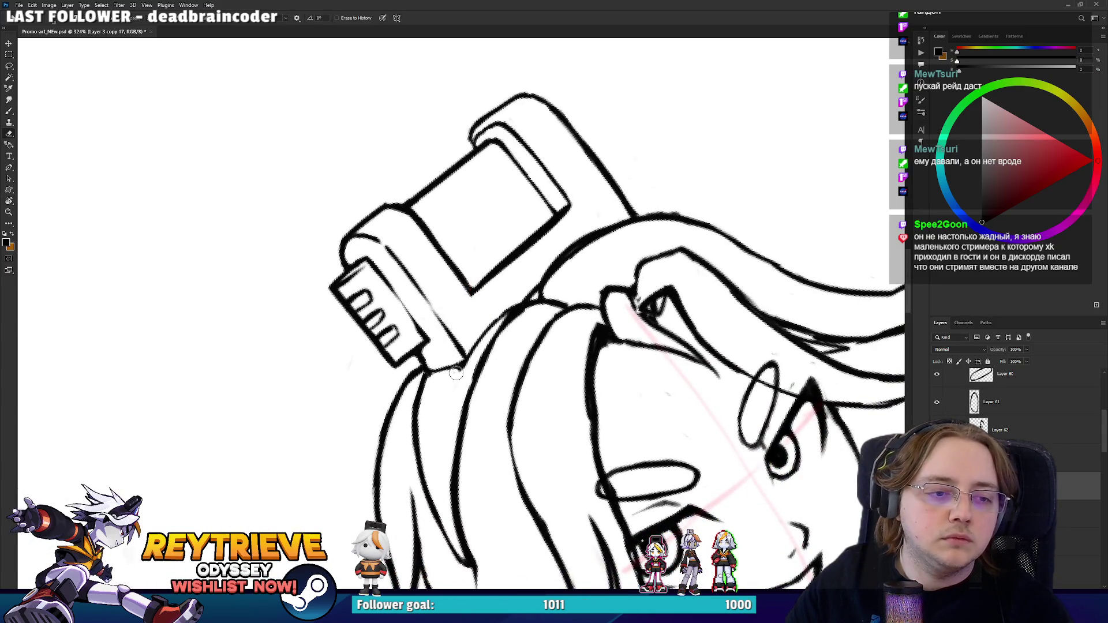
- Turn the canvas so the plug, headset top, face and right hair tip sit upright in view
key("r")
mouse_move(468, 364)
left_mouse_down()
mouse_move(499, 481)
mouse_move(399, 300)
mouse_move(560, 321)
left_mouse_up()
key("b")
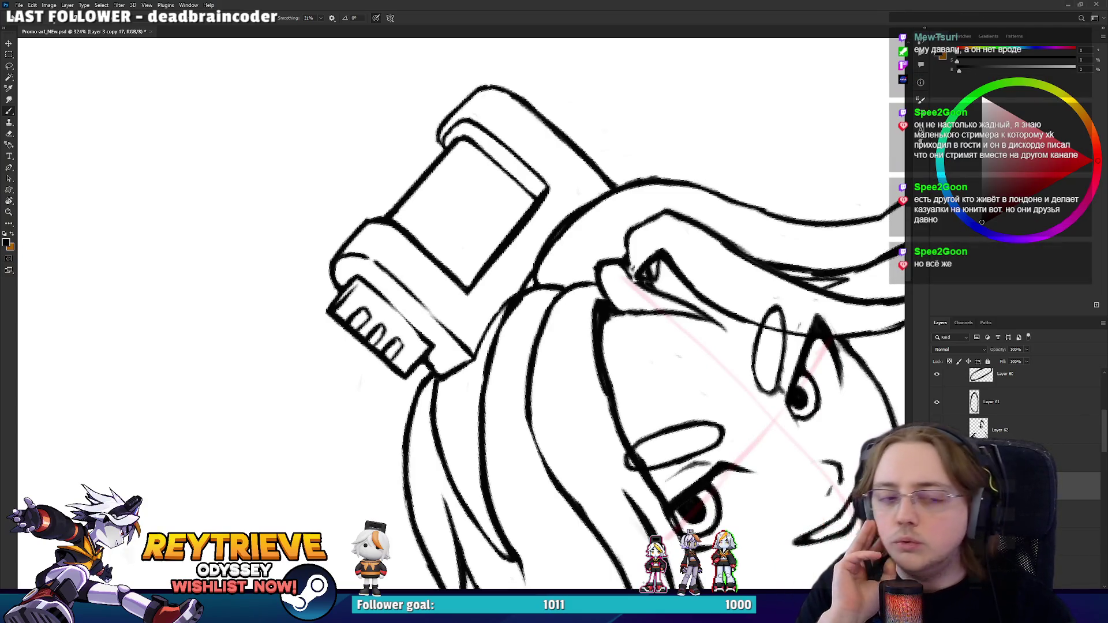
left_click_drag(520, 341, 485, 357)
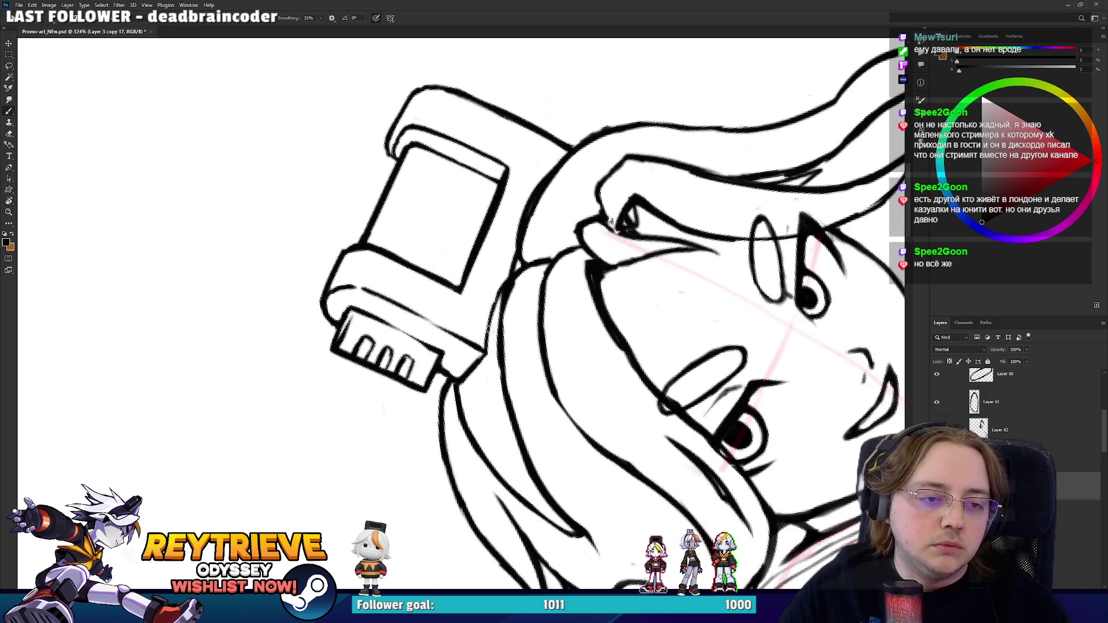
key("e")
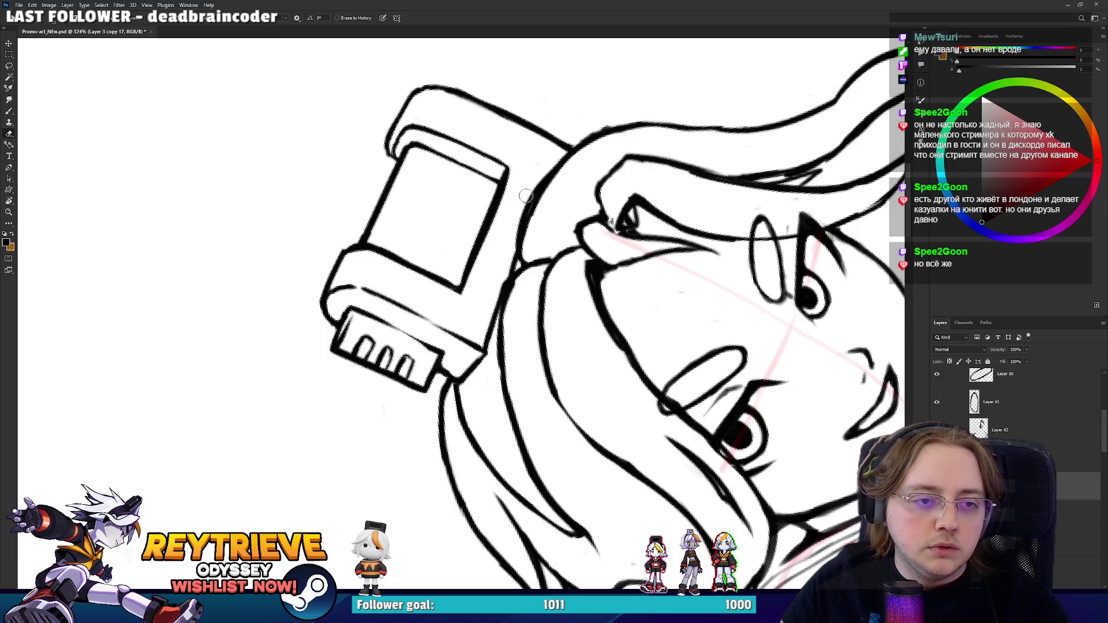
key("r")
mouse_move(587, 163)
left_mouse_down()
mouse_move(633, 451)
mouse_move(686, 401)
left_mouse_up()
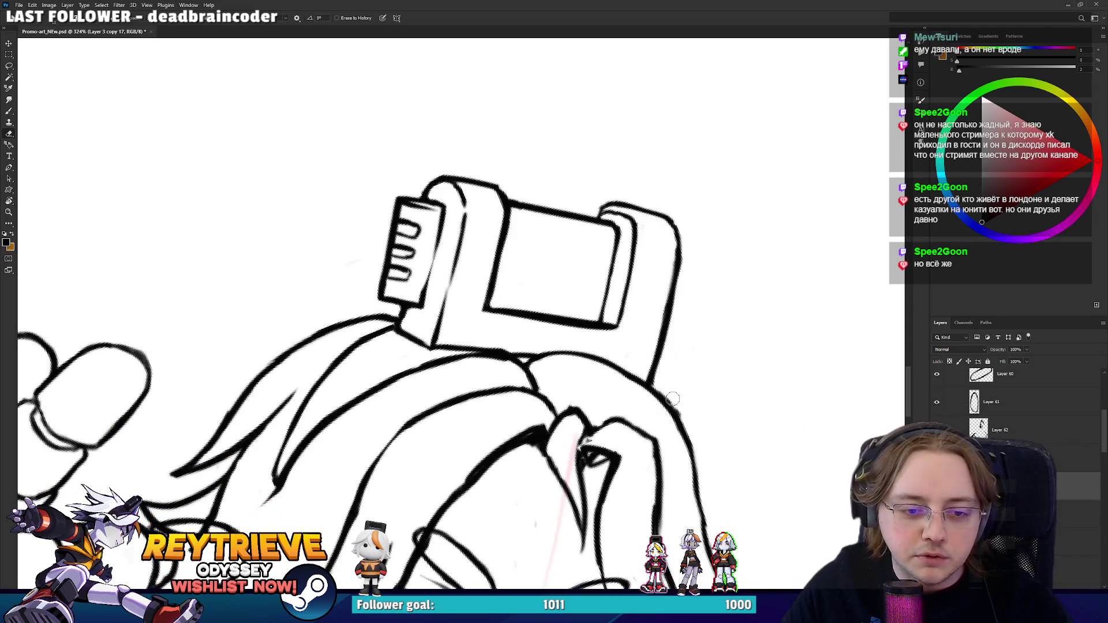
left_click_drag(678, 471, 648, 360)
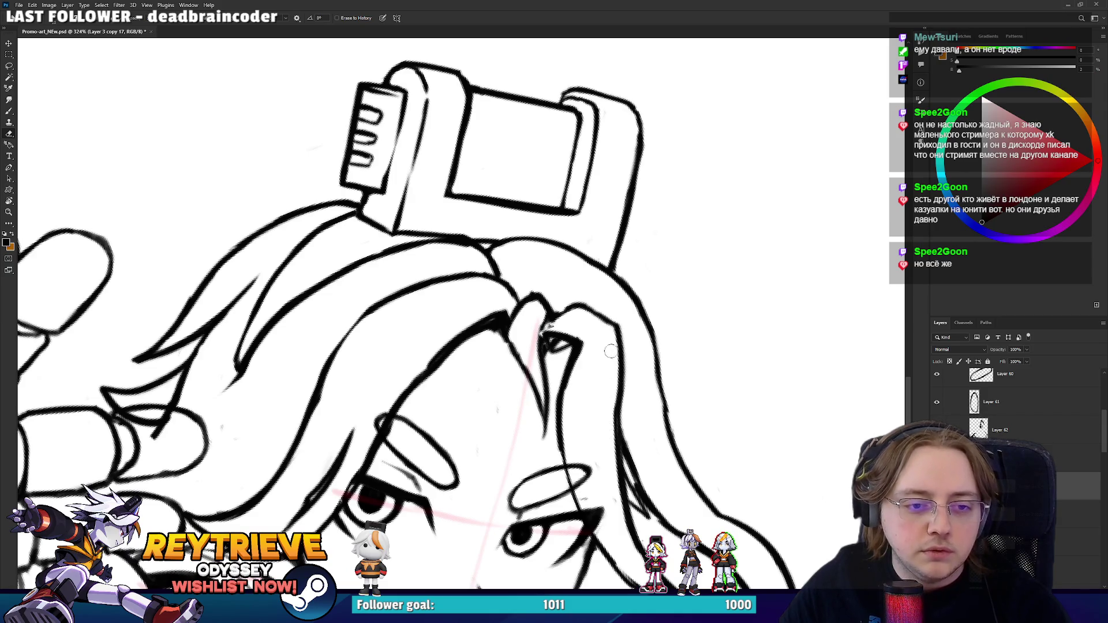
mouse_move(603, 419)
left_mouse_down()
mouse_move(620, 453)
mouse_move(640, 412)
left_mouse_up()
key("b")
left_click_drag(607, 478, 622, 358)
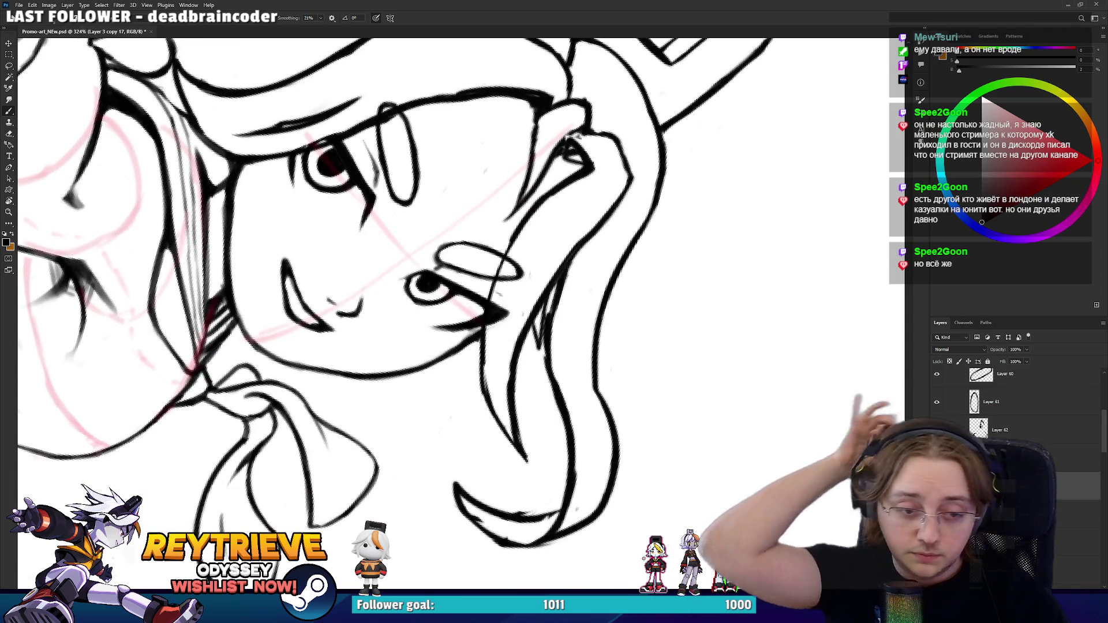
- Rotate the canvas clockwise to work on the right hair tip
key("r")
key("Escape")
key("e")
mouse_move(641, 378)
left_mouse_down()
mouse_move(673, 252)
mouse_move(637, 318)
left_mouse_up()
key("b")
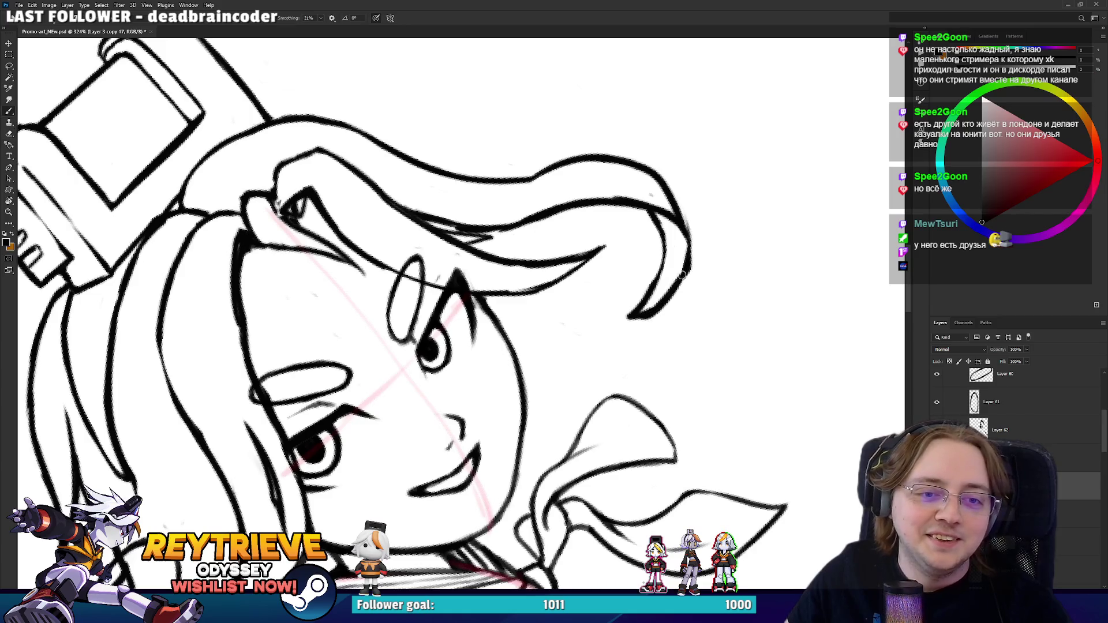
key("ctrl+z")
- Redraw the right hair-tip line, erase part of it, then undo the stroke
left_click_drag(690, 265, 643, 316)
key("e")
mouse_move(694, 215)
left_mouse_down()
mouse_move(679, 315)
mouse_move(682, 264)
mouse_move(664, 294)
mouse_move(655, 426)
mouse_move(460, 539)
mouse_move(315, 486)
mouse_move(284, 458)
mouse_move(276, 428)
mouse_move(438, 536)
mouse_move(641, 461)
mouse_move(689, 345)
mouse_move(528, 437)
mouse_move(522, 394)
left_mouse_up()
key("b")
key("ctrl+z")
key("e")
key("b")
key("r")
key("b")
- Turn the face upright and ink new, thicker hair strands beside the forehead
key("e")
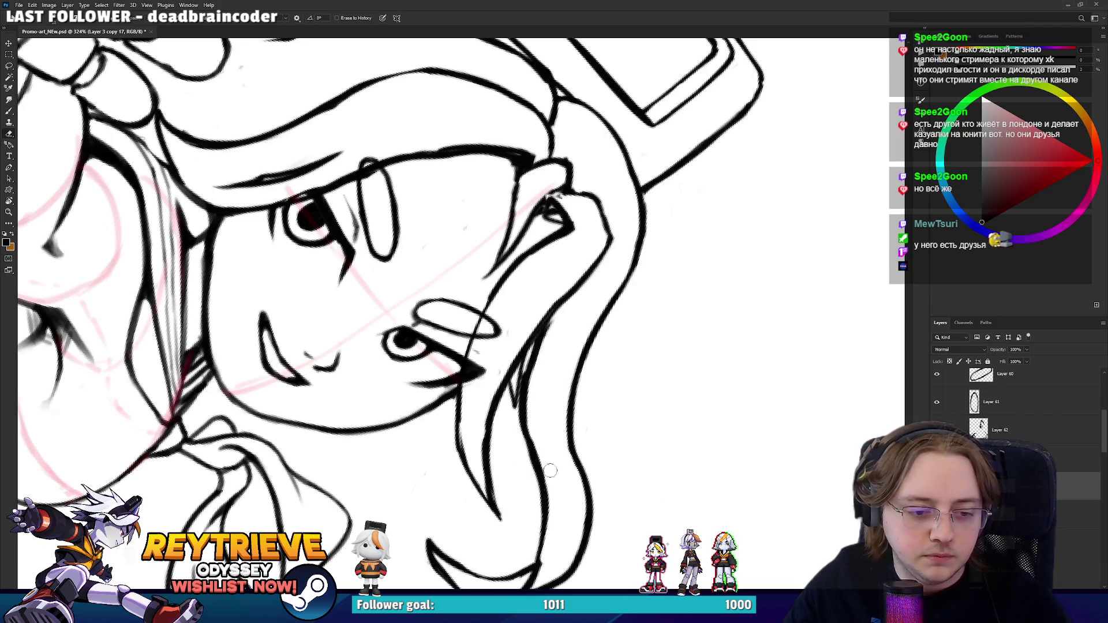
key("r")
mouse_move(562, 491)
left_mouse_down()
mouse_move(618, 283)
mouse_move(456, 254)
mouse_move(393, 356)
left_mouse_up()
scroll(607, 282, "down", 5)
scroll(617, 283, "up", 4)
key("r")
key("b")
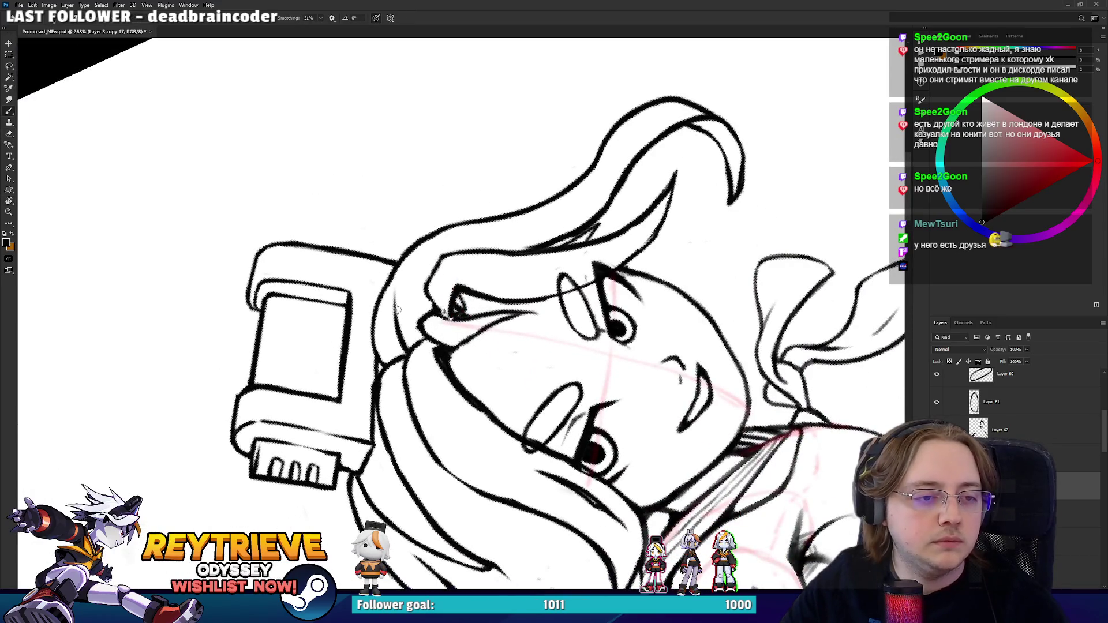
left_click_drag(406, 241, 394, 306)
left_click_drag(404, 263, 393, 323)
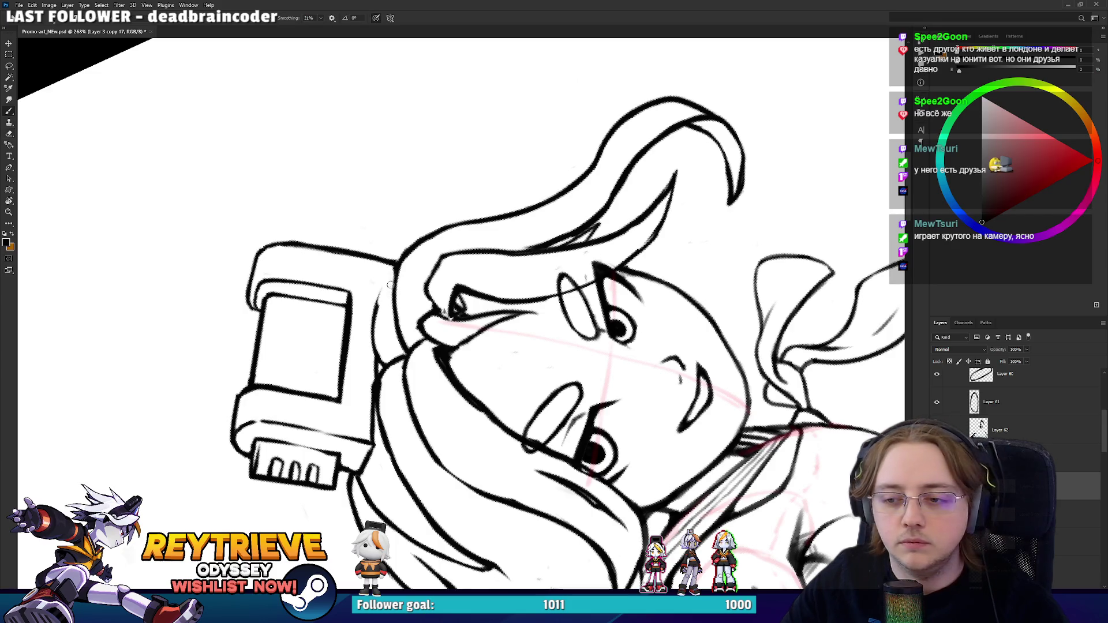
left_click_drag(375, 320, 383, 269)
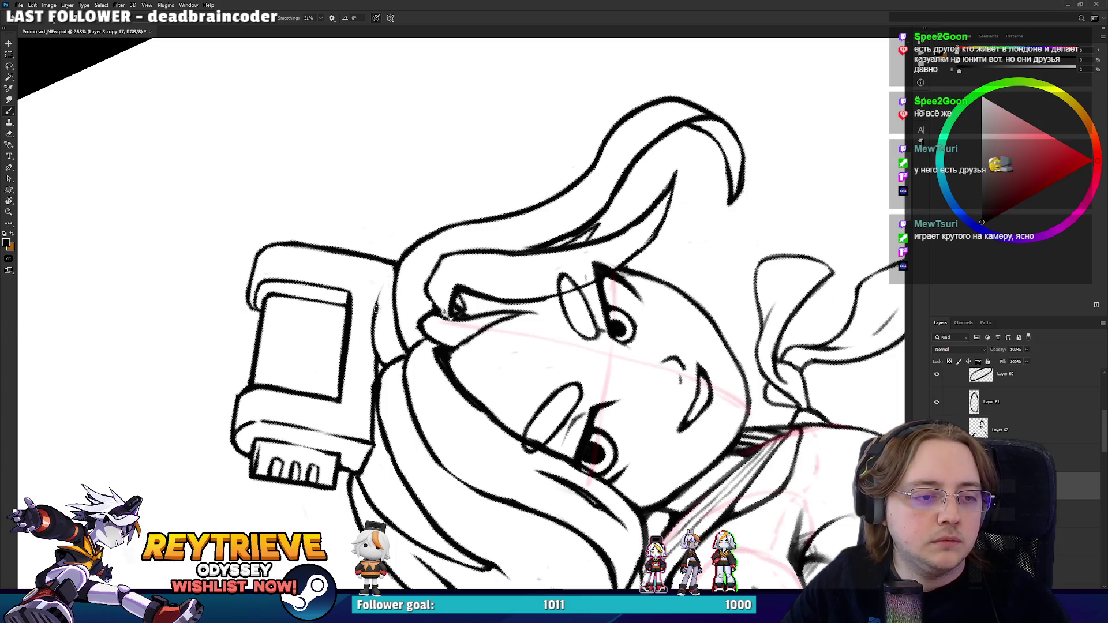
- Turn the view toward the hat device and erase part of the hair line
mouse_move(386, 279)
left_mouse_down()
mouse_move(517, 262)
mouse_move(303, 401)
left_mouse_up()
key("e")
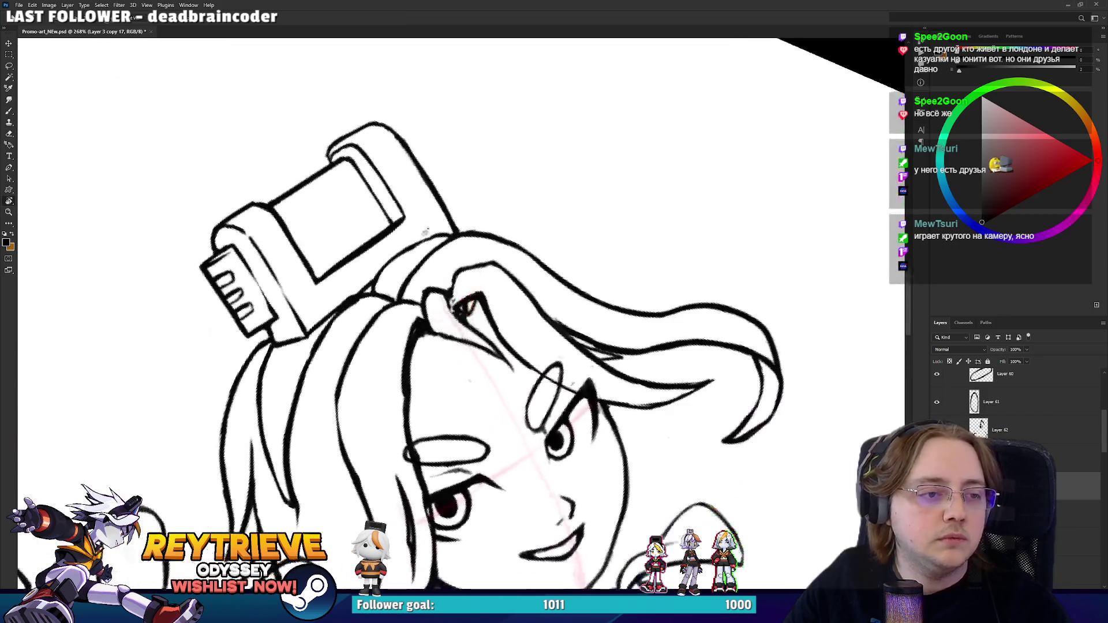
left_click_drag(312, 470, 346, 365)
mouse_move(326, 312)
left_mouse_down()
mouse_move(335, 375)
mouse_move(398, 358)
left_mouse_up()
key("b")
scroll(535, 325, "down", 5)
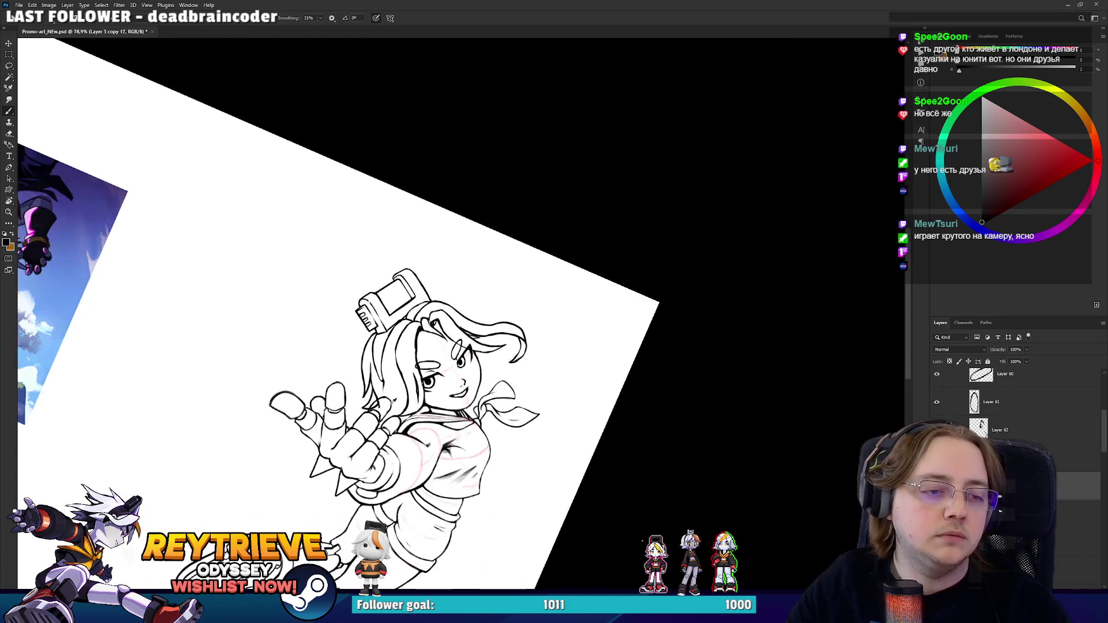
- Erase part of the hat device's right edge line
scroll(488, 317, "up", 2)
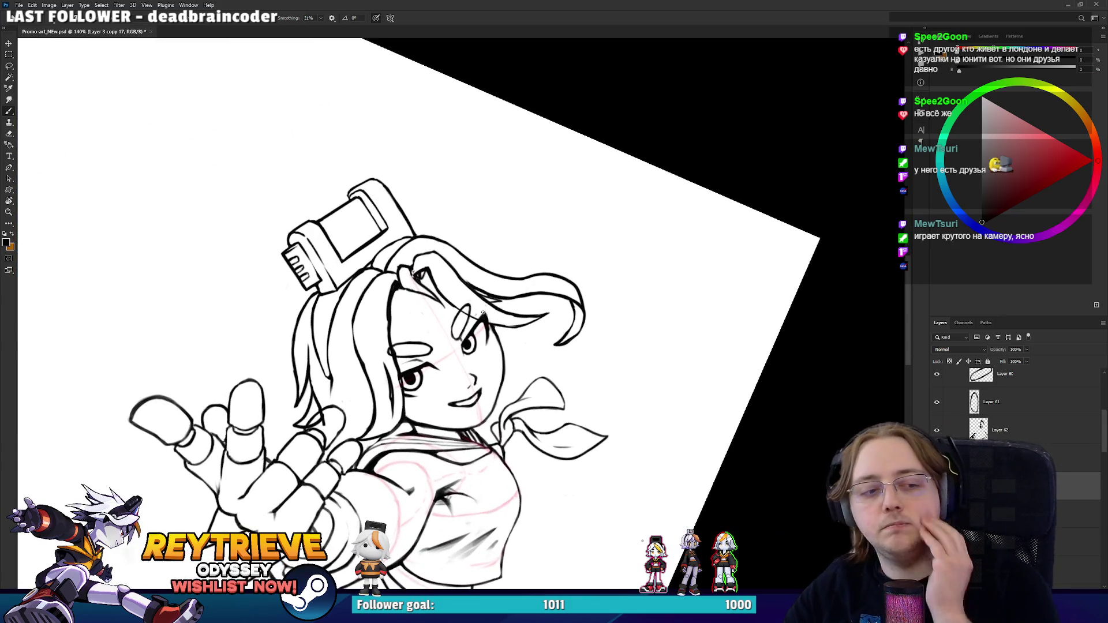
scroll(992, 404, "up", 3)
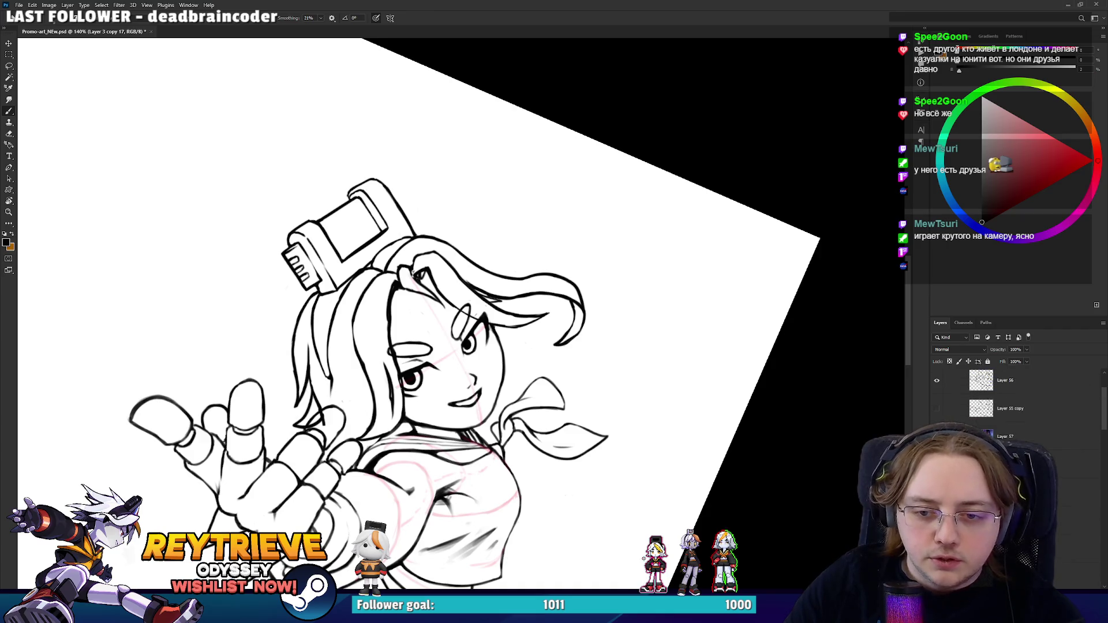
scroll(461, 312, "up", 2)
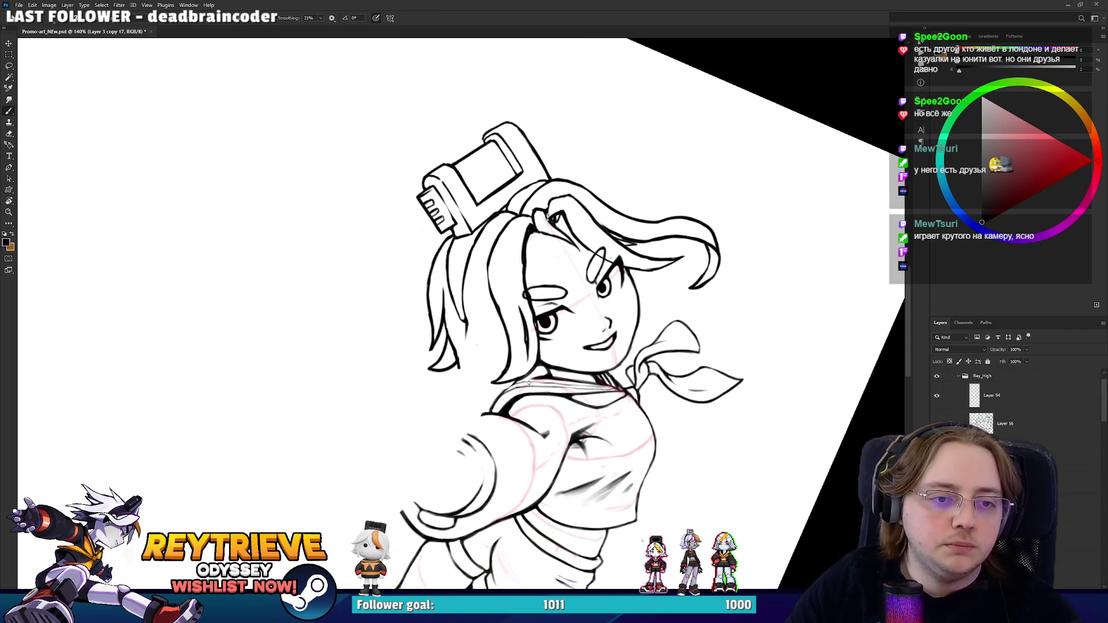
key("e")
key("b")
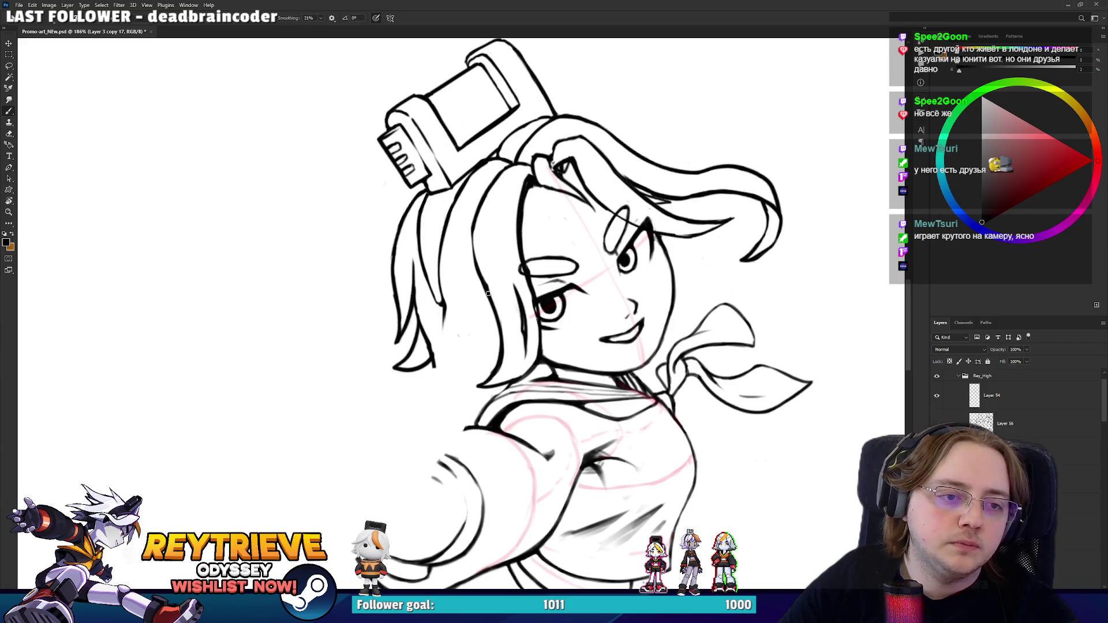
key("e")
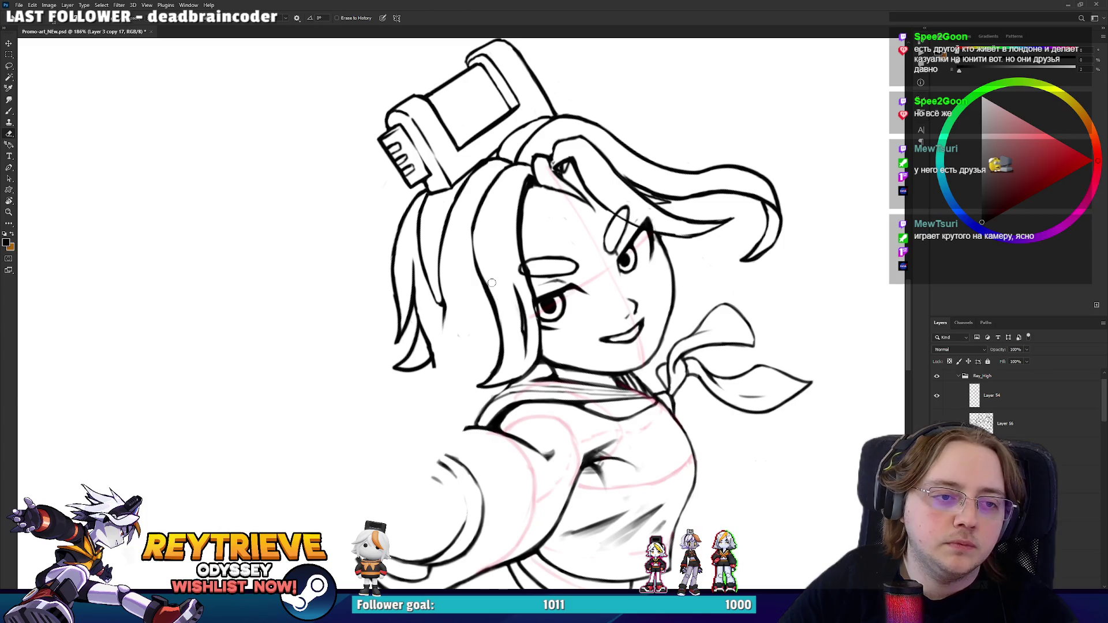
key("b")
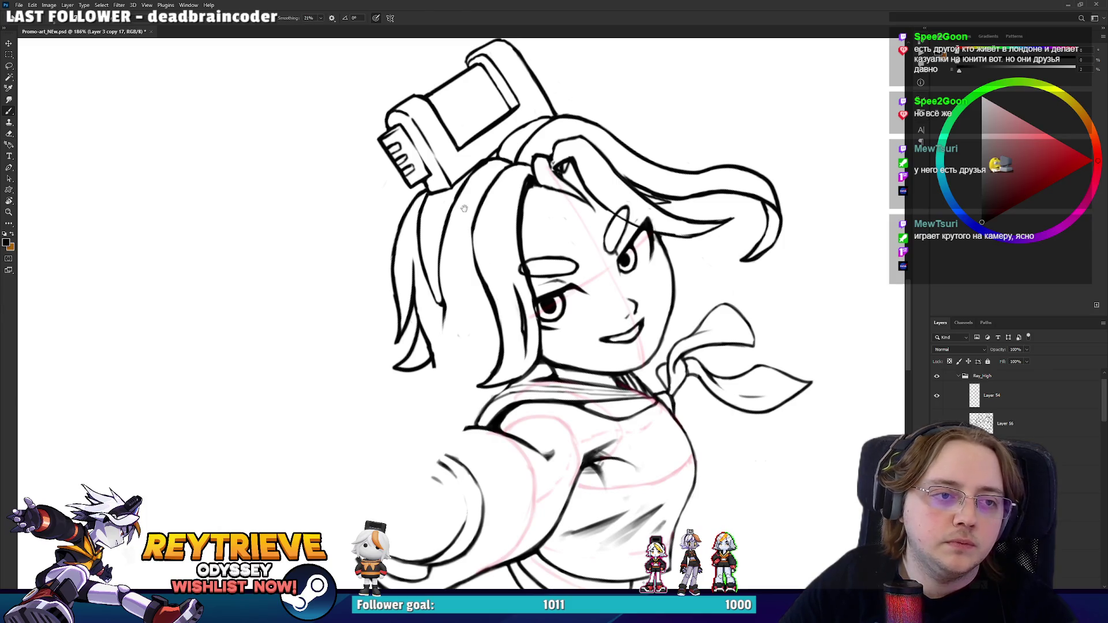
left_click_drag(464, 208, 511, 297)
key("e")
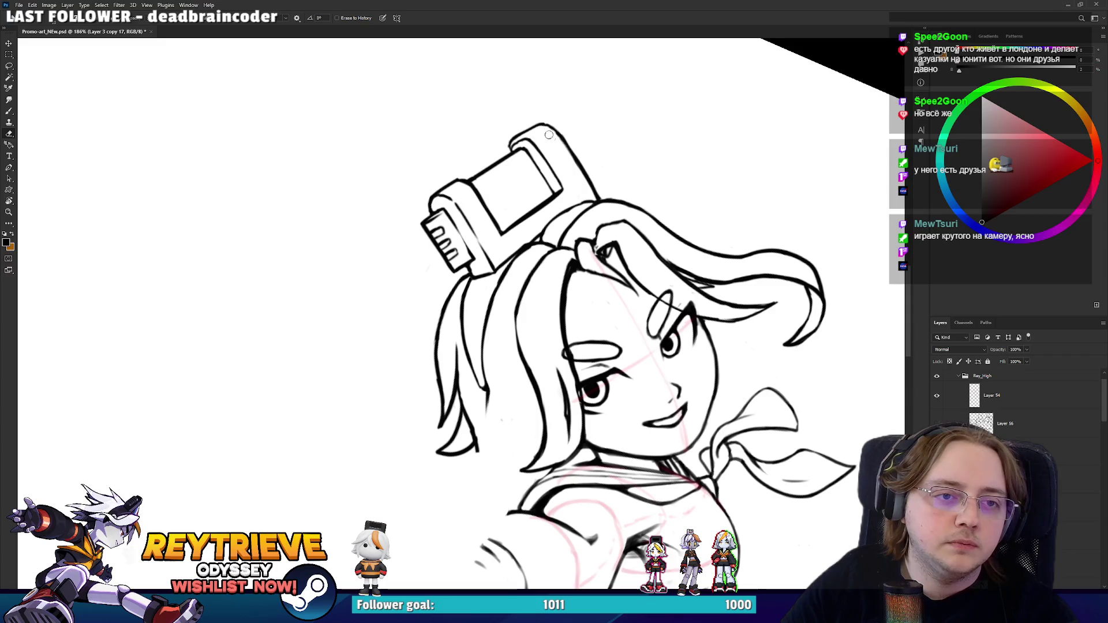
key("r")
left_click_drag(574, 151, 644, 206)
key("b")
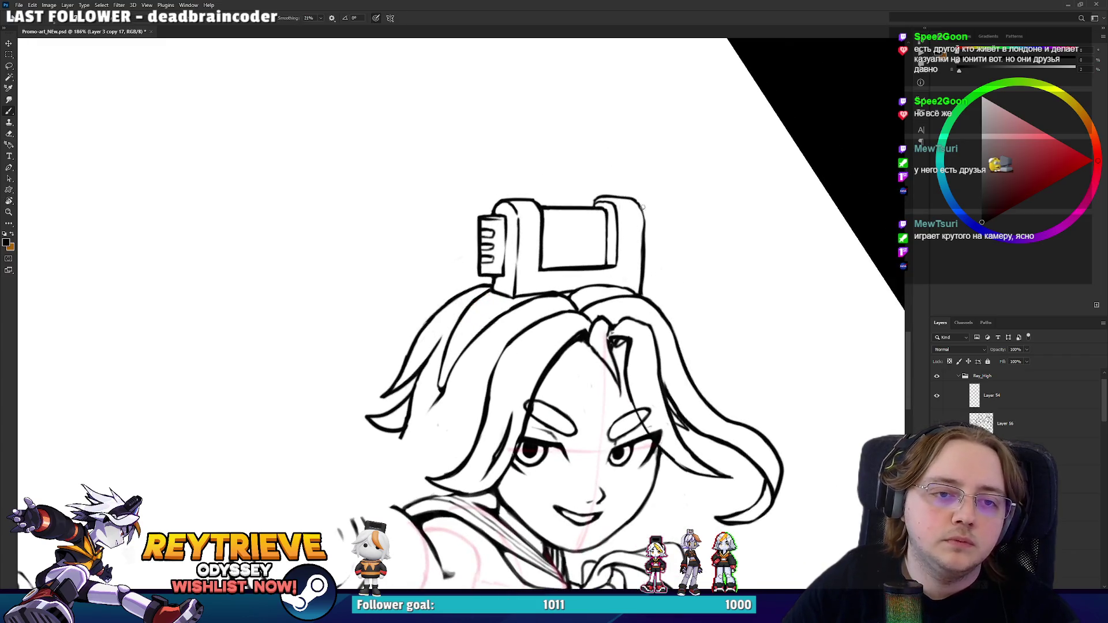
key("e")
mouse_move(648, 288)
left_mouse_down()
mouse_move(650, 198)
mouse_move(625, 222)
mouse_move(549, 237)
left_mouse_up()
- Tilt the view about 30° counter-clockwise and ink the device's lower edge
key("r")
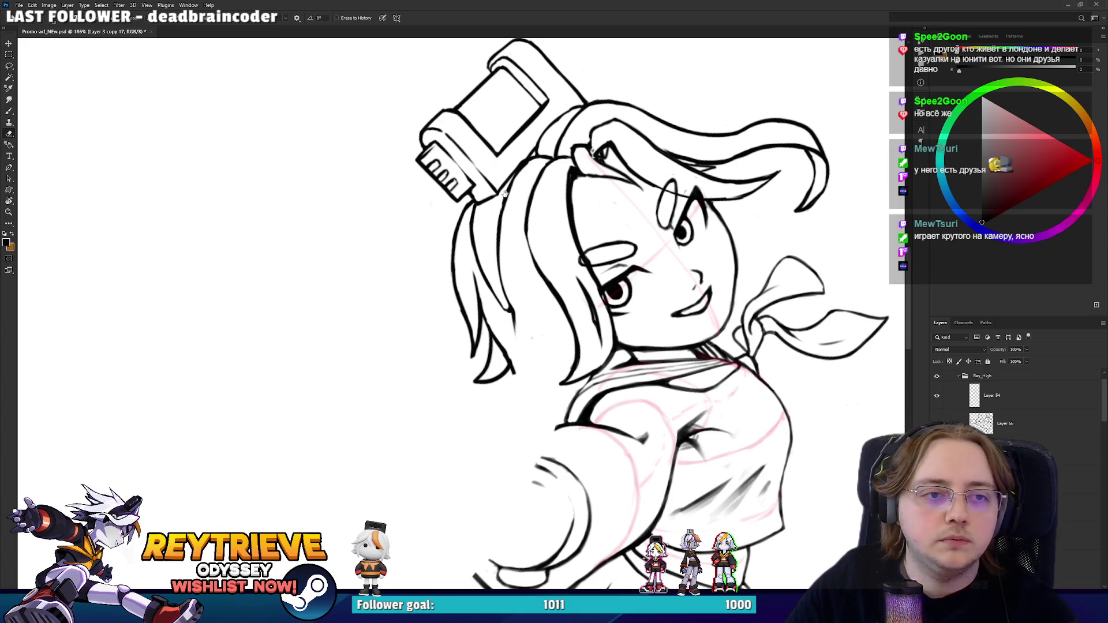
scroll(503, 193, "up", 3)
key("b")
left_click_drag(517, 196, 564, 148)
key("e")
left_click_drag(522, 198, 559, 154)
key("ctrl+z")
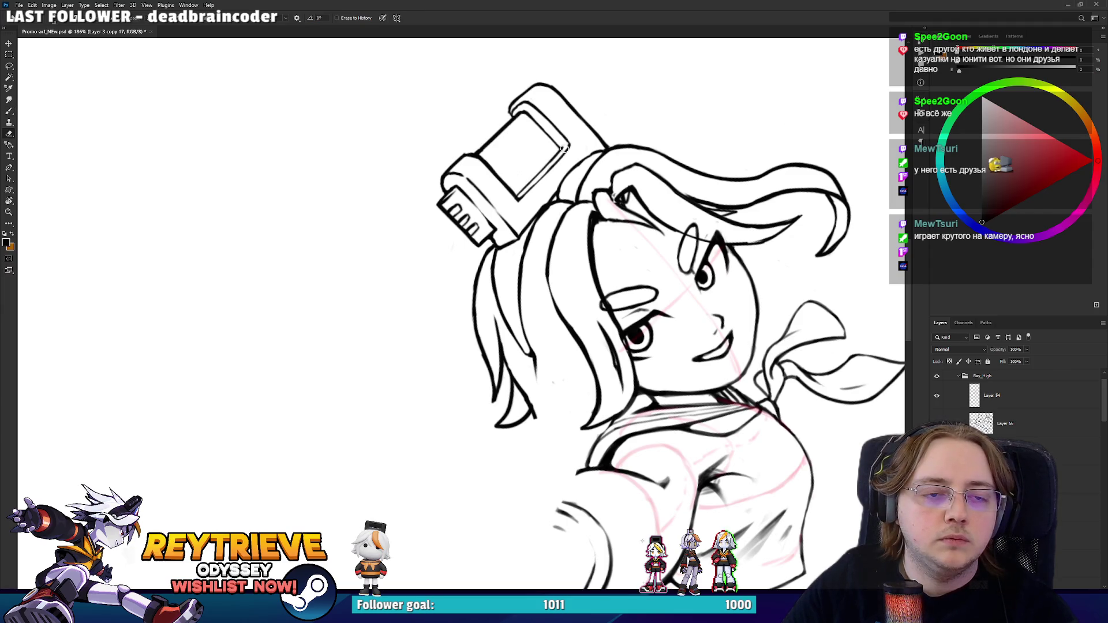
key("b")
- Erase the inner rectangle's diagonal right edge and try redrawing it darker
mouse_move(602, 163)
left_mouse_down()
mouse_move(588, 191)
mouse_move(525, 237)
left_mouse_up()
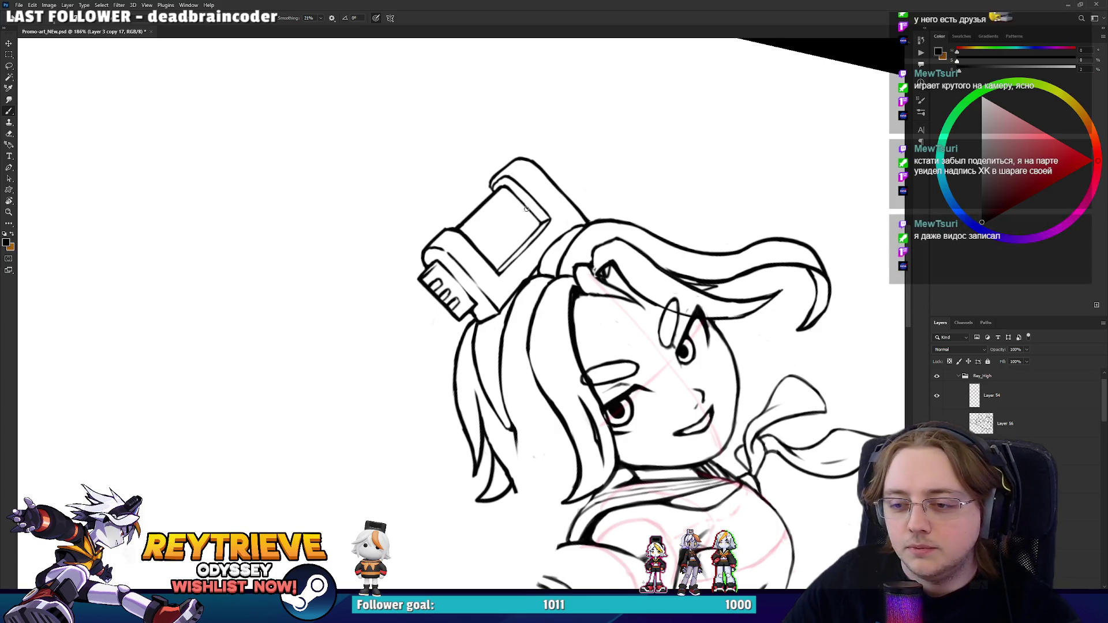
key("e")
left_click_drag(514, 276, 554, 220)
key("b")
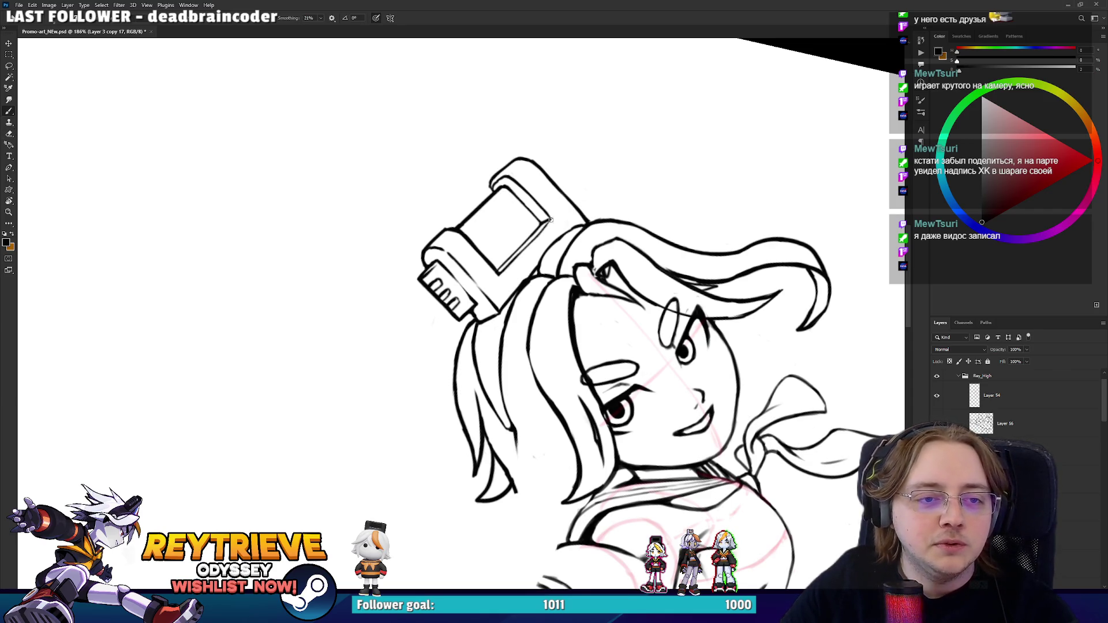
left_click_drag(513, 262, 550, 220)
key("ctrl+z")
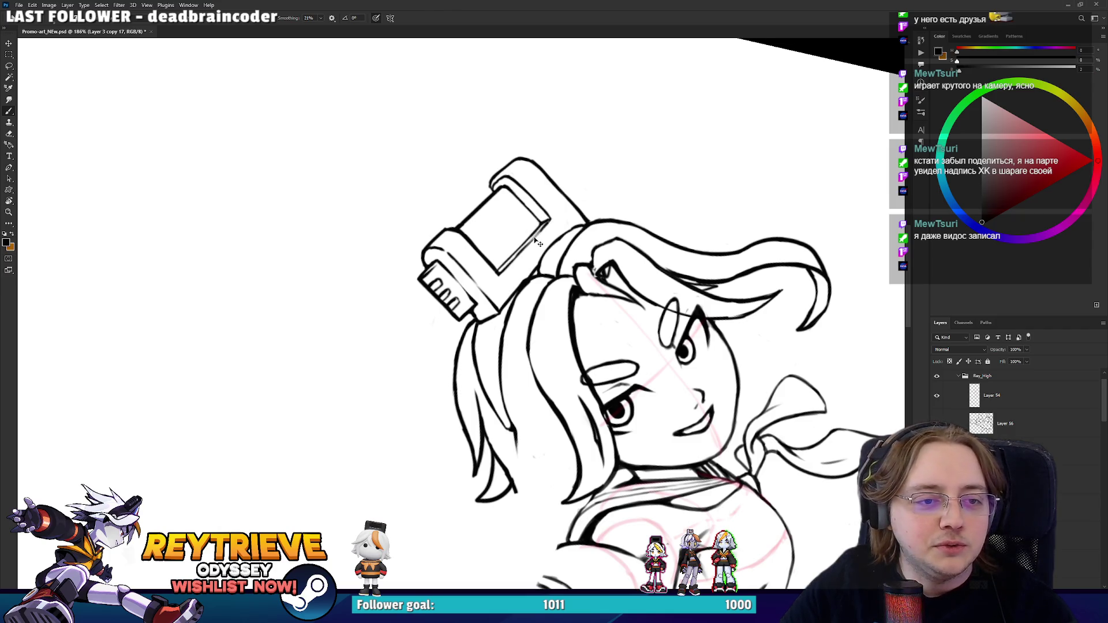
key("e")
left_click_drag(504, 265, 547, 224)
key("b")
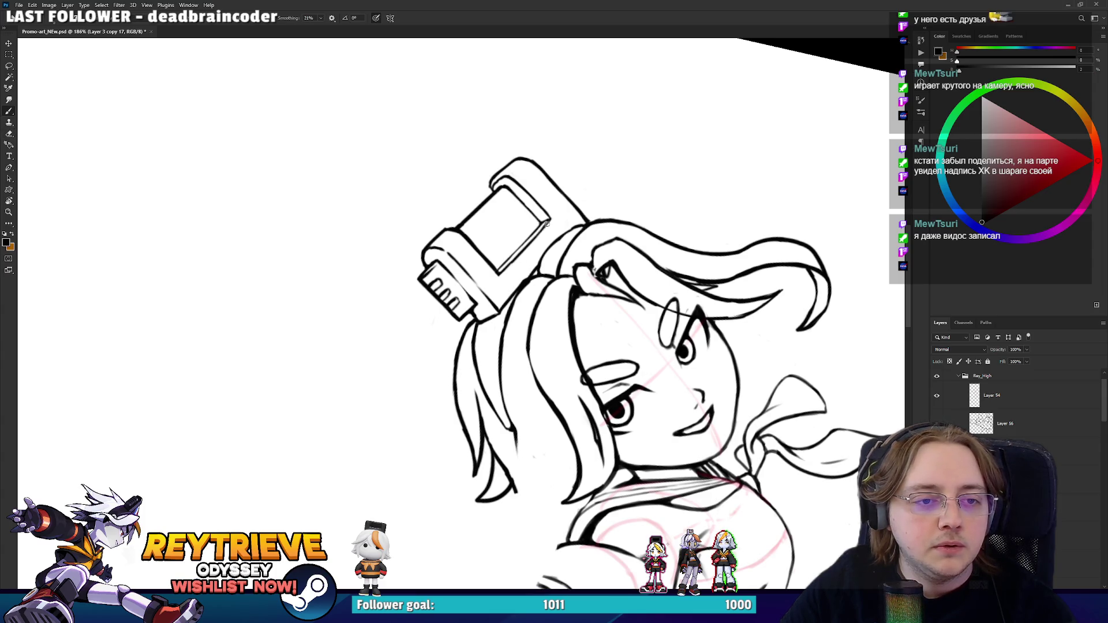
- Rotate the canvas back so the head sits upright
mouse_move(510, 266)
left_mouse_down()
mouse_move(519, 322)
mouse_move(495, 374)
mouse_move(470, 300)
mouse_move(520, 245)
left_mouse_up()
key("e")
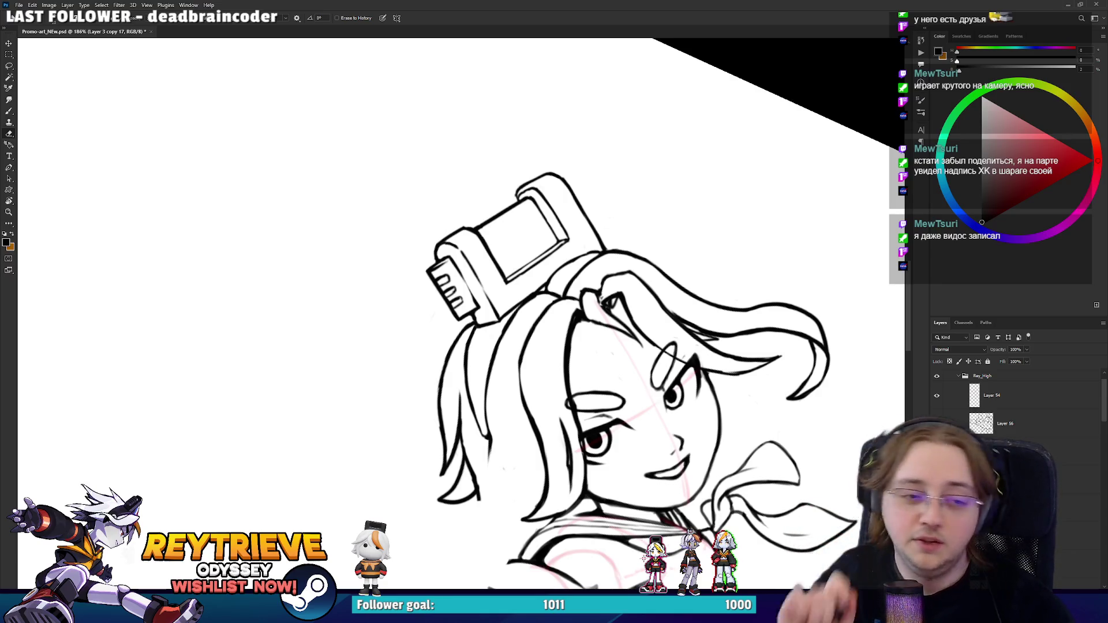
key("r")
left_click_drag(663, 346, 661, 266)
scroll(525, 235, "up", 5)
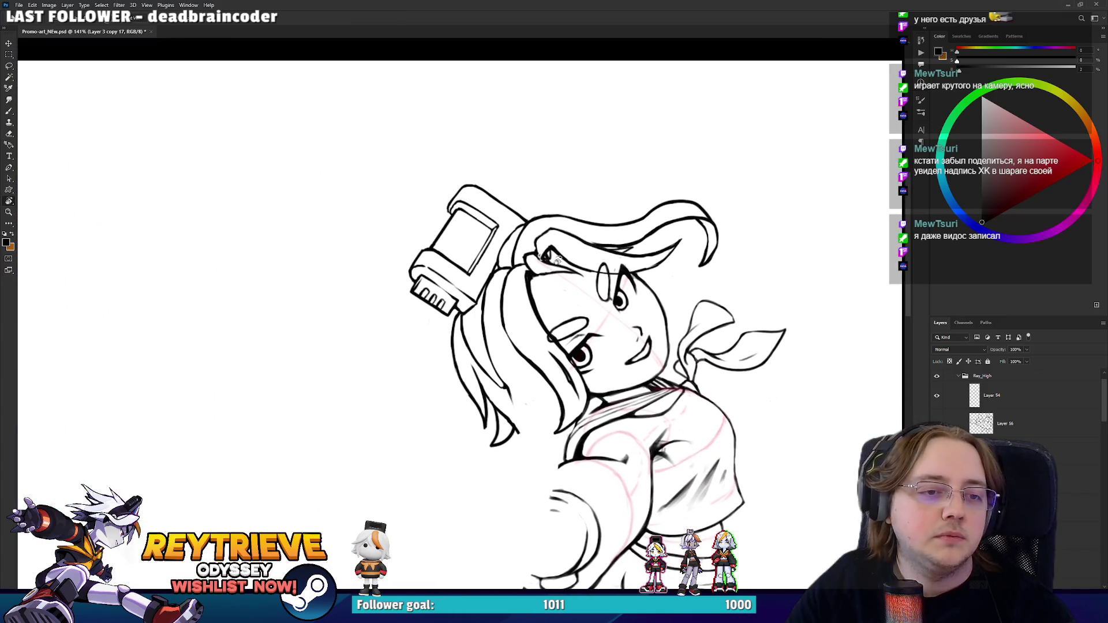
mouse_move(487, 249)
left_mouse_down()
mouse_move(518, 241)
mouse_move(532, 332)
mouse_move(506, 290)
left_mouse_up()
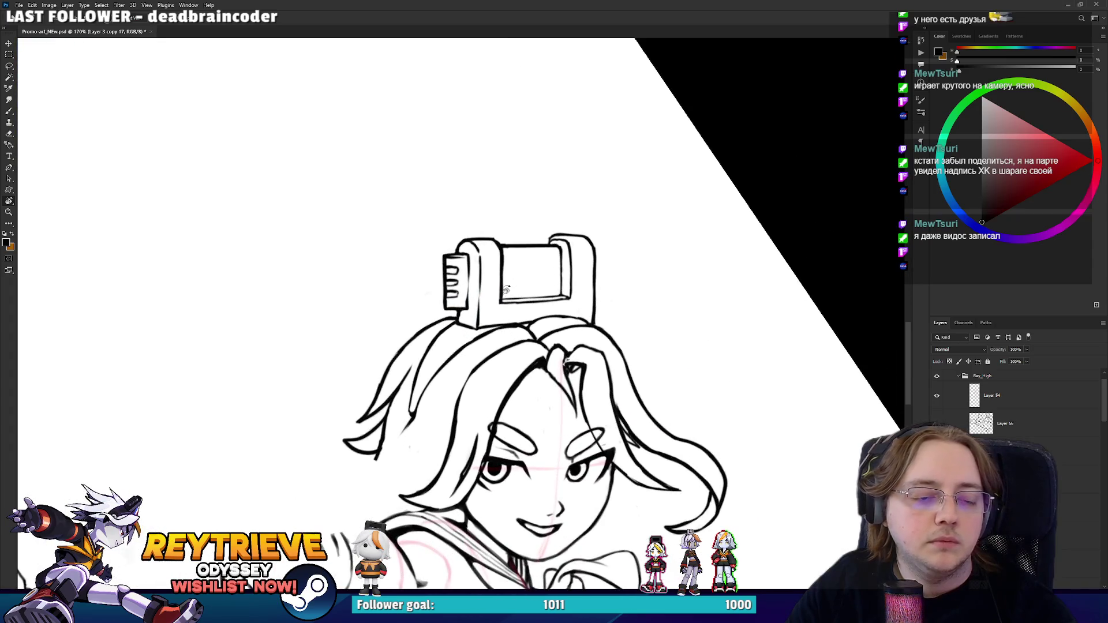
- Lasso the hat device and nudge it slightly left and up
key("l")
mouse_move(589, 317)
left_mouse_down()
mouse_move(609, 228)
mouse_move(416, 279)
left_mouse_up()
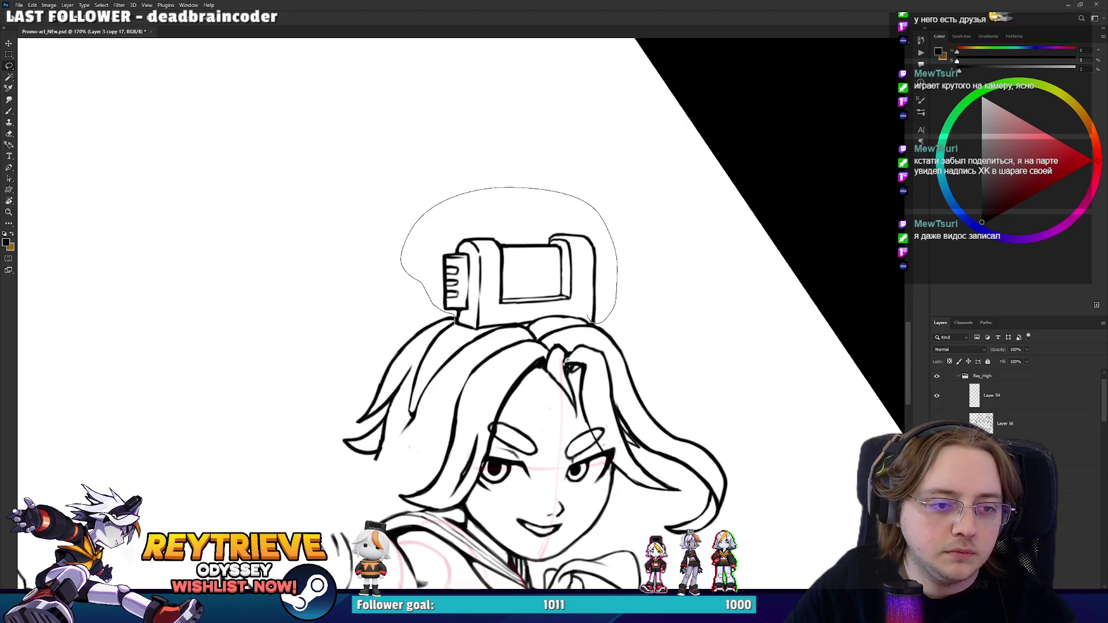
key("v")
left_click_drag(573, 263, 558, 267)
key("ctrl+z")
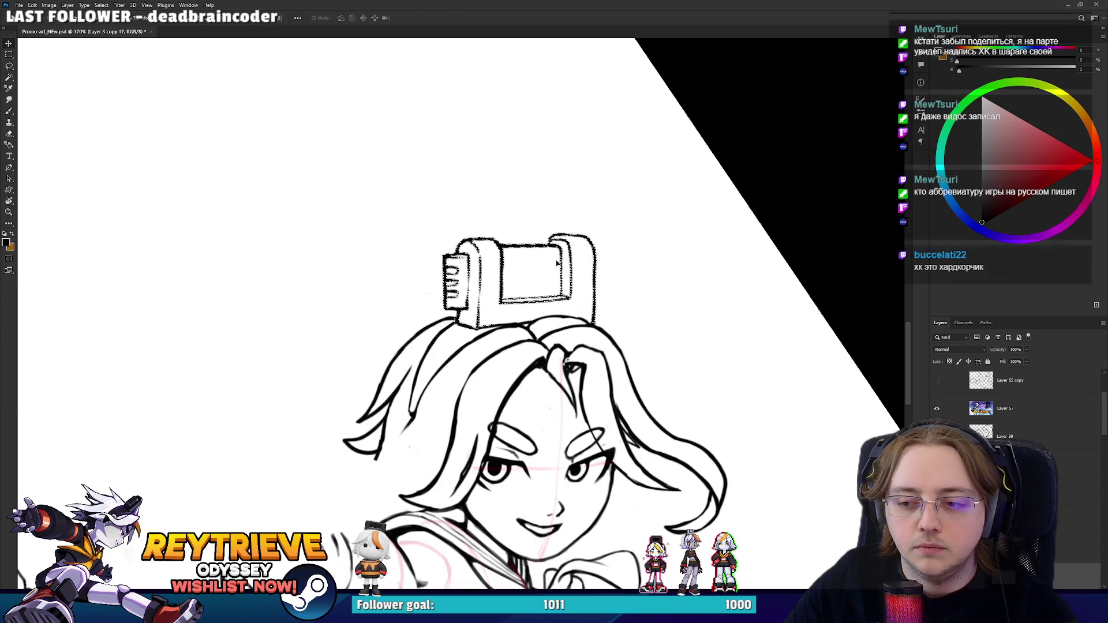
left_click_drag(687, 279, 680, 240)
key("ctrl+z")
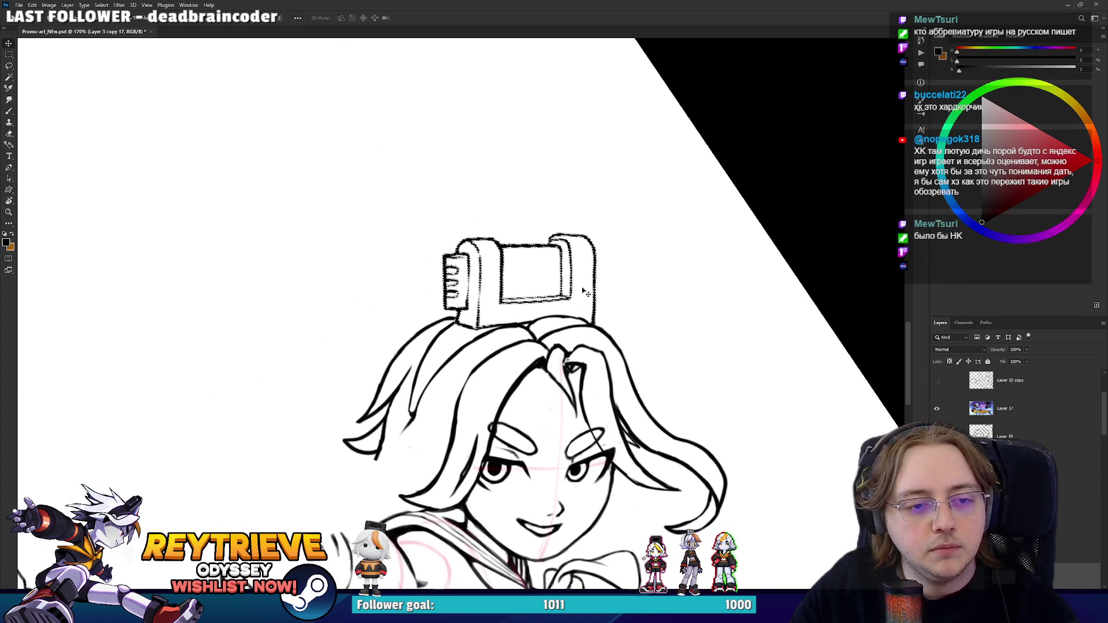
key("ctrl+z")
key("ctrl+z")
key("ctrl+z")
key("ctrl+z")
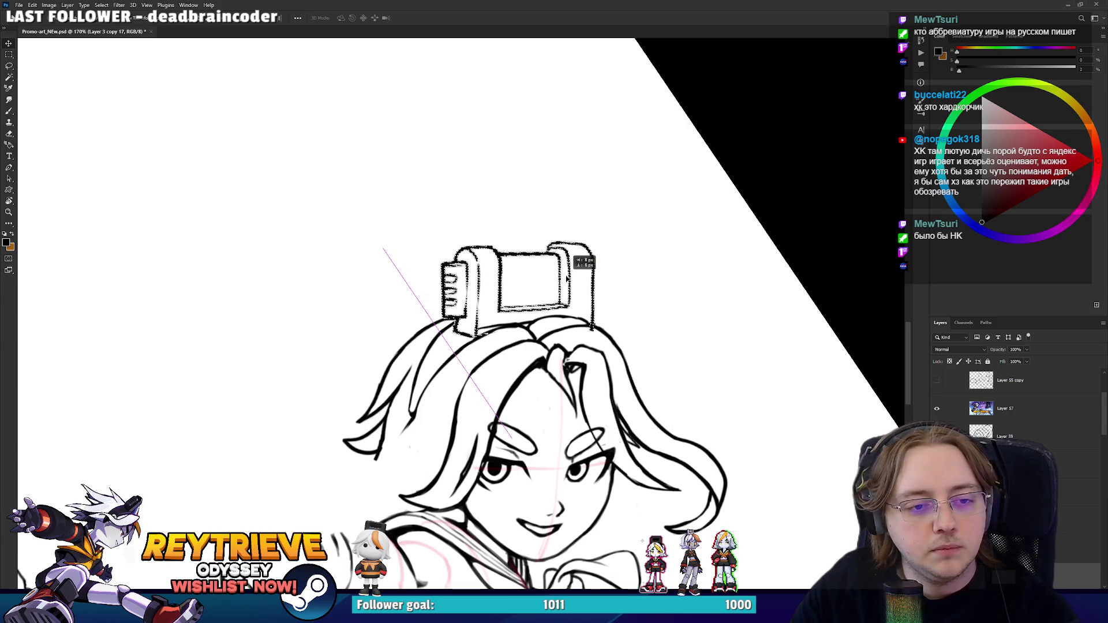
mouse_move(664, 332)
left_mouse_down()
mouse_move(736, 292)
mouse_move(656, 302)
left_mouse_up()
- Narrow the hat device along its tilted axis with Free Transform
key("ctrl+t")
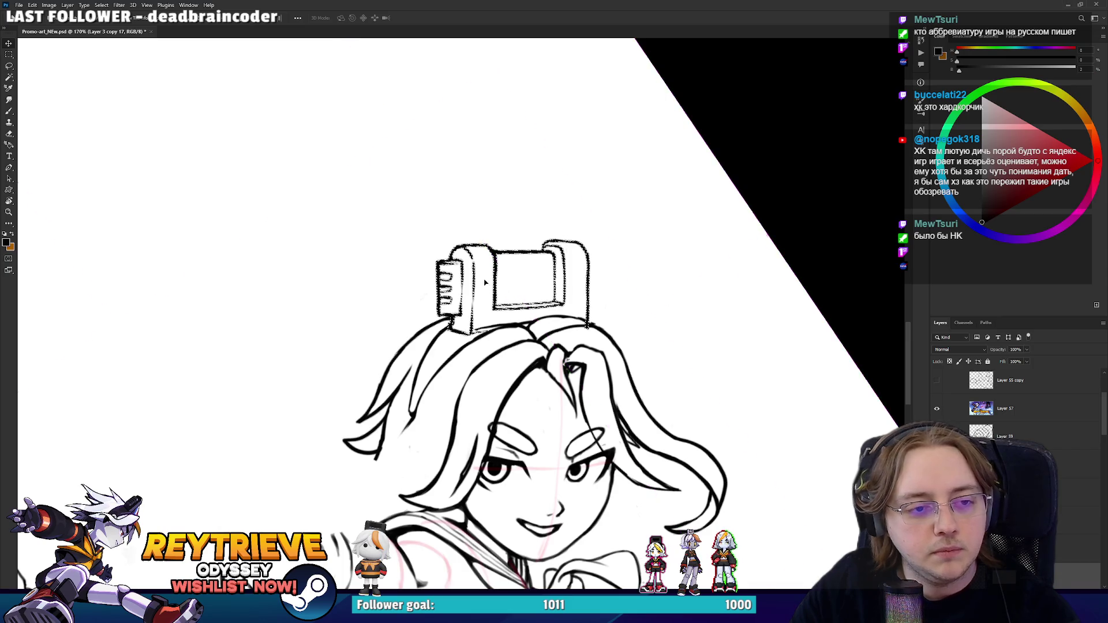
mouse_move(407, 279)
left_mouse_down()
mouse_move(421, 277)
mouse_move(441, 312)
mouse_move(436, 335)
left_mouse_up()
key("Return")
scroll(449, 283, "up", 1)
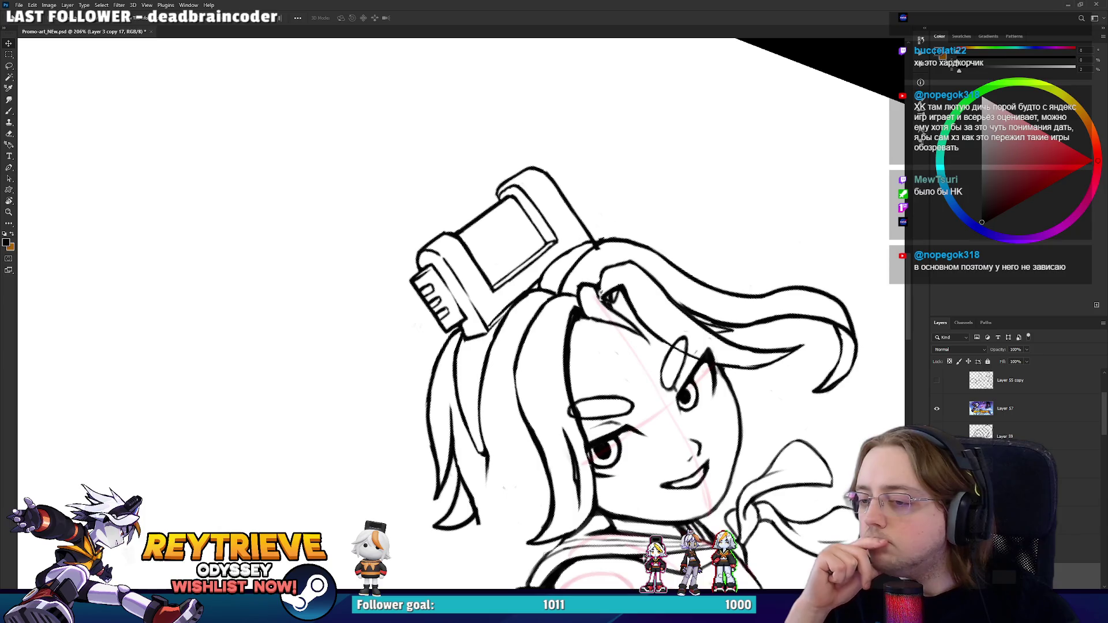
key("e")
scroll(600, 312, "up", 3)
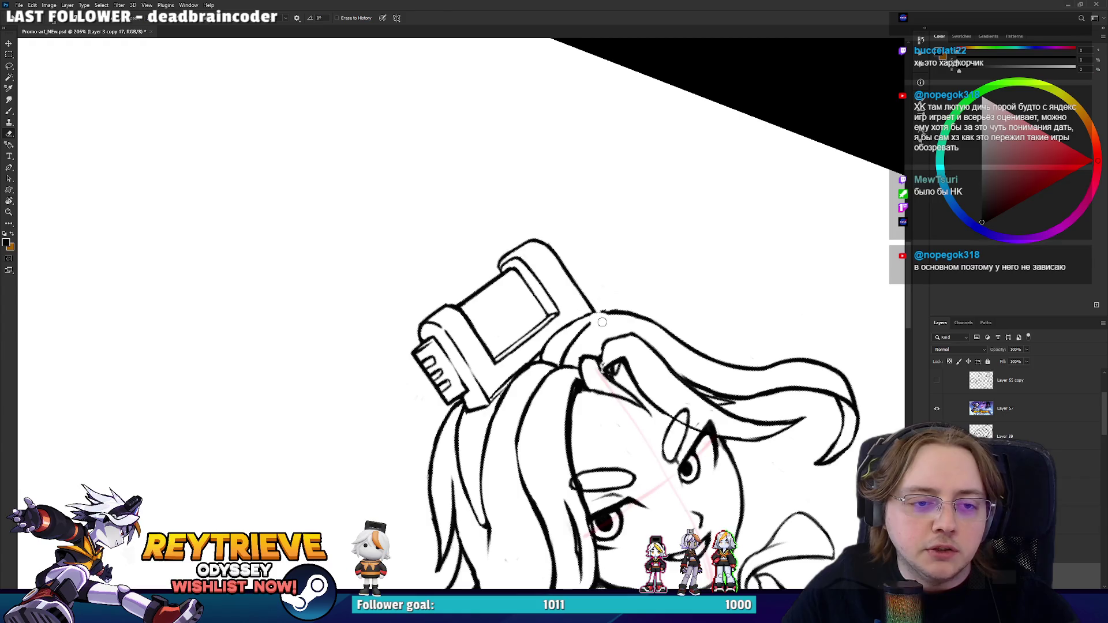
key("r")
mouse_move(625, 289)
left_mouse_down()
mouse_move(600, 231)
mouse_move(571, 216)
mouse_move(551, 184)
left_mouse_up()
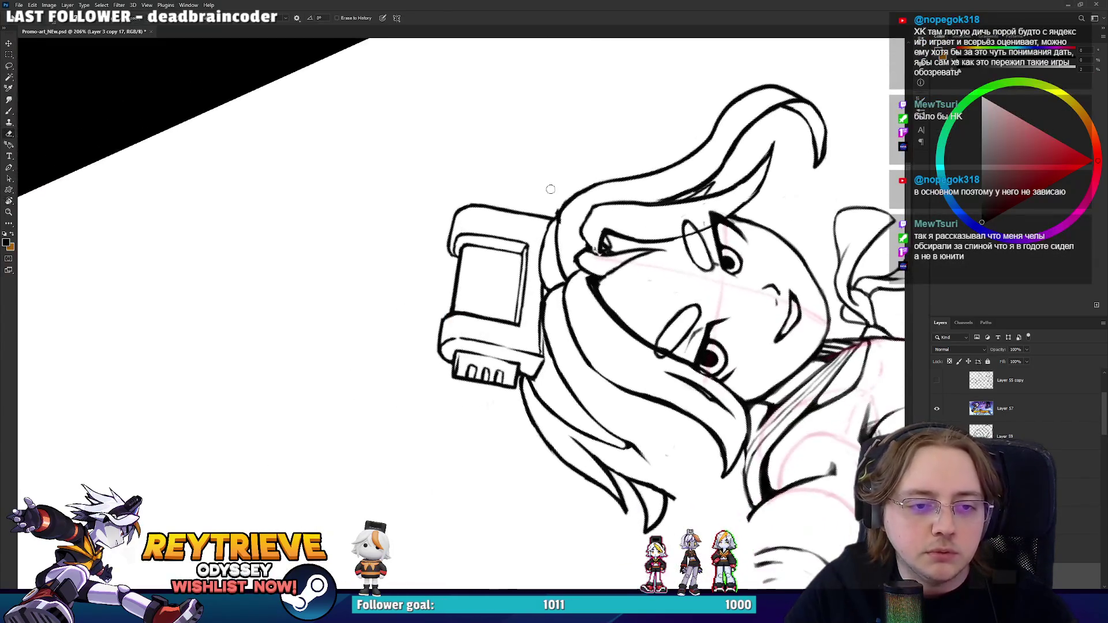
key("b")
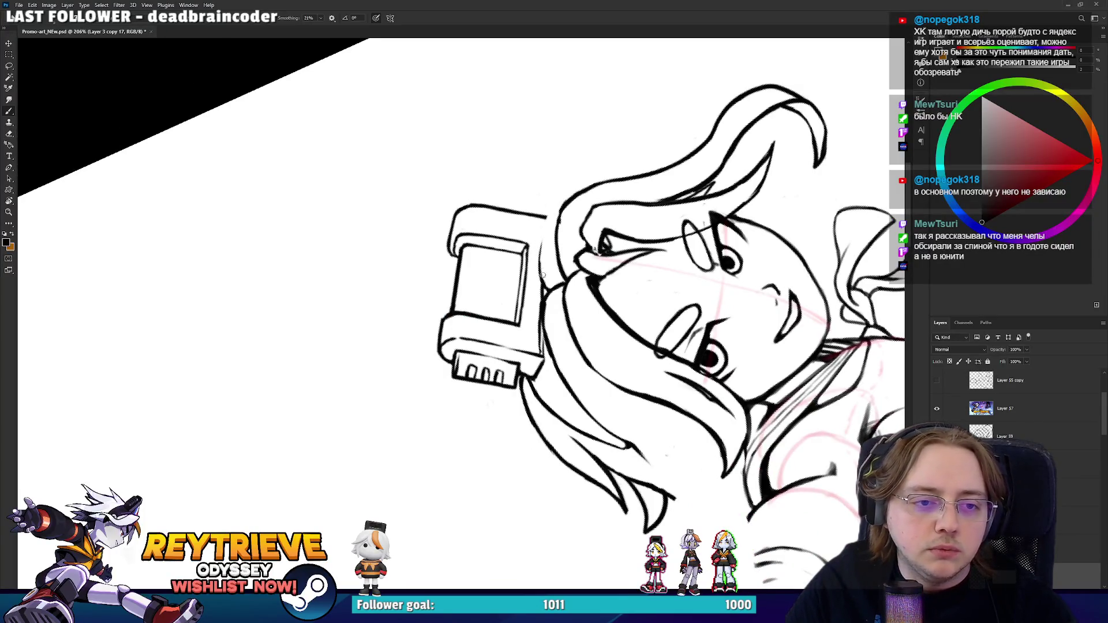
key("r")
mouse_move(627, 190)
left_mouse_down()
mouse_move(661, 375)
mouse_move(553, 340)
left_mouse_up()
key("r")
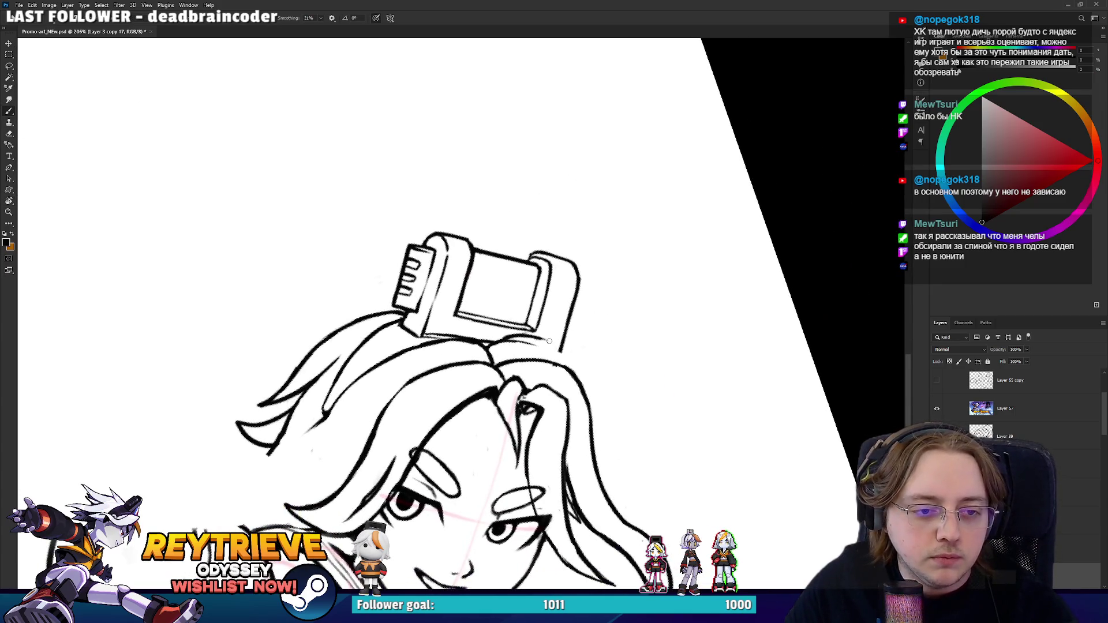
key("e")
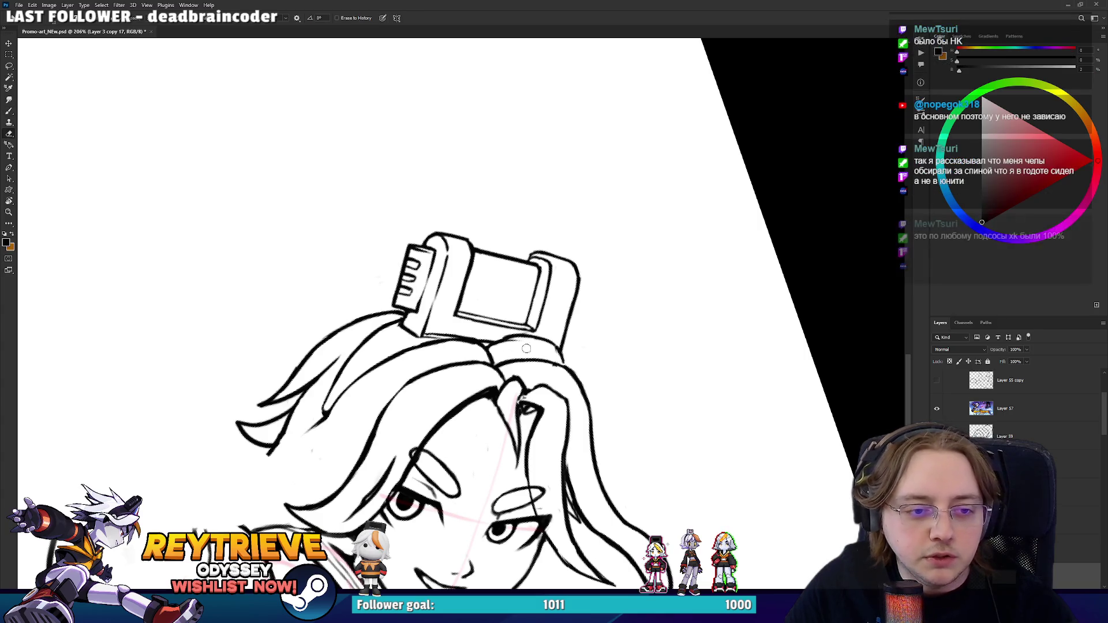
key("r")
left_click_drag(507, 352, 573, 334)
key("b")
key("r")
mouse_move(543, 378)
left_mouse_down()
mouse_move(604, 218)
mouse_move(594, 208)
left_mouse_up()
scroll(635, 340, "down", 5)
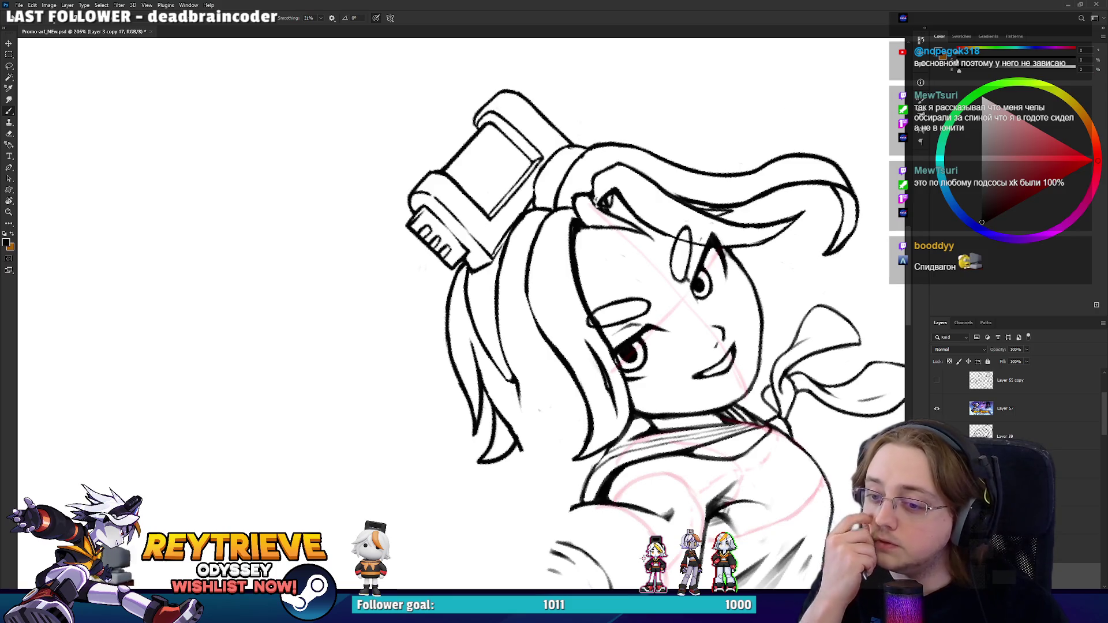
key("r")
mouse_move(542, 230)
left_mouse_down()
mouse_move(571, 271)
mouse_move(554, 248)
mouse_move(568, 263)
mouse_move(673, 261)
left_mouse_up()
scroll(566, 259, "down", 5)
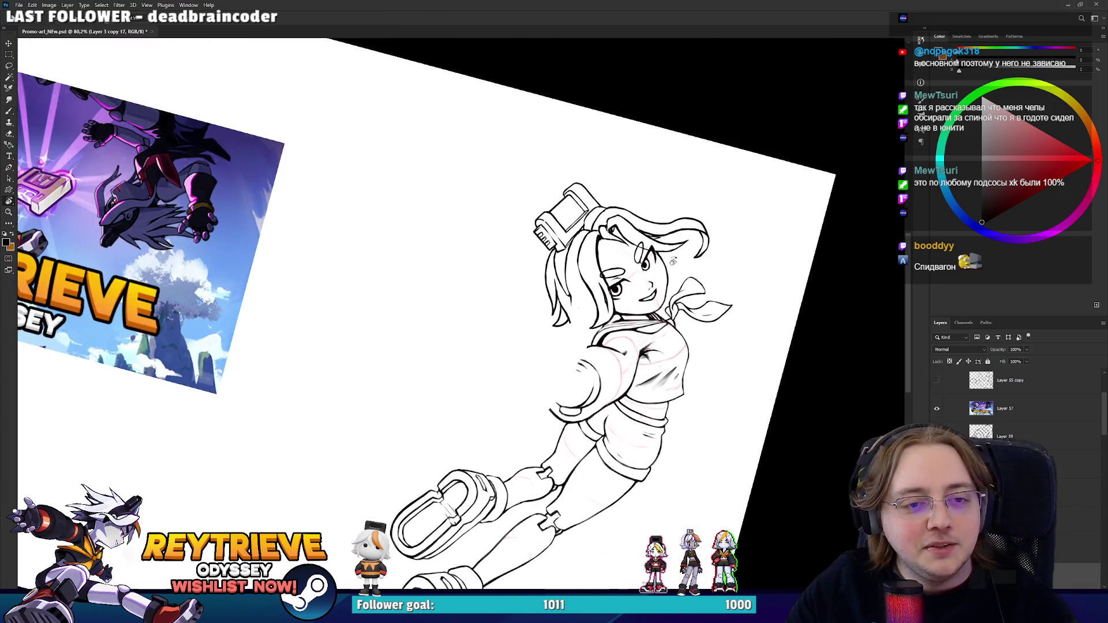
key("shift+ctrl+x")
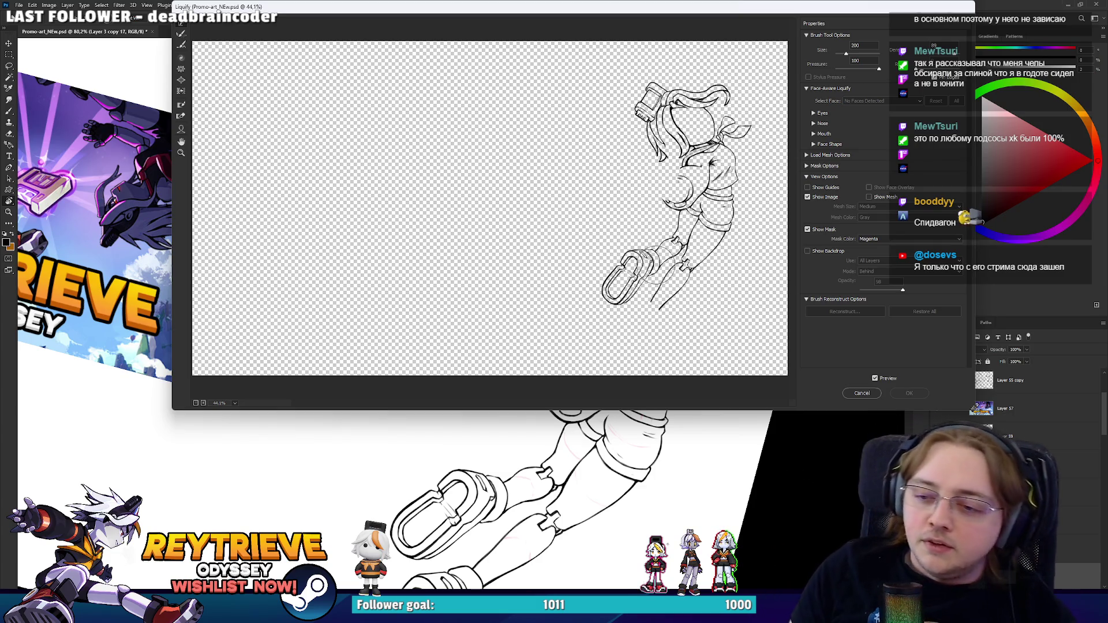
- Forward Warp the hair below the device, brush sizes 125–200, and apply Liquify
scroll(489, 225, "up", 2)
scroll(676, 103, "up", 5)
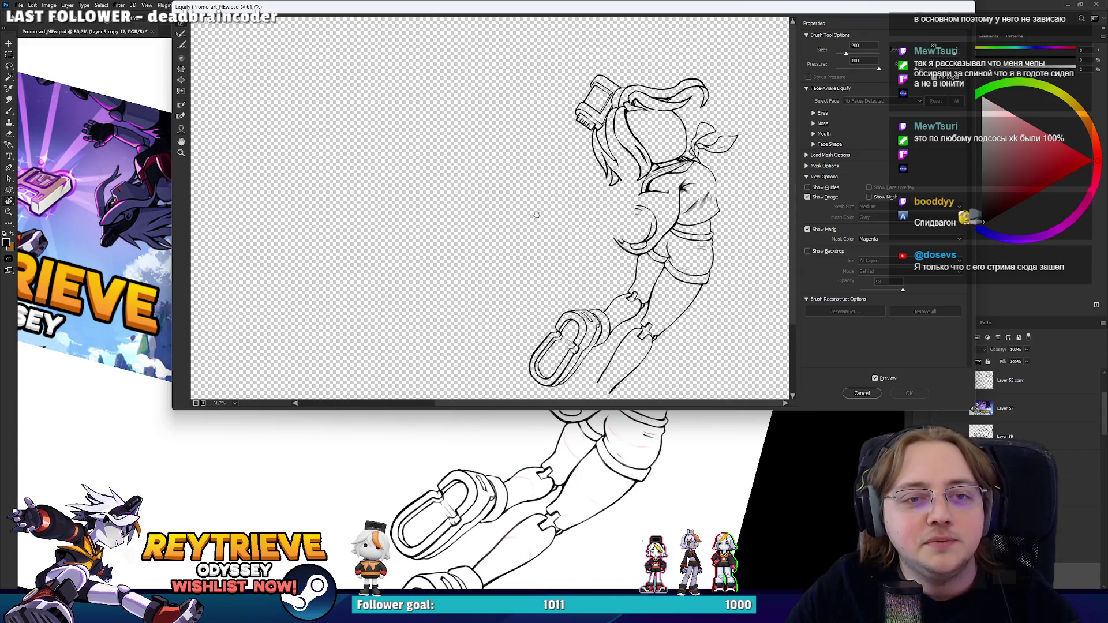
mouse_move(572, 225)
left_mouse_down()
mouse_move(577, 265)
mouse_move(531, 211)
mouse_move(583, 184)
mouse_move(600, 194)
mouse_move(582, 179)
mouse_move(597, 225)
left_mouse_up()
key("bracketleft")
key("bracketright")
key("bracketright")
key("bracketright")
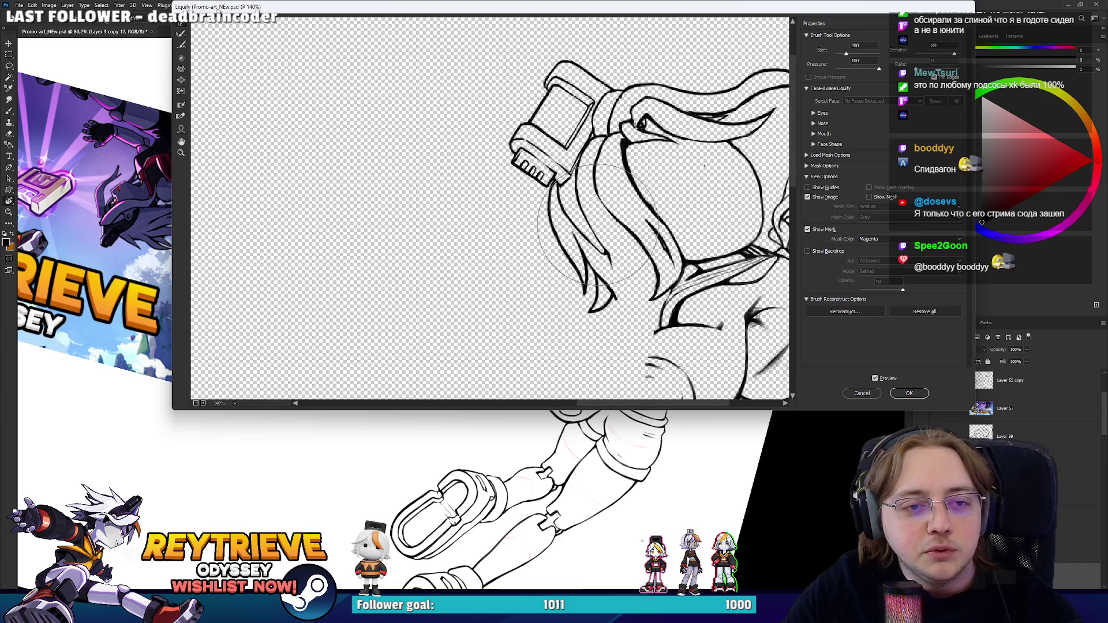
key("bracketleft")
key("bracketright")
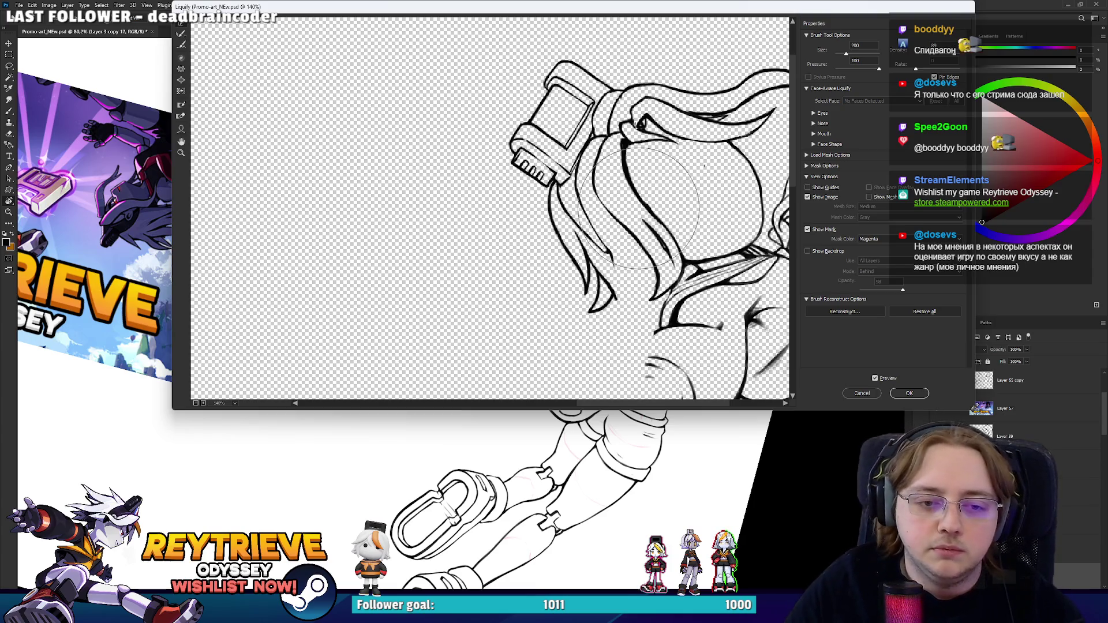
left_click(908, 393)
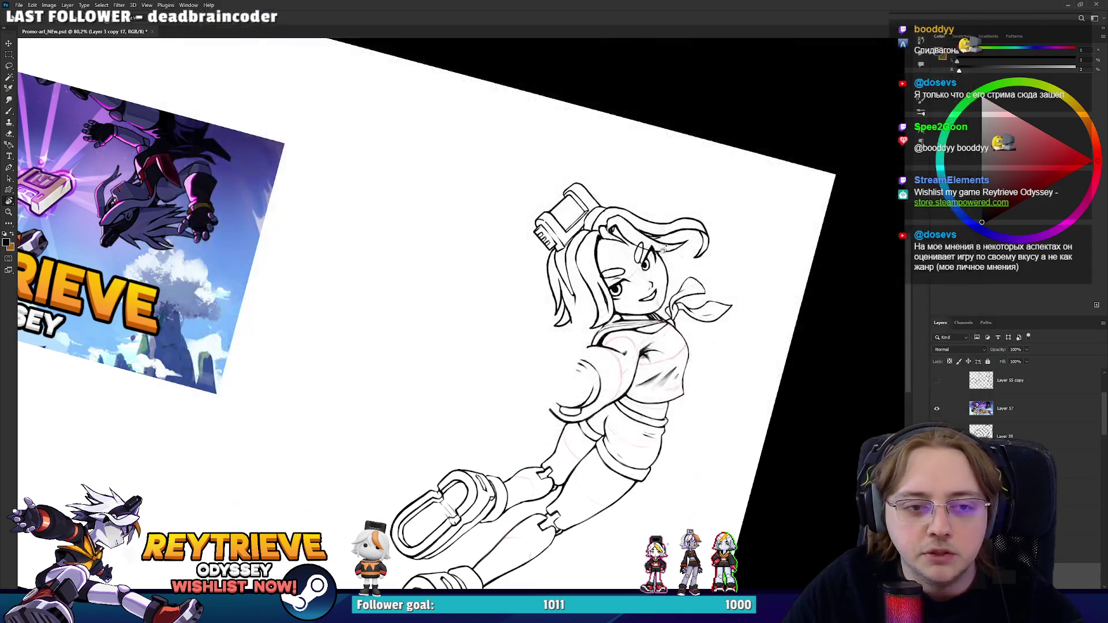
- Erase along the hair strand beside the hat device, then undo that stroke
scroll(555, 276, "up", 5)
key("e")
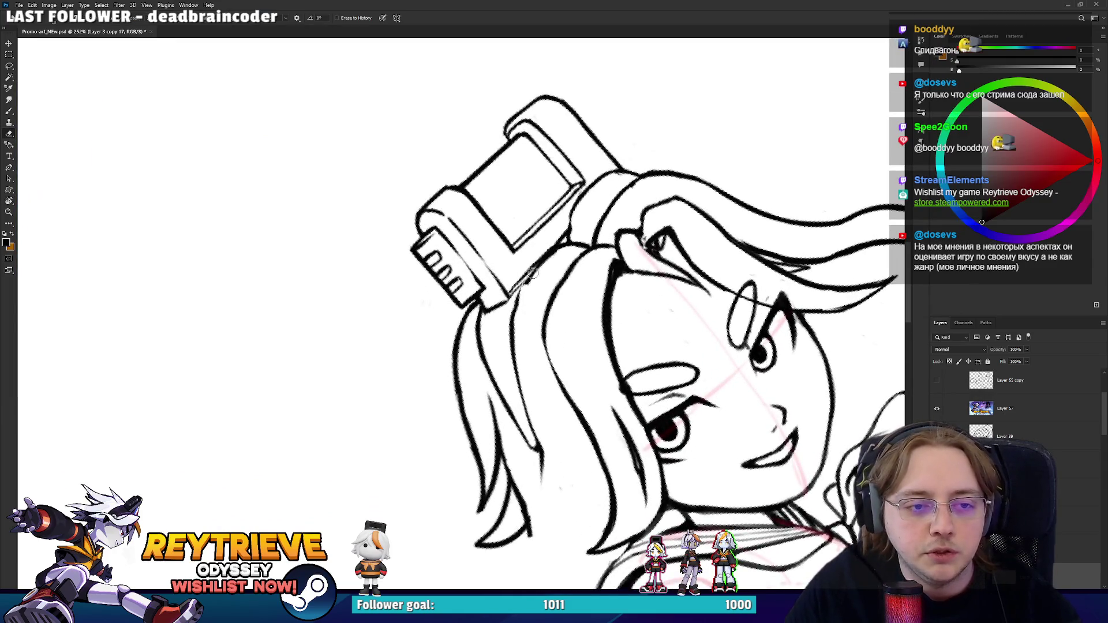
mouse_move(515, 305)
left_mouse_down()
mouse_move(540, 257)
mouse_move(569, 245)
left_mouse_up()
key("ctrl+z")
key("b")
key("e")
key("b")
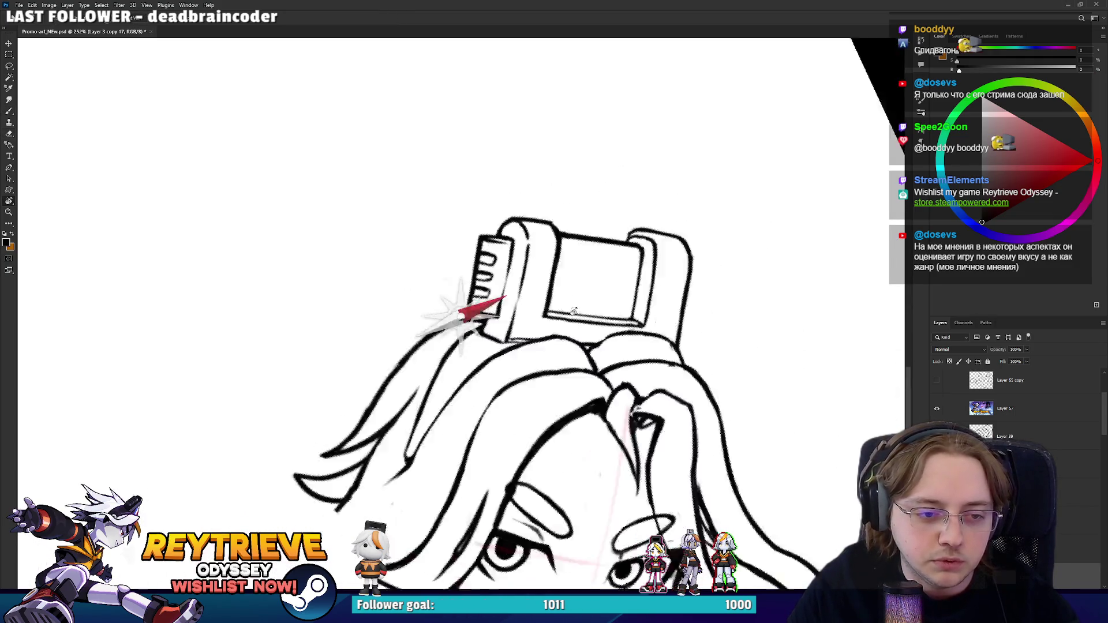